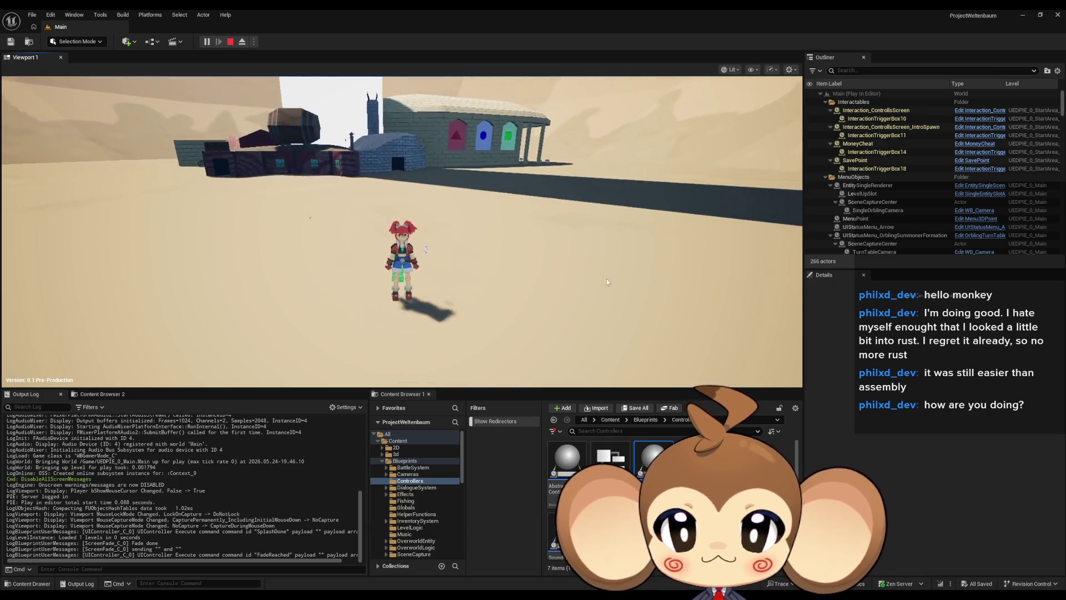
- Stop the game preview and review the Credis_Intro_Actor and GDG_IntroPlayerTransfer blueprint graphs
{"action": "left_click", "coordinate": [232, 44]}
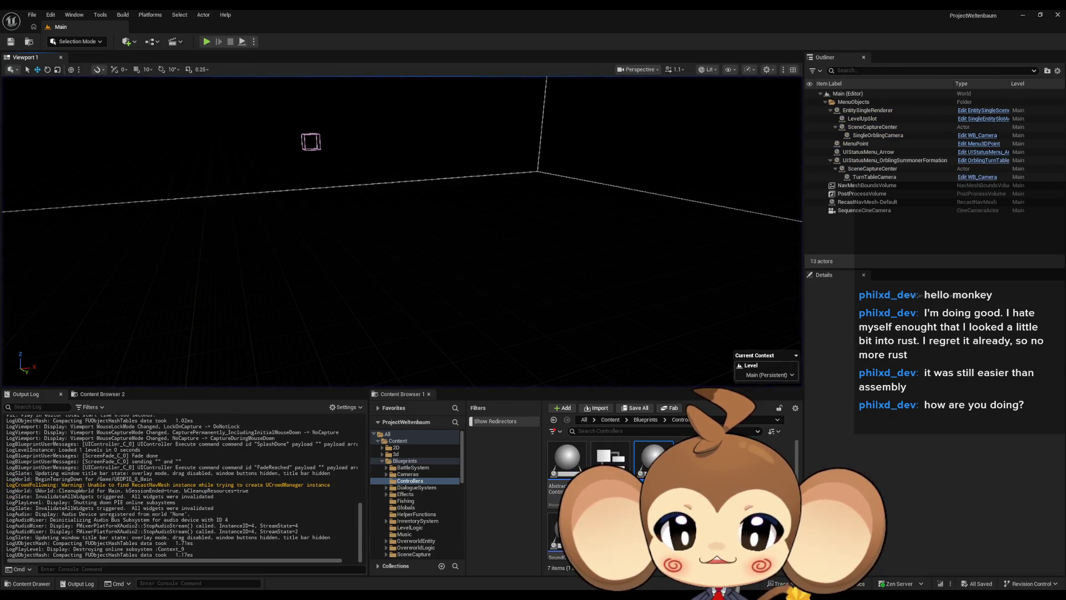
{"action": "mouse_move", "coordinate": [408, 591]}
{"action": "left_click", "coordinate": [482, 569]}
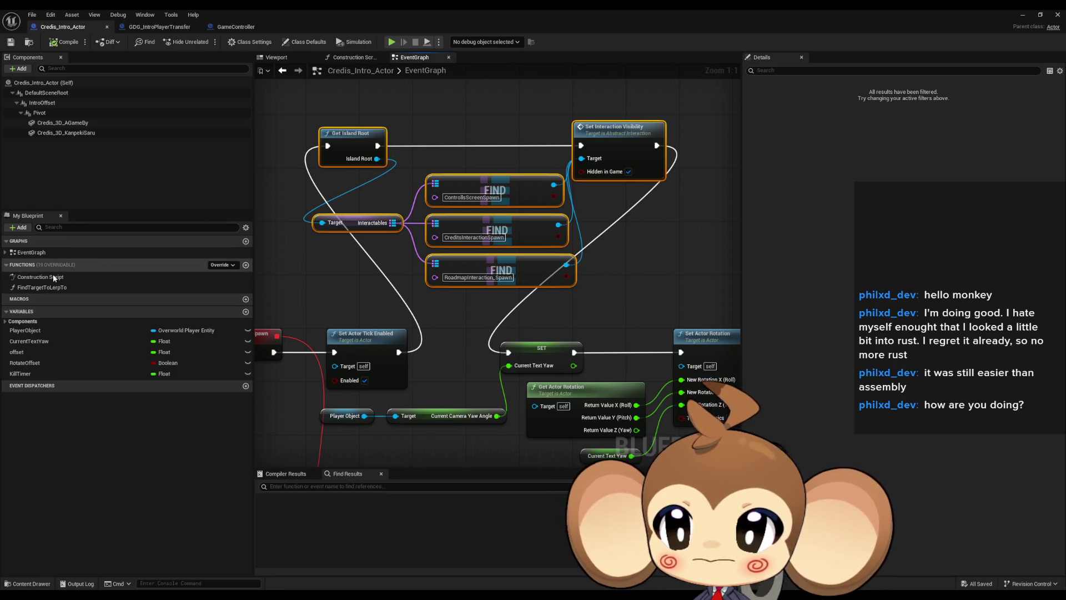
{"action": "left_click", "coordinate": [150, 30]}
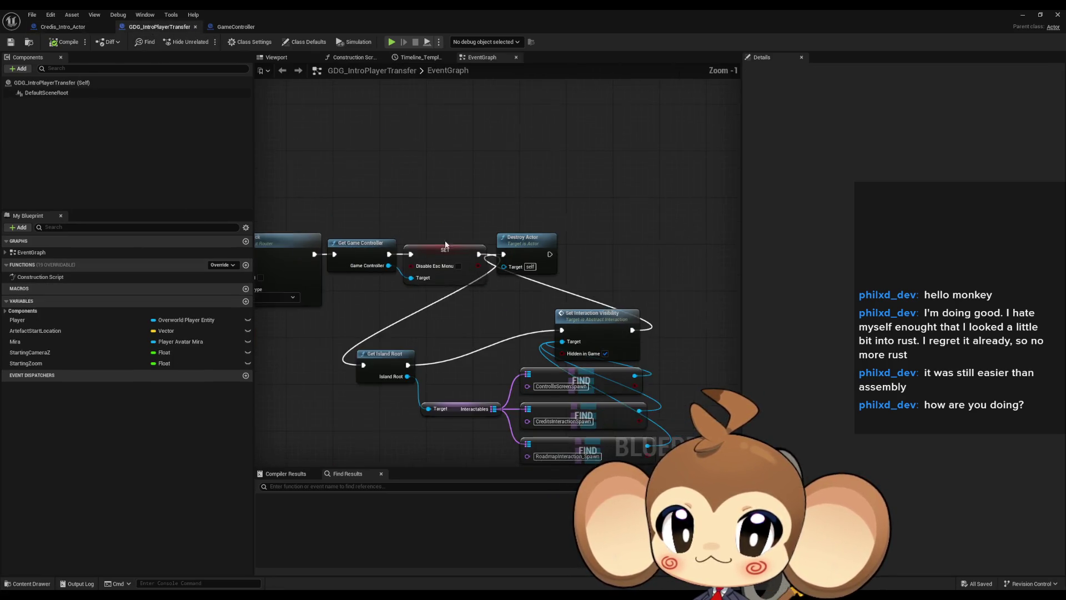
- Minimize the blueprint editor and play the Main level in fullscreen
{"action": "left_click", "coordinate": [1034, 16]}
{"action": "key", "text": "alt+p"}
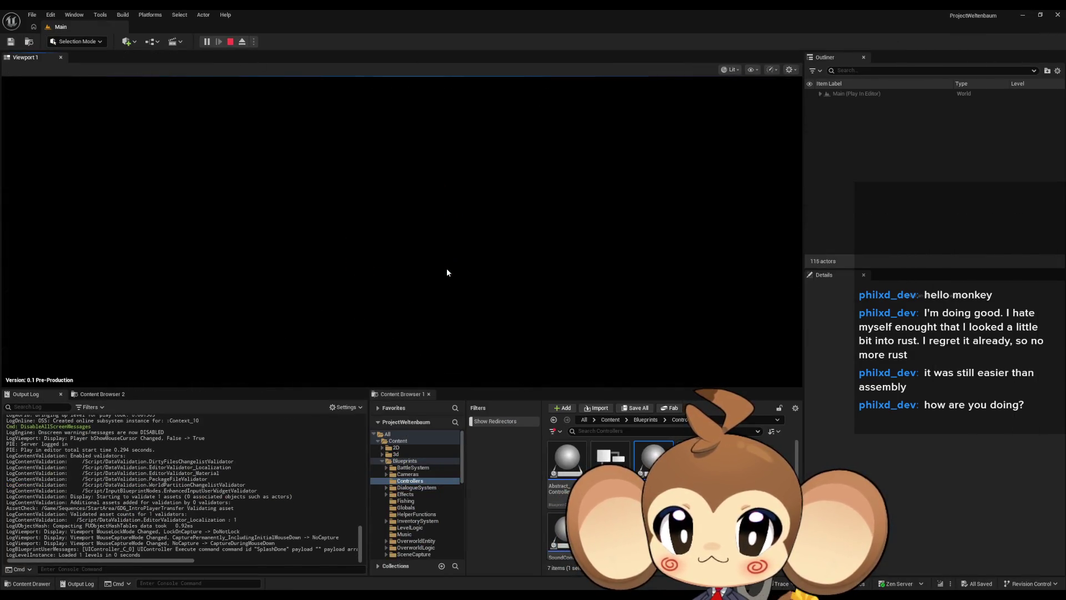
{"action": "key", "text": "F11"}
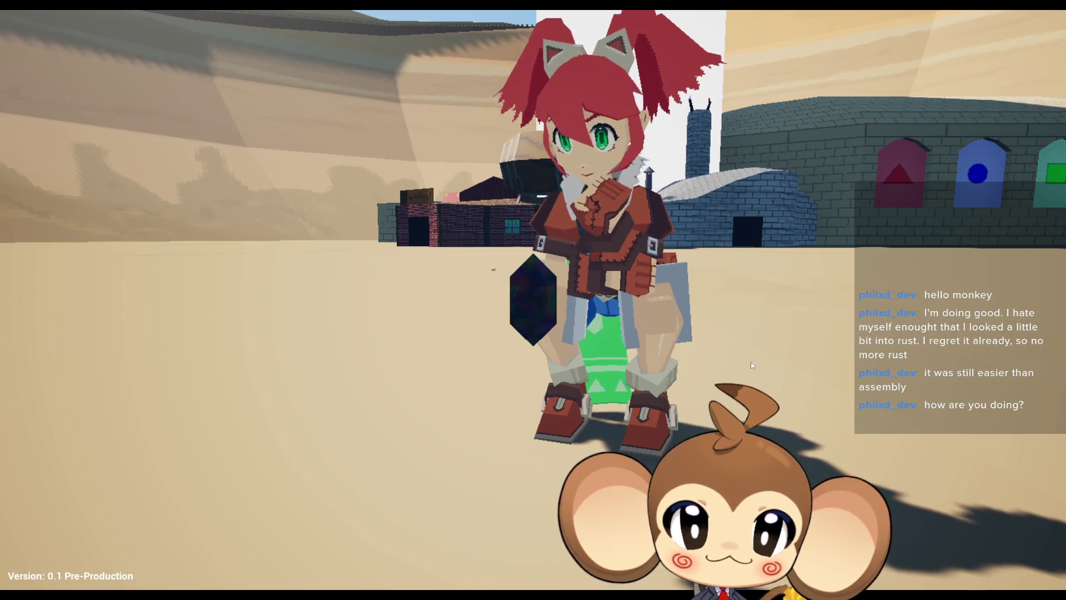
- Attack with the crystal, walk and orbit the camera, then exit fullscreen and stop the session
{"action": "left_click", "coordinate": [750, 362]}
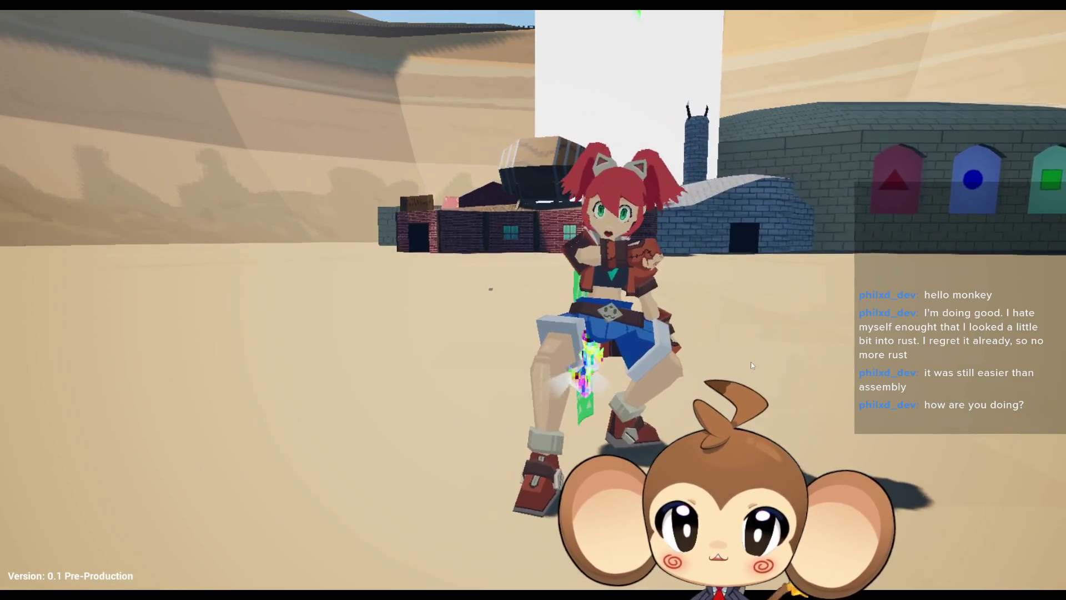
{"action": "key", "text": "a"}
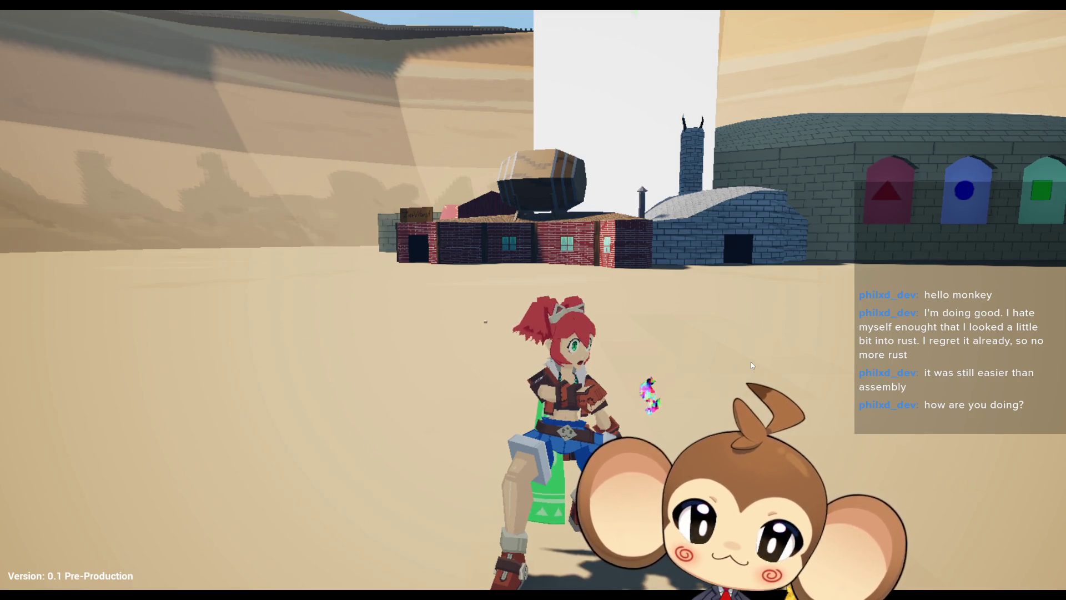
{"action": "mouse_move", "coordinate": [750, 364]}
{"action": "left_mouse_down"}
{"action": "mouse_move", "coordinate": [824, 385]}
{"action": "mouse_move", "coordinate": [1049, 394]}
{"action": "mouse_move", "coordinate": [825, 371]}
{"action": "mouse_move", "coordinate": [705, 330]}
{"action": "left_mouse_up"}
{"action": "scroll", "coordinate": [705, 330], "scroll_direction": "down", "scroll_amount": 3}
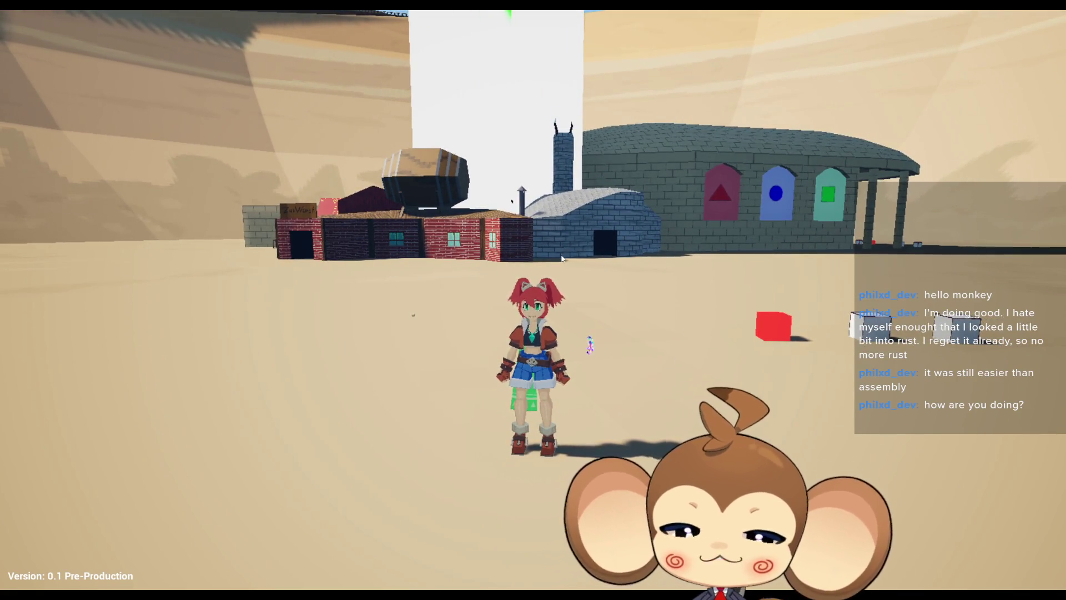
{"action": "key", "text": "F11"}
{"action": "key", "text": "Escape"}
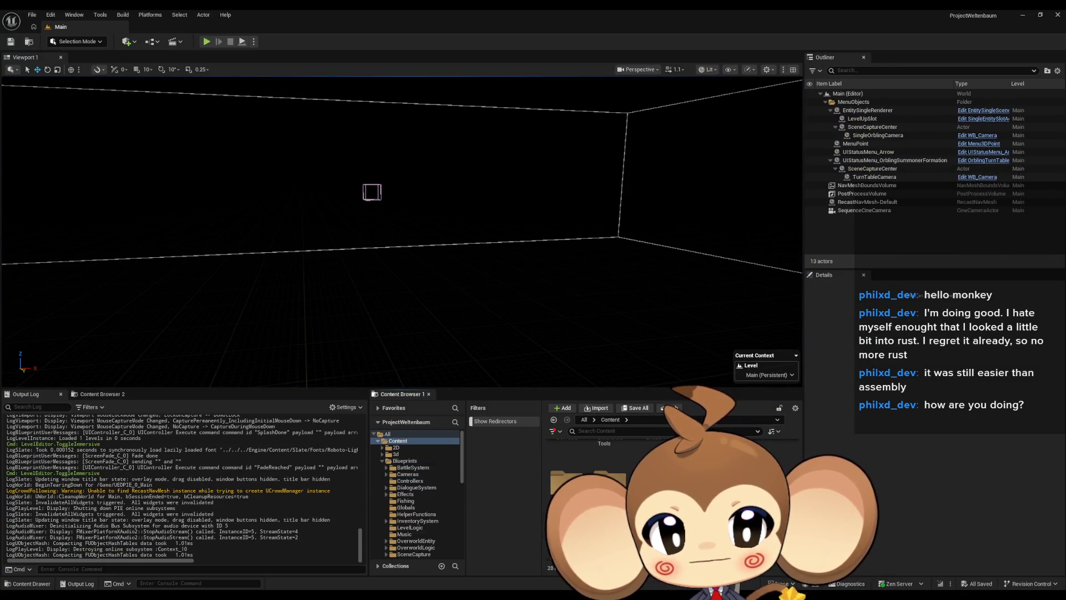
- Open the StartArea map and select the intro-spawn interaction cube and its trigger box
{"action": "double_click", "coordinate": [613, 472]}
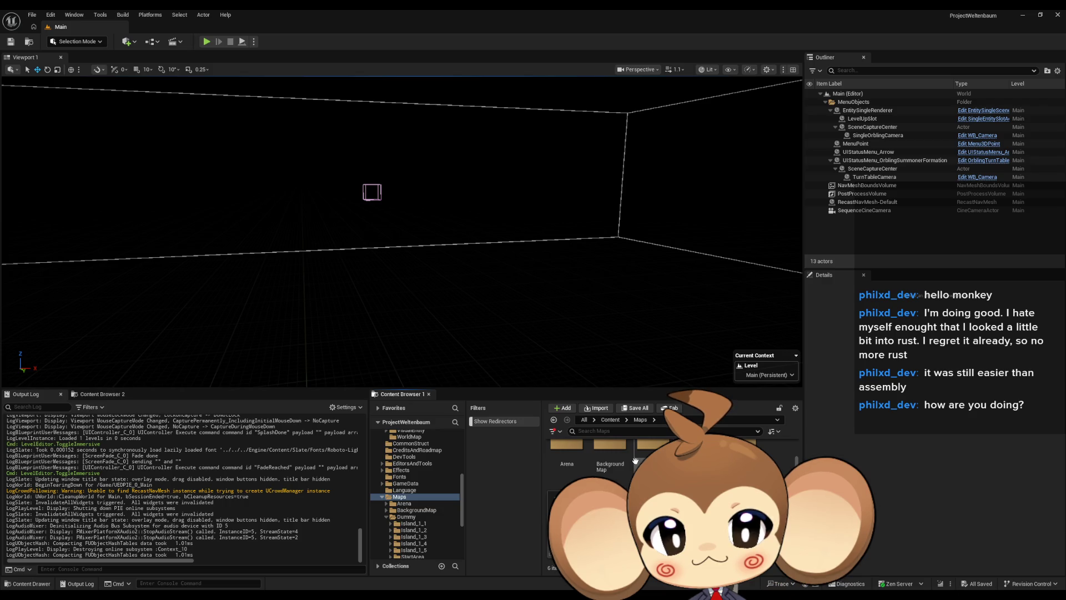
{"action": "double_click", "coordinate": [566, 505]}
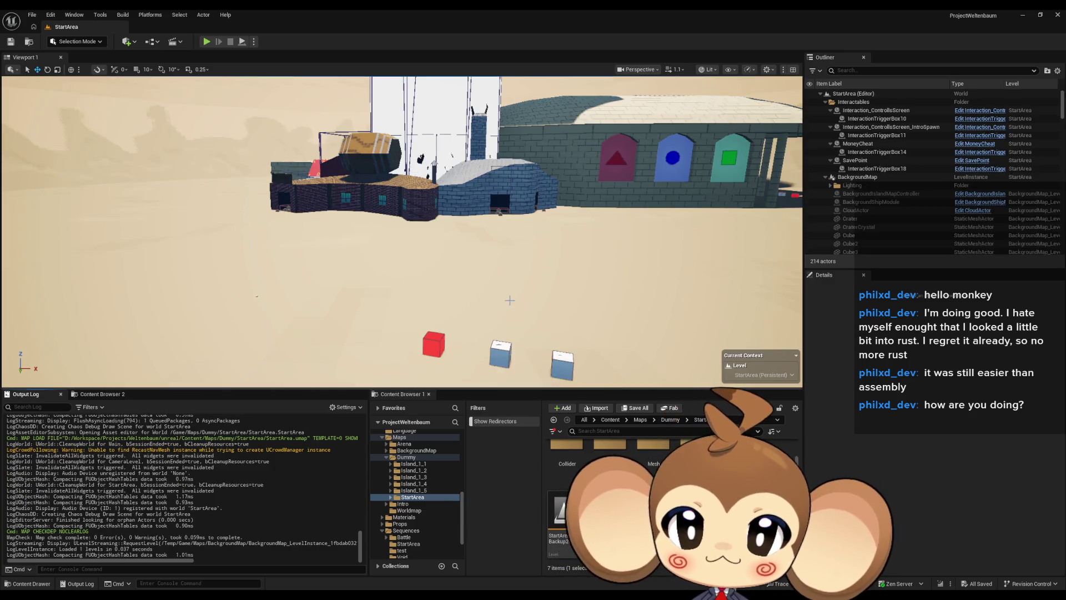
{"action": "left_click", "coordinate": [500, 239]}
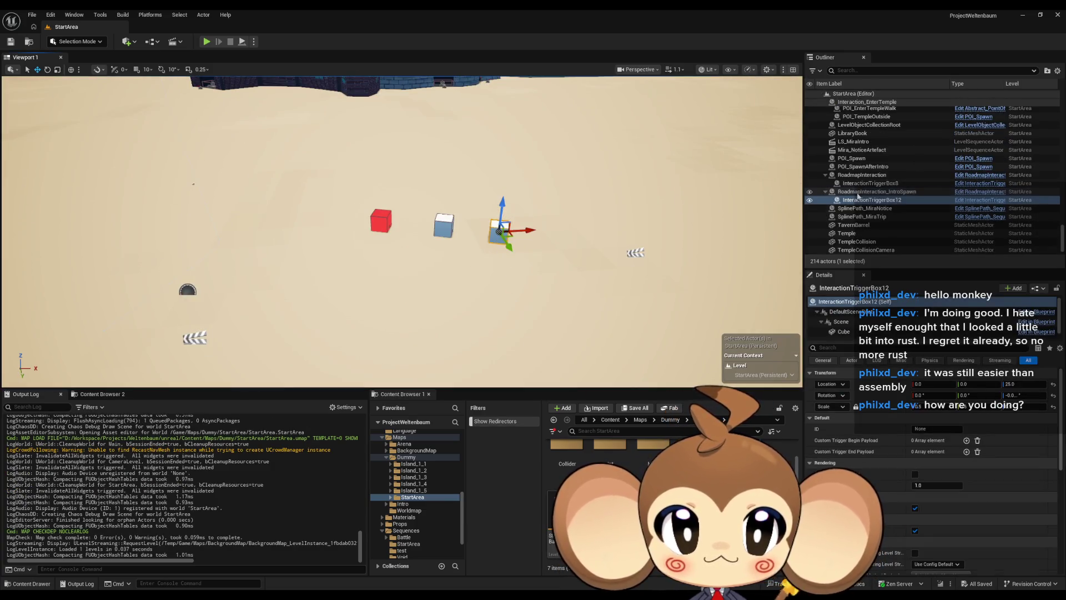
{"action": "left_click", "coordinate": [857, 192]}
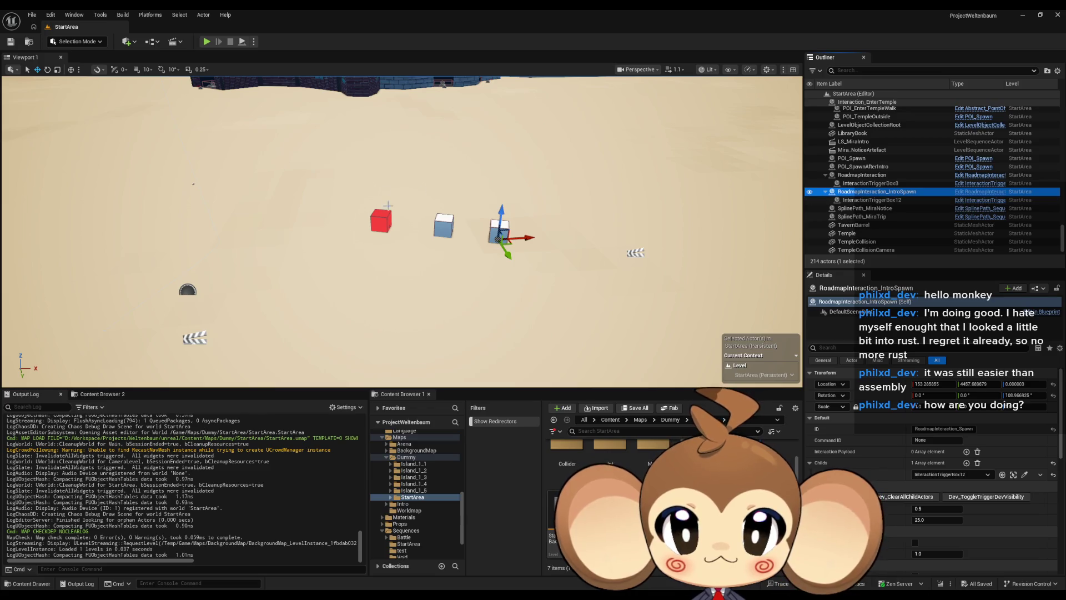
{"action": "left_click", "coordinate": [381, 221]}
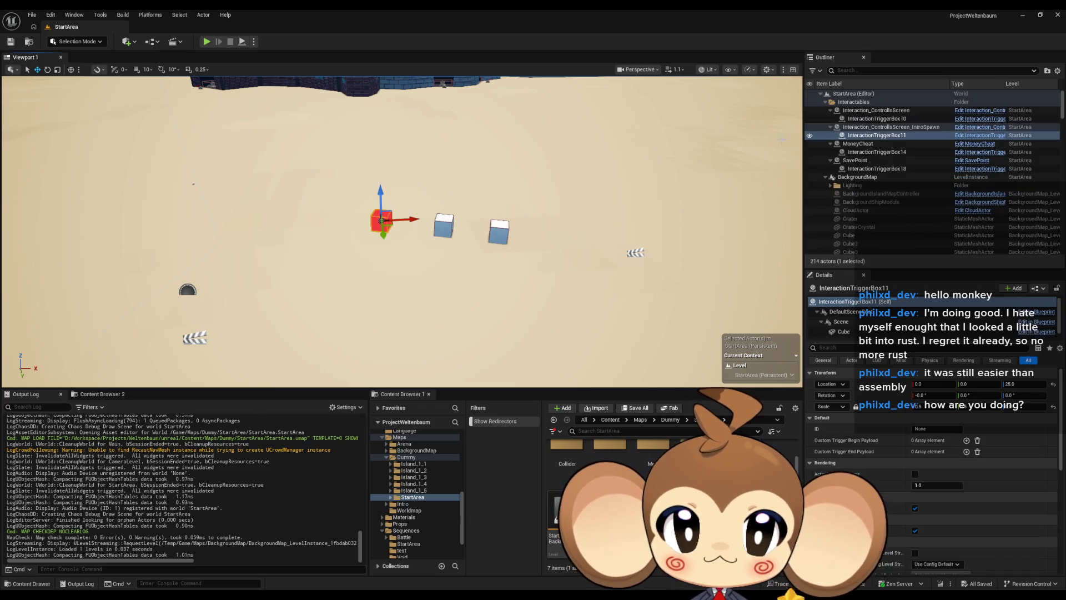
{"action": "left_click", "coordinate": [896, 165], "text": "ctrl"}
- Add the CreditsInteraction and RoadmapInteraction IntroSpawn actors and trigger boxes to the selection
{"action": "scroll", "coordinate": [892, 187], "scroll_direction": "down", "scroll_amount": 5}
{"action": "scroll", "coordinate": [885, 182], "scroll_direction": "down", "scroll_amount": 15}
{"action": "scroll", "coordinate": [878, 180], "scroll_direction": "down", "scroll_amount": 10}
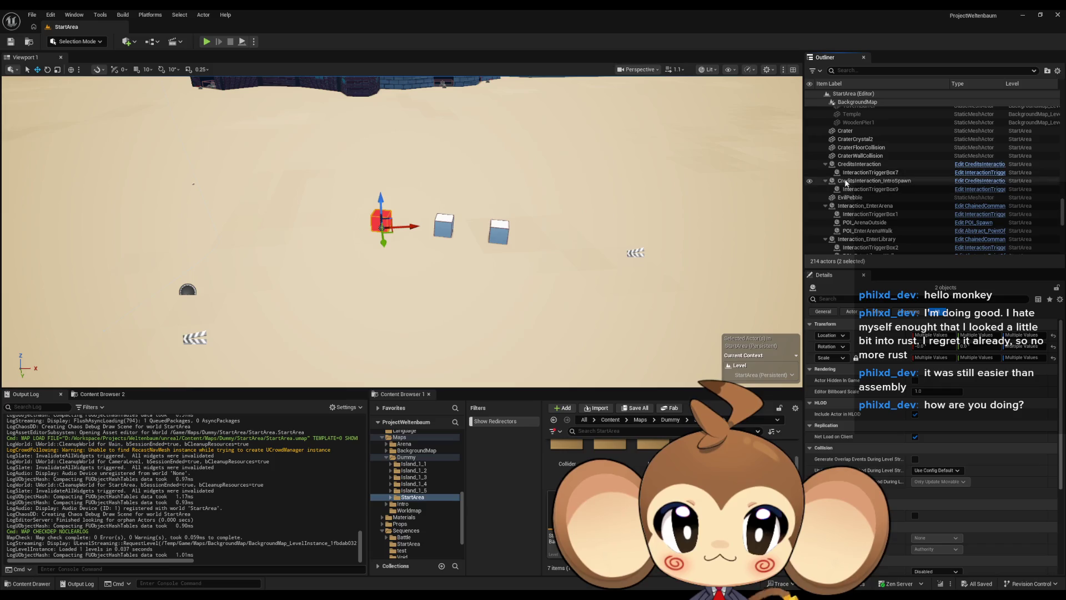
{"action": "left_click", "coordinate": [880, 181], "text": "ctrl"}
{"action": "scroll", "coordinate": [883, 183], "scroll_direction": "down", "scroll_amount": 5}
{"action": "scroll", "coordinate": [885, 184], "scroll_direction": "down", "scroll_amount": 5}
{"action": "scroll", "coordinate": [885, 185], "scroll_direction": "up", "scroll_amount": 3}
{"action": "scroll", "coordinate": [872, 180], "scroll_direction": "down", "scroll_amount": 5}
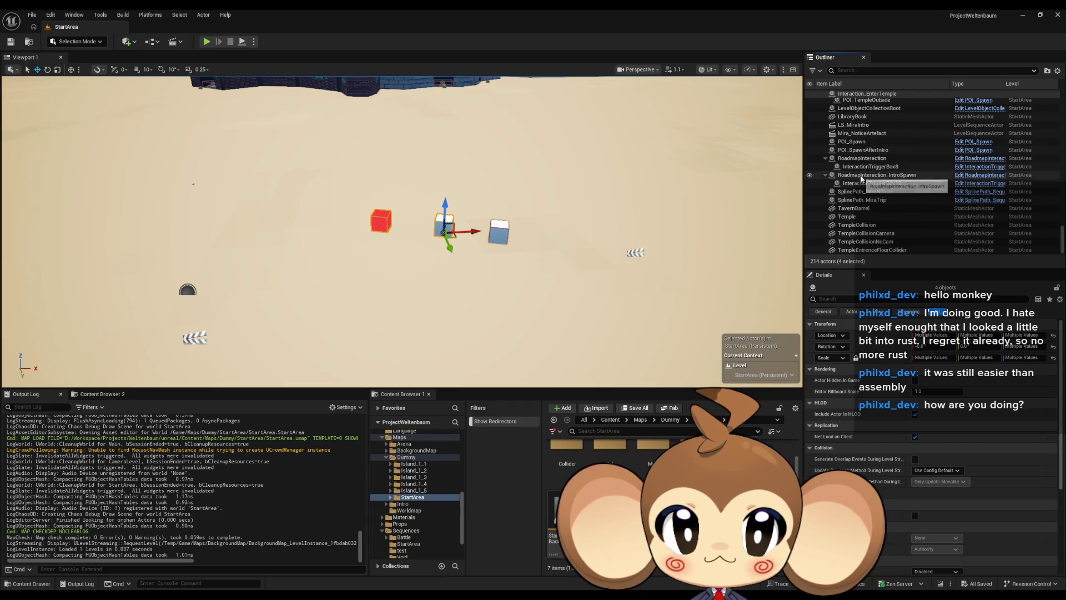
{"action": "left_click", "coordinate": [862, 177], "text": "ctrl"}
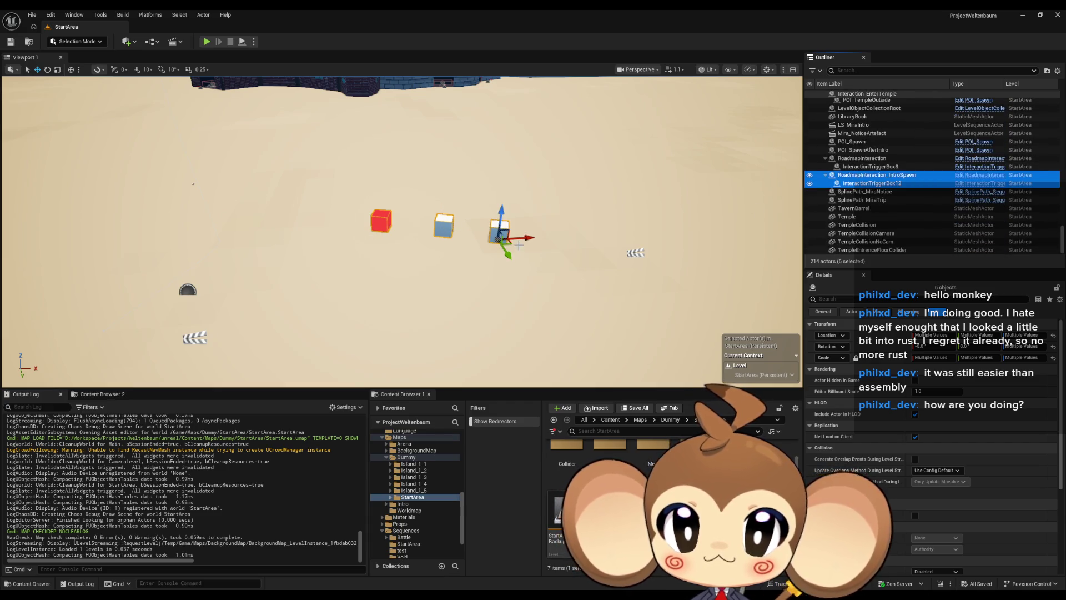
- Drag the selected intro-spawn cubes left along Y and save StartArea
{"action": "mouse_move", "coordinate": [526, 239]}
{"action": "left_mouse_down"}
{"action": "mouse_move", "coordinate": [339, 243]}
{"action": "mouse_move", "coordinate": [460, 231]}
{"action": "mouse_move", "coordinate": [591, 260]}
{"action": "mouse_move", "coordinate": [490, 265]}
{"action": "mouse_move", "coordinate": [476, 253]}
{"action": "mouse_move", "coordinate": [409, 290]}
{"action": "mouse_move", "coordinate": [411, 275]}
{"action": "left_mouse_up"}
{"action": "key", "text": "ctrl+s"}
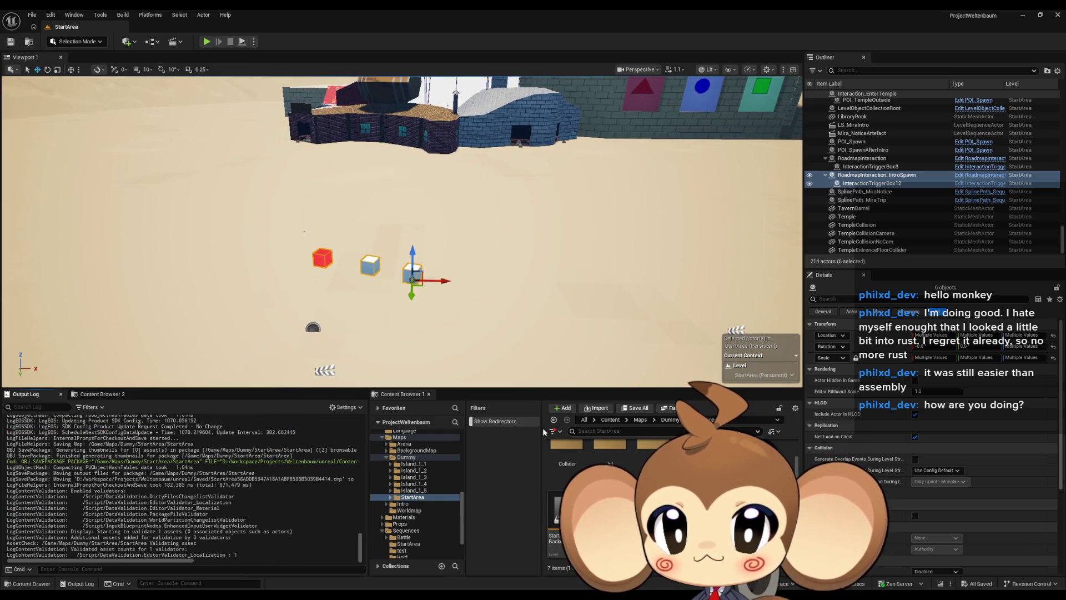
{"action": "left_click", "coordinate": [608, 419]}
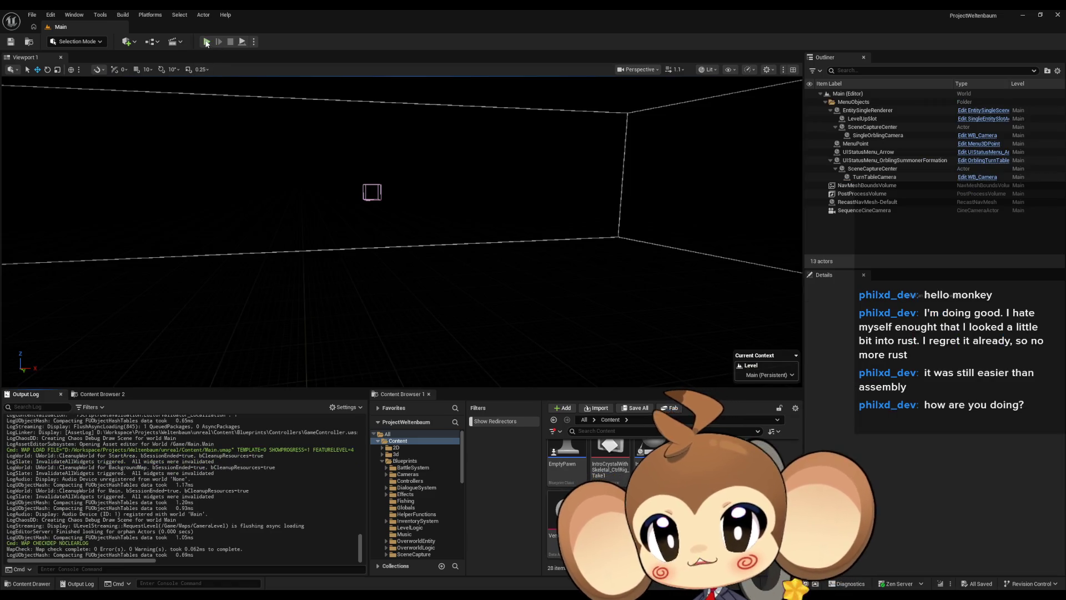
- Launch Play in Editor and continue past the splash to the KanpekiSaru title screen
{"action": "left_click", "coordinate": [205, 42]}
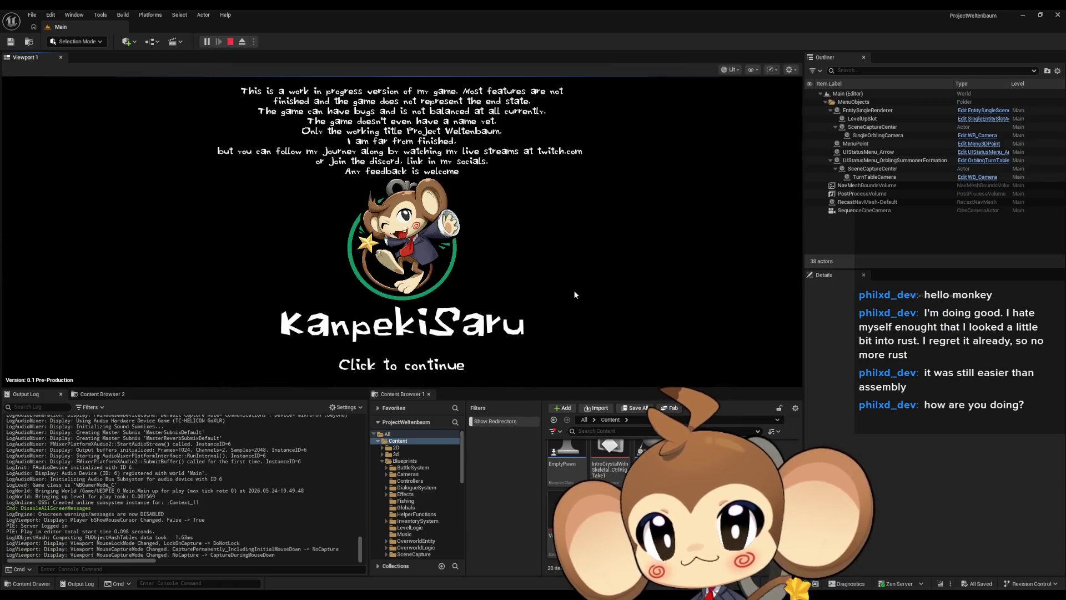
{"action": "left_click", "coordinate": [575, 291]}
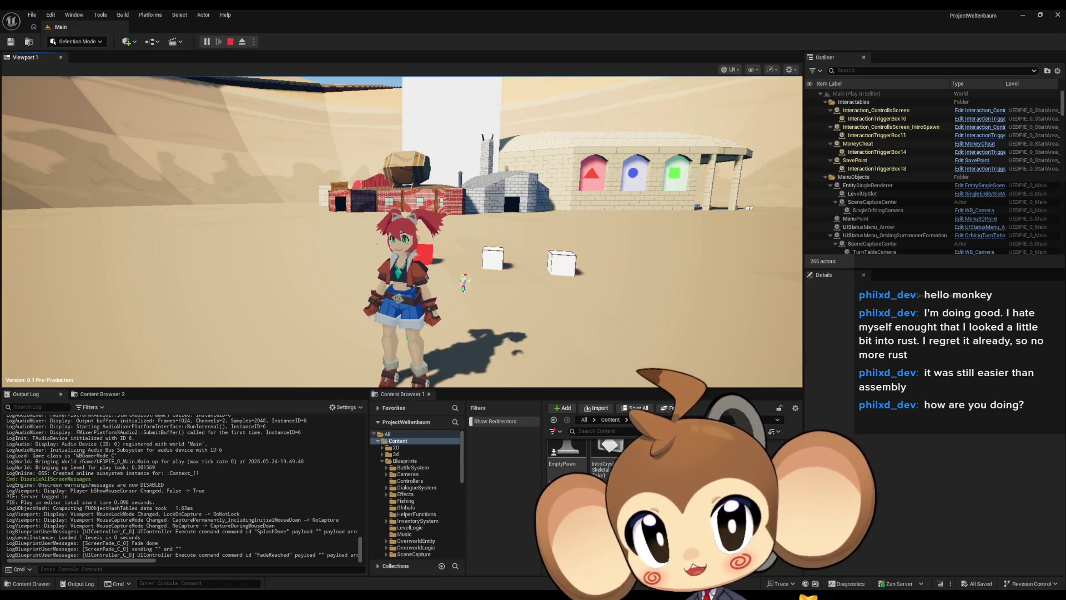
- Walk to the cubes, trigger and close the controls-help and credits screens, then stop playing
{"action": "left_click", "coordinate": [858, 143]}
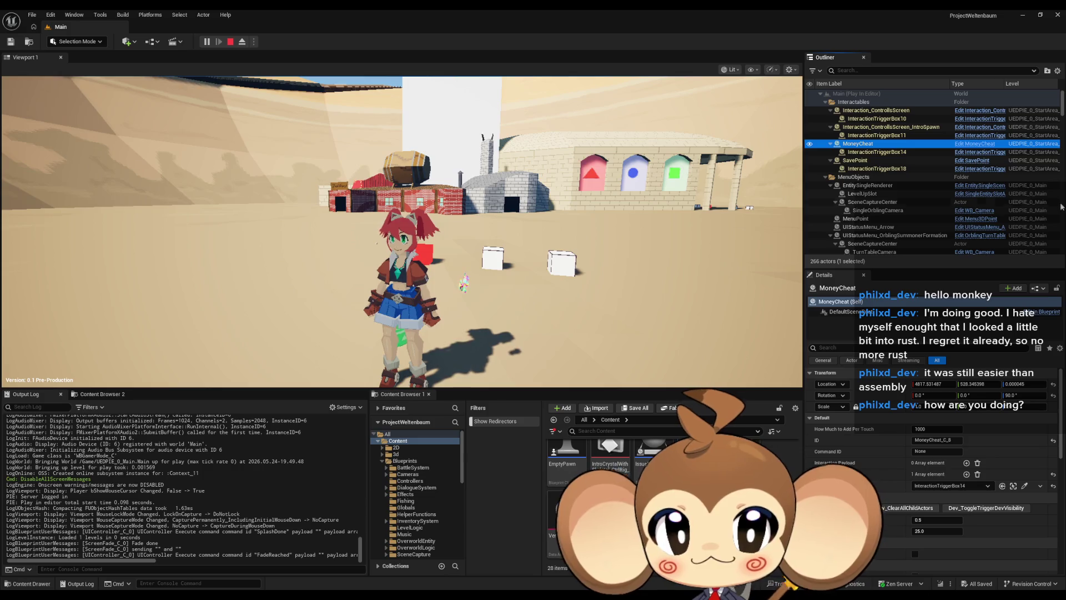
{"action": "left_click", "coordinate": [486, 271]}
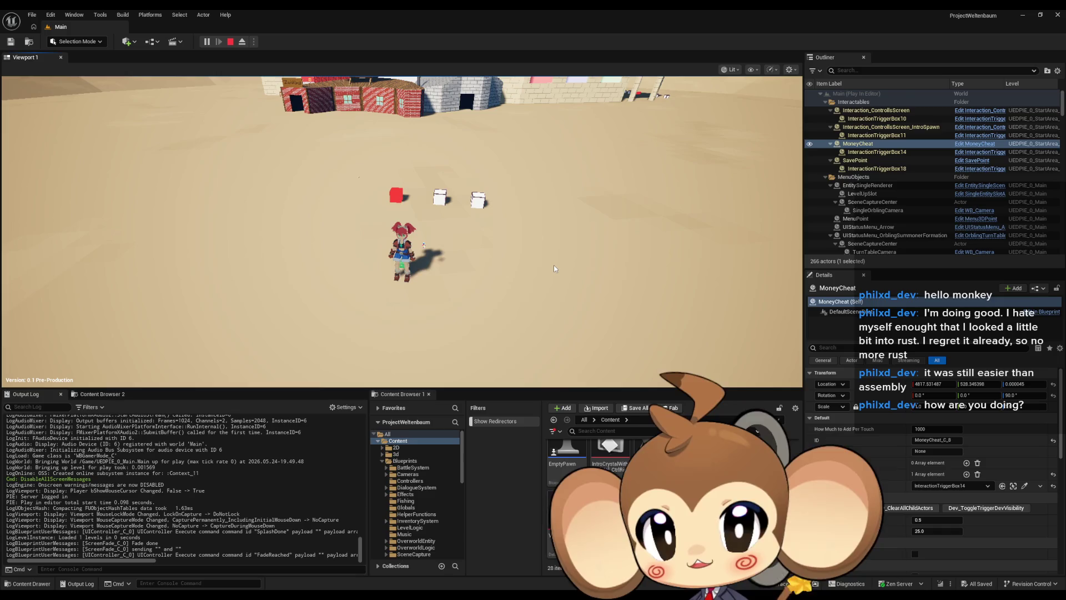
{"action": "key", "text": "w"}
{"action": "key", "text": "space"}
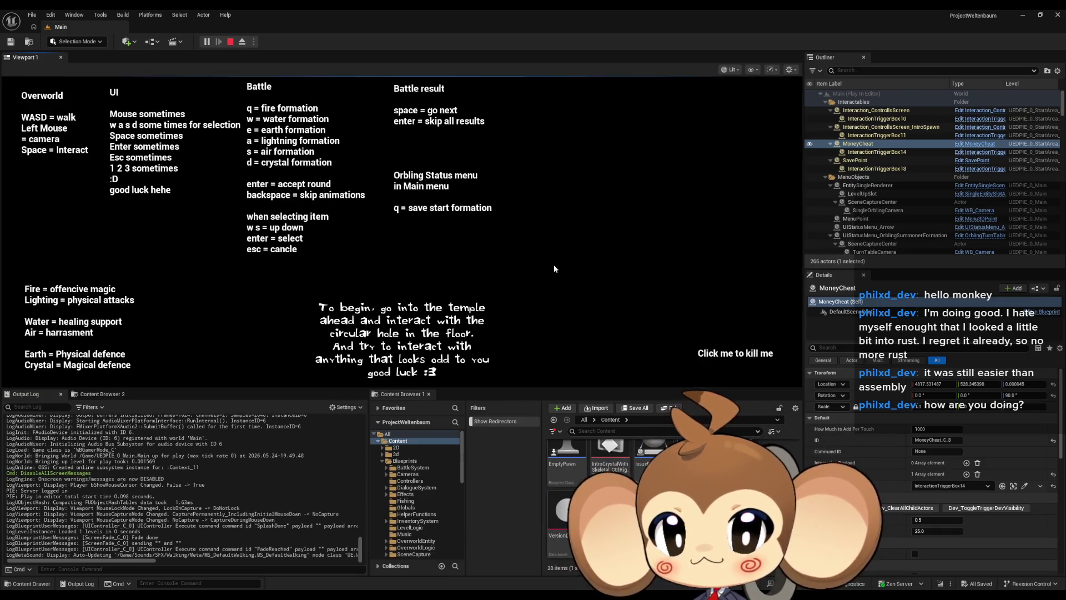
{"action": "key", "text": "space"}
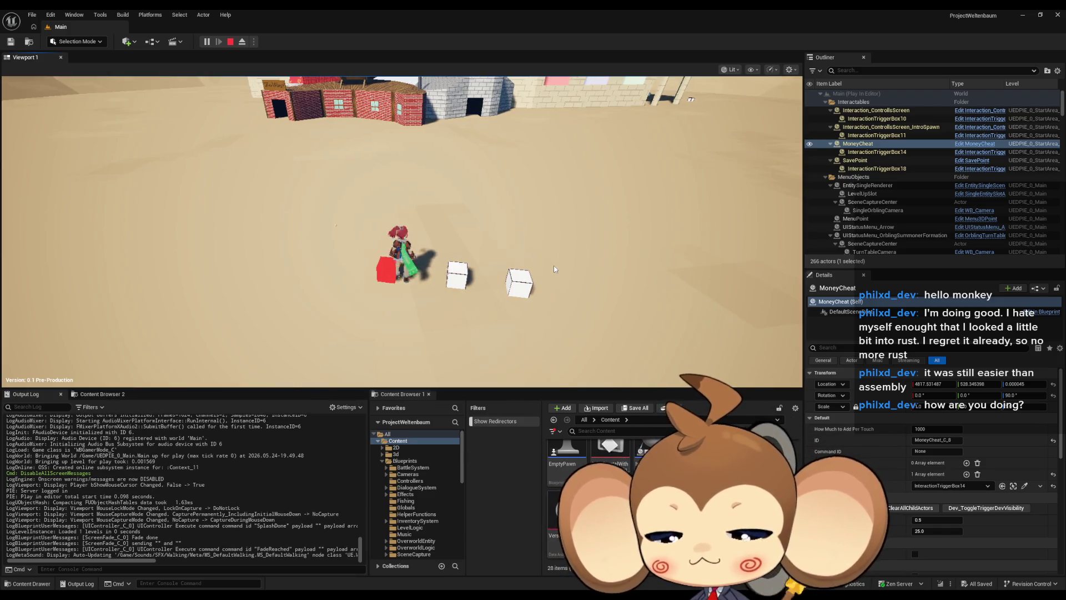
{"action": "key", "text": "space"}
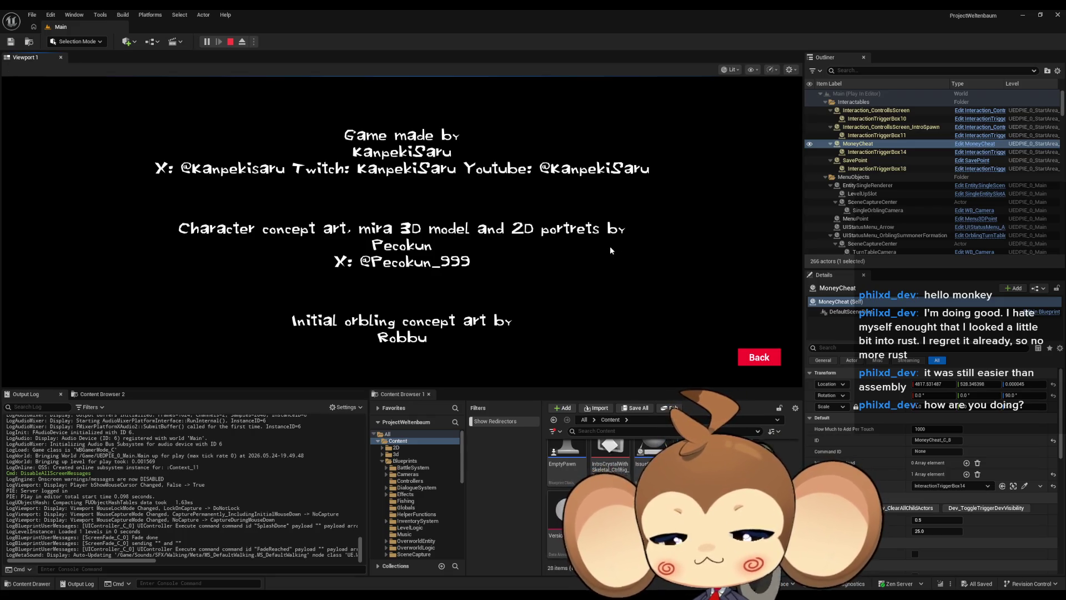
{"action": "left_click", "coordinate": [744, 362]}
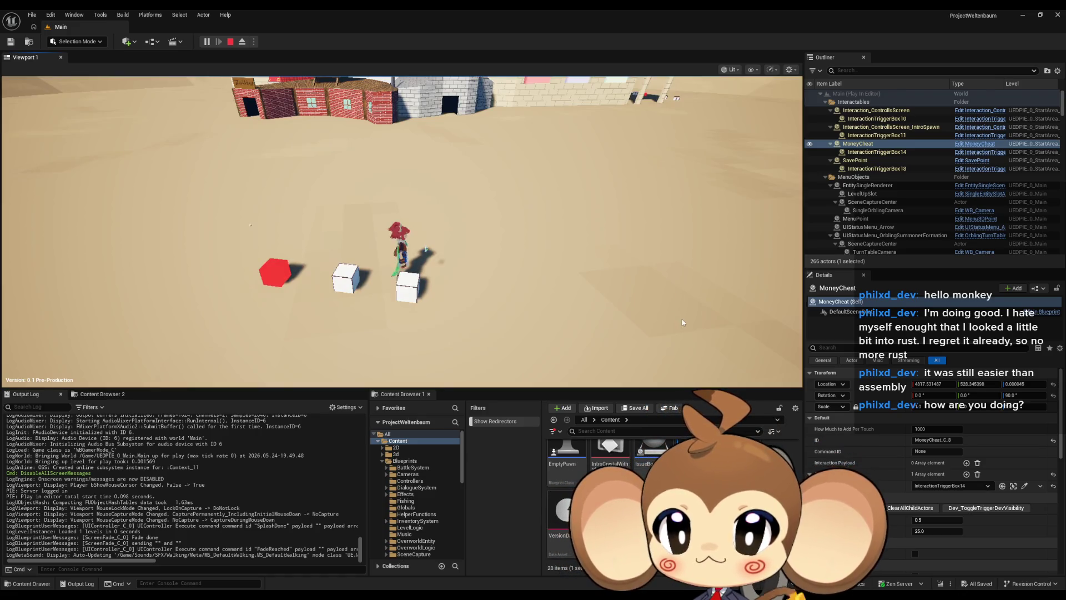
{"action": "left_click", "coordinate": [230, 42]}
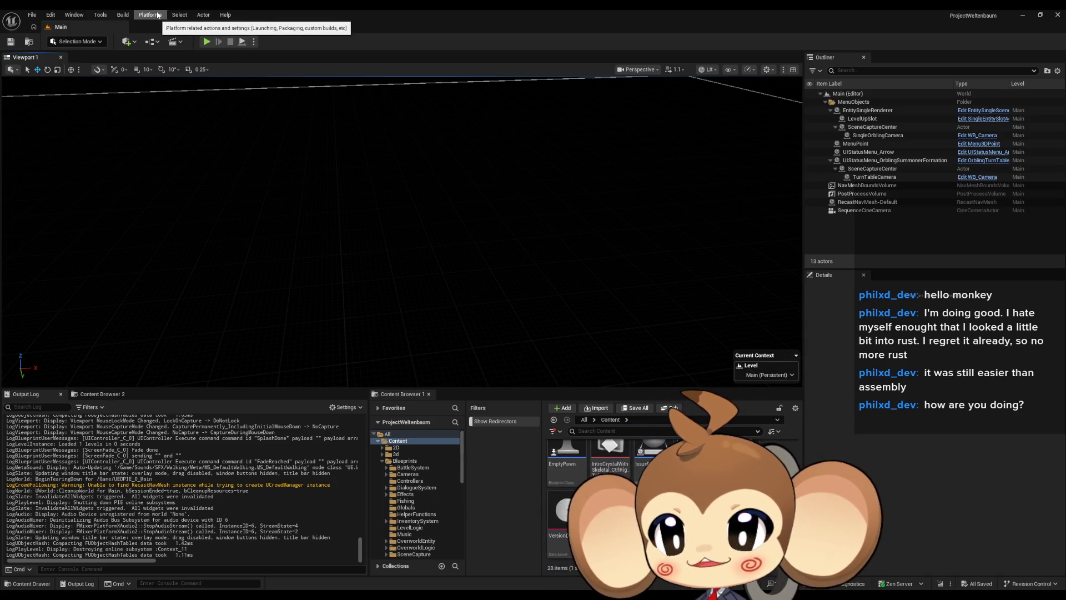
{"action": "left_click", "coordinate": [131, 15]}
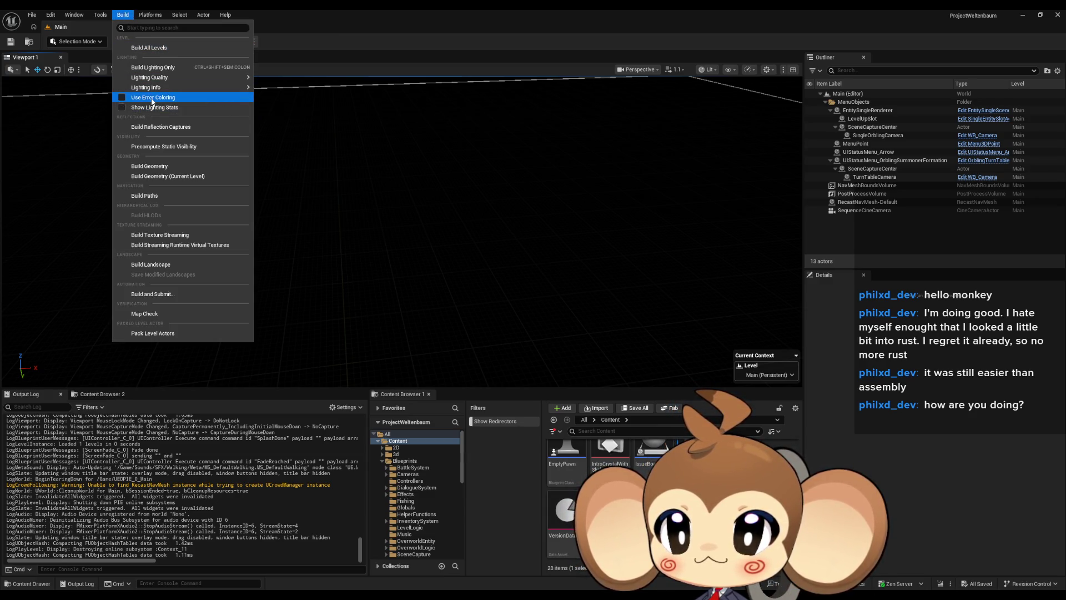
{"action": "left_click", "coordinate": [151, 13]}
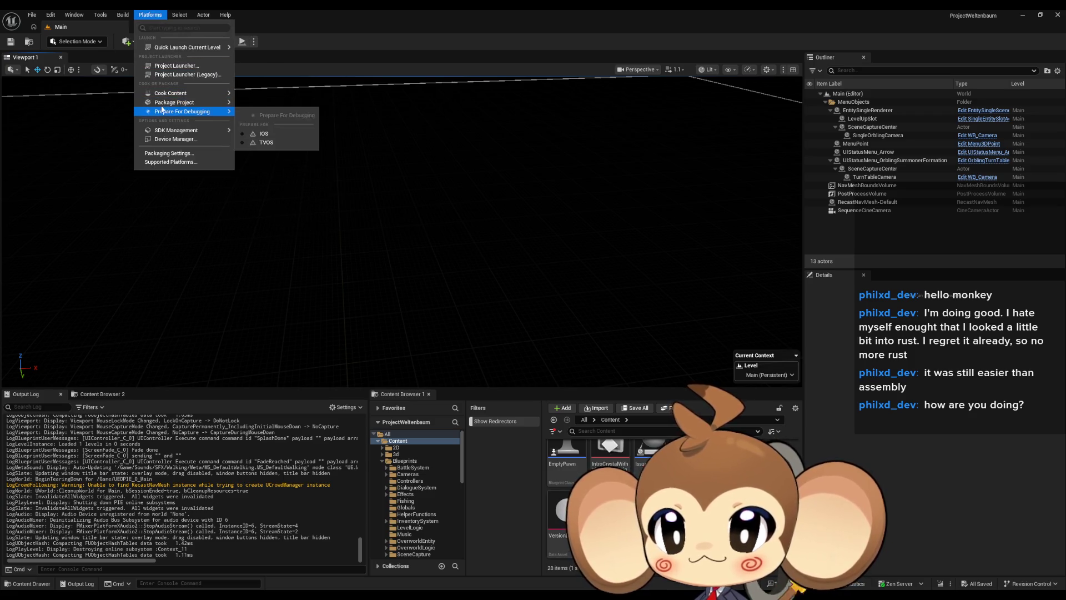
{"action": "mouse_move", "coordinate": [200, 102]}
{"action": "left_click", "coordinate": [266, 121]}
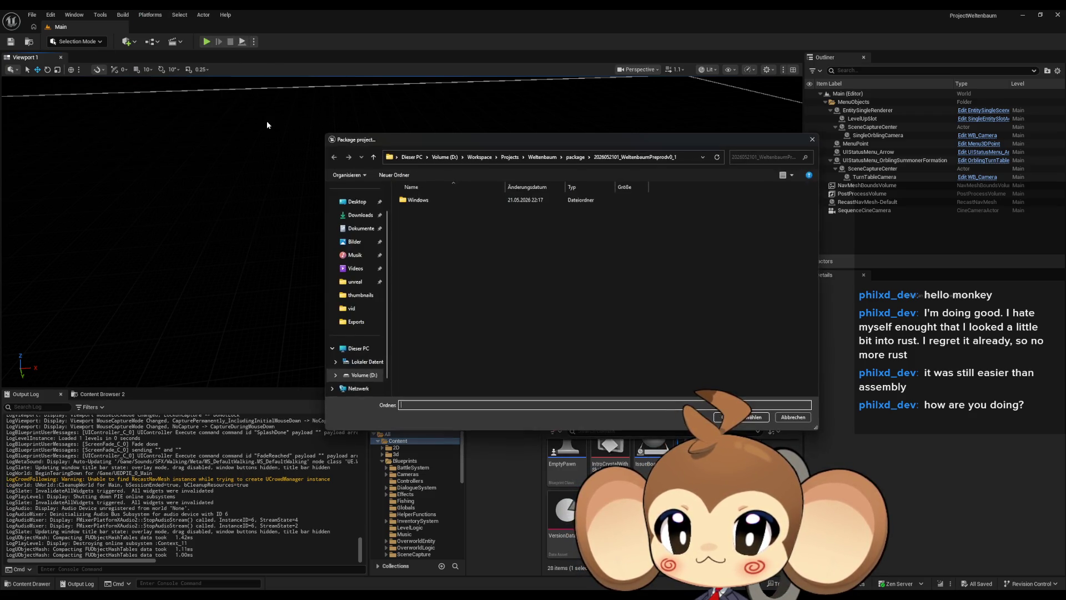
{"action": "left_click", "coordinate": [445, 200]}
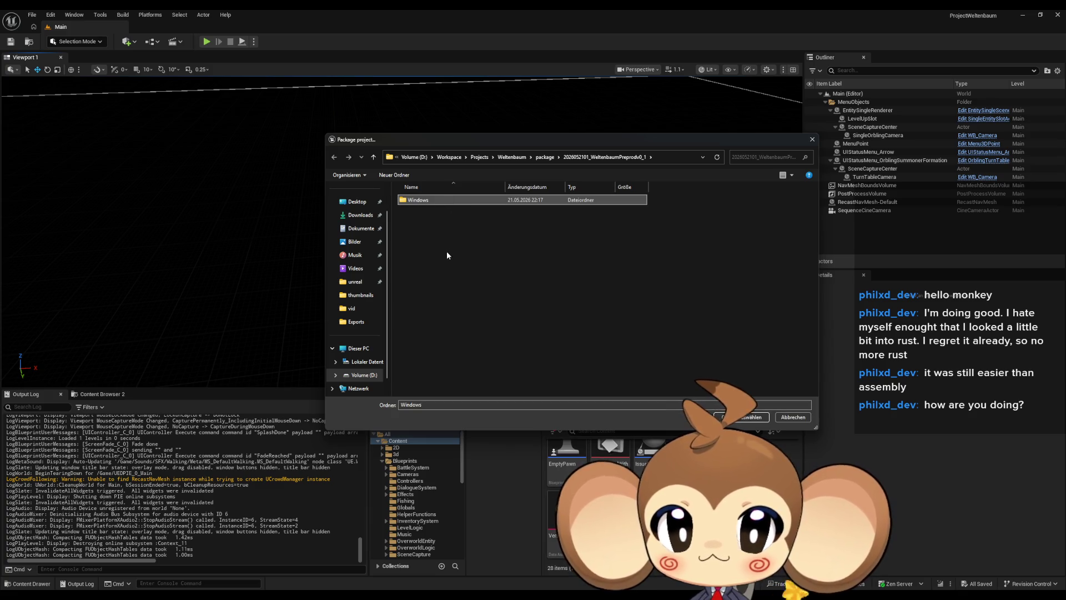
{"action": "left_click", "coordinate": [545, 157]}
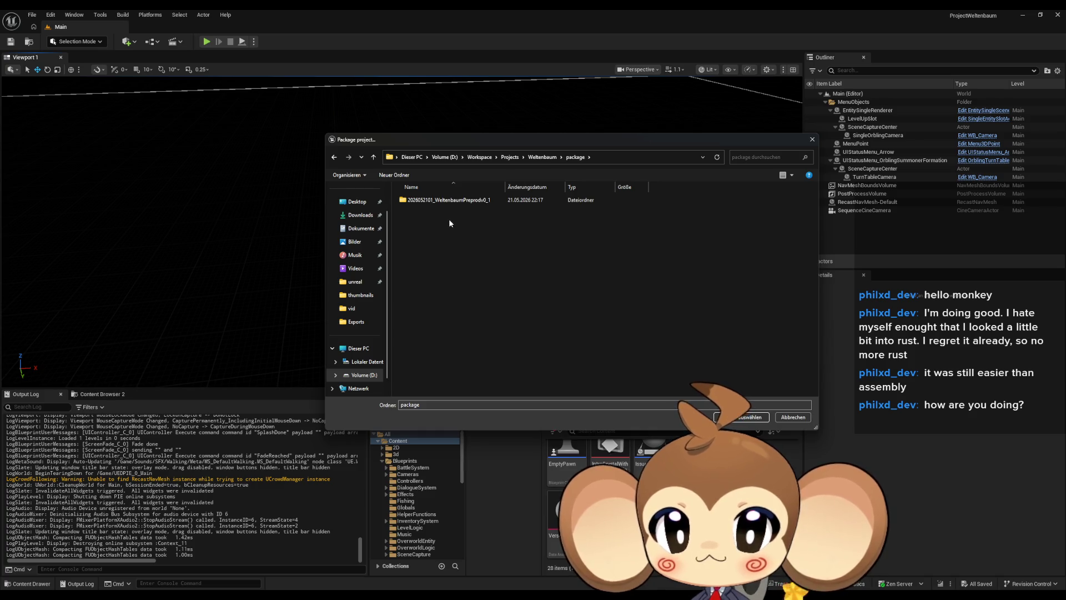
{"action": "left_click", "coordinate": [451, 201]}
{"action": "key", "text": "F2"}
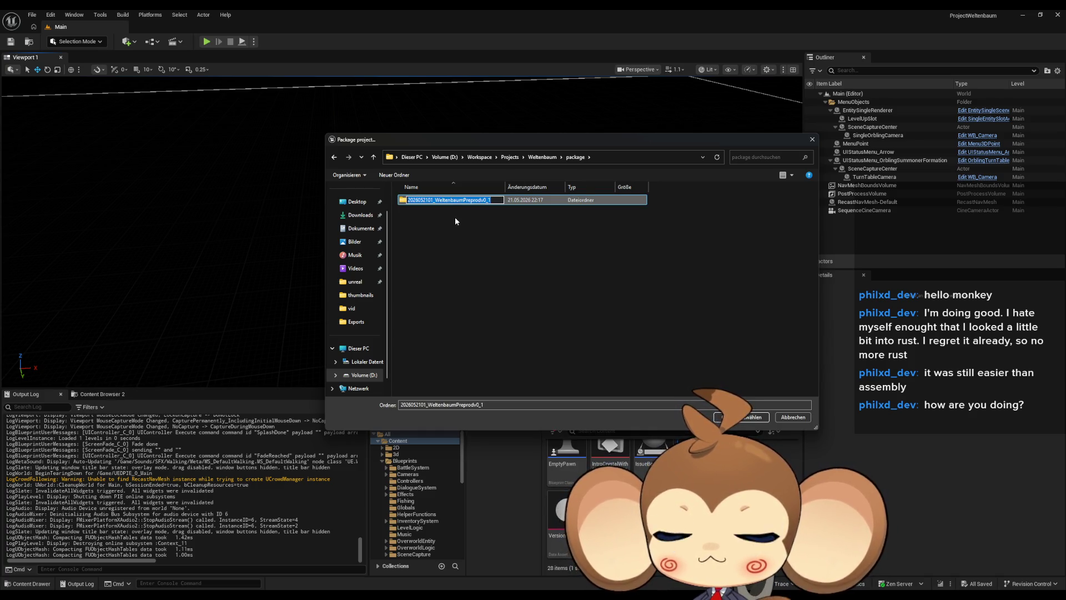
{"action": "left_click", "coordinate": [454, 217]}
{"action": "right_click", "coordinate": [452, 218]}
{"action": "mouse_move", "coordinate": [544, 315]}
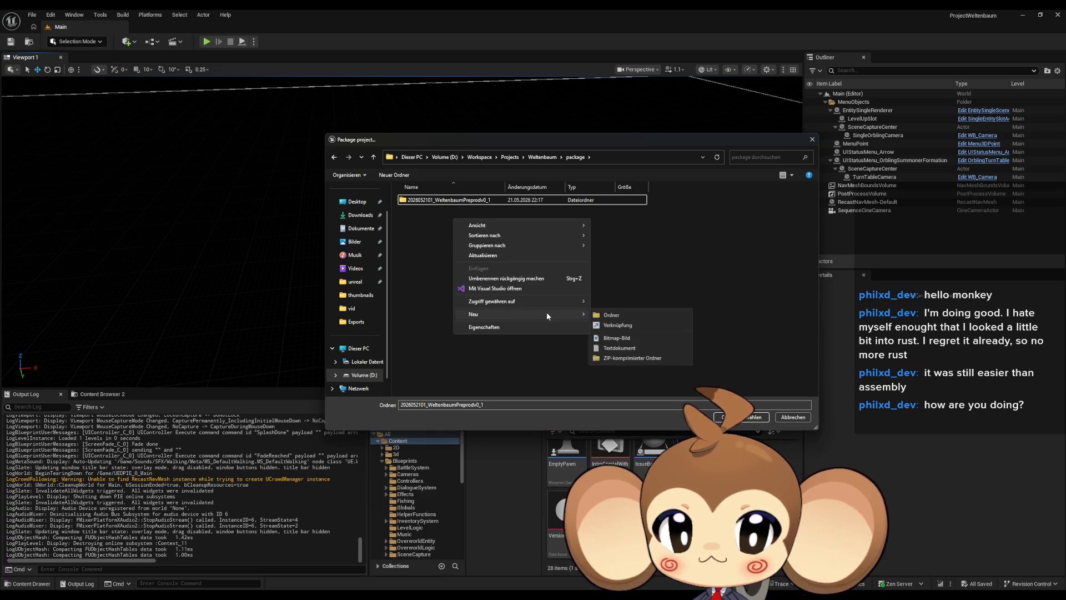
{"action": "left_click", "coordinate": [600, 314]}
{"action": "key", "text": "ctrl+v"}
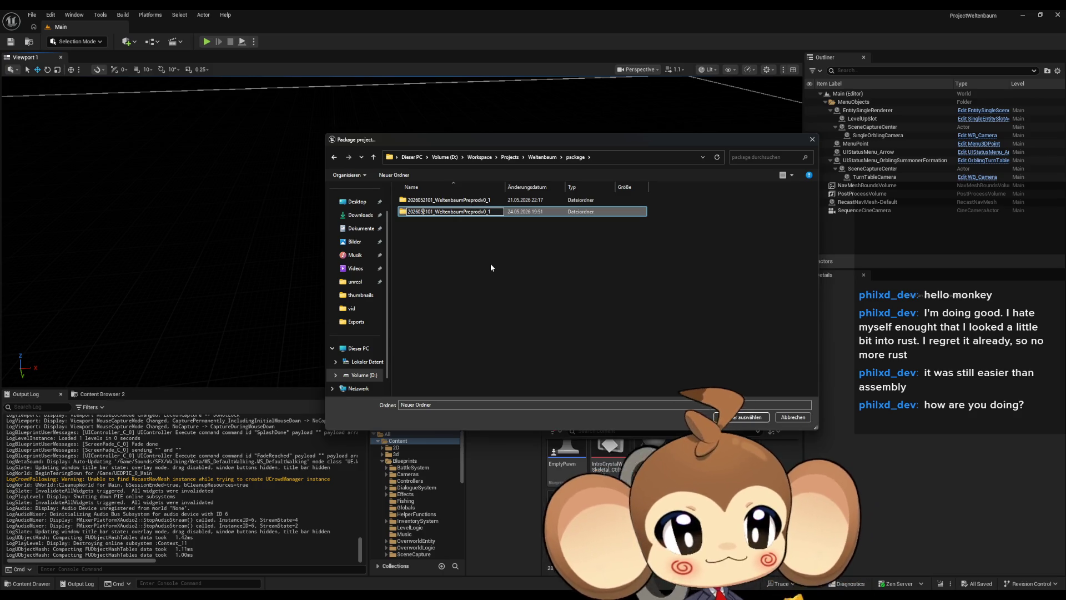
{"action": "key", "text": "Delete"}
{"action": "key", "text": "Delete"}
{"action": "type", "text": "240"}
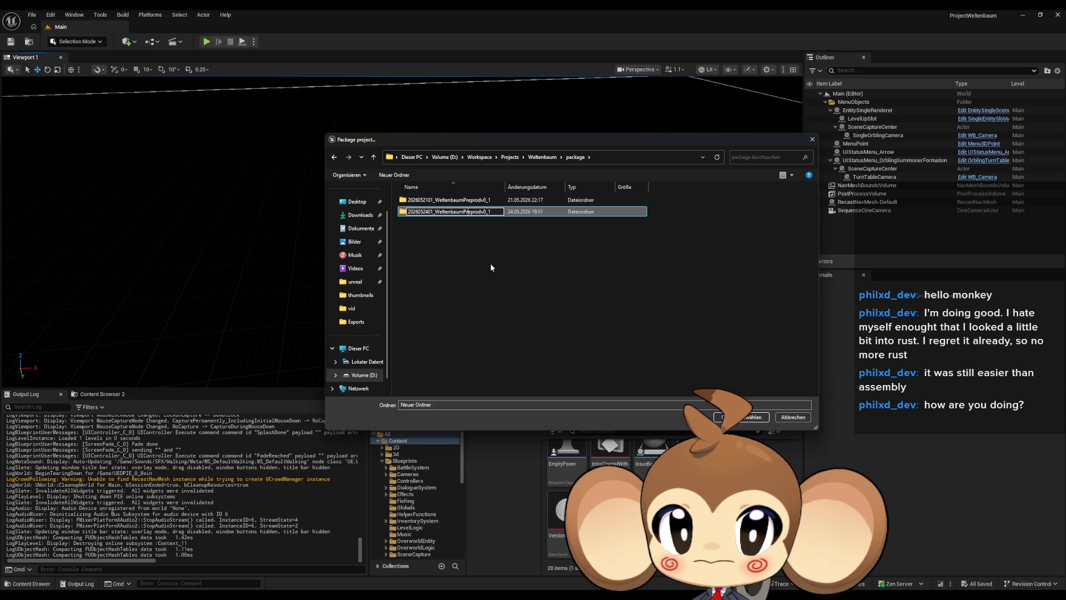
{"action": "type", "text": "1"}
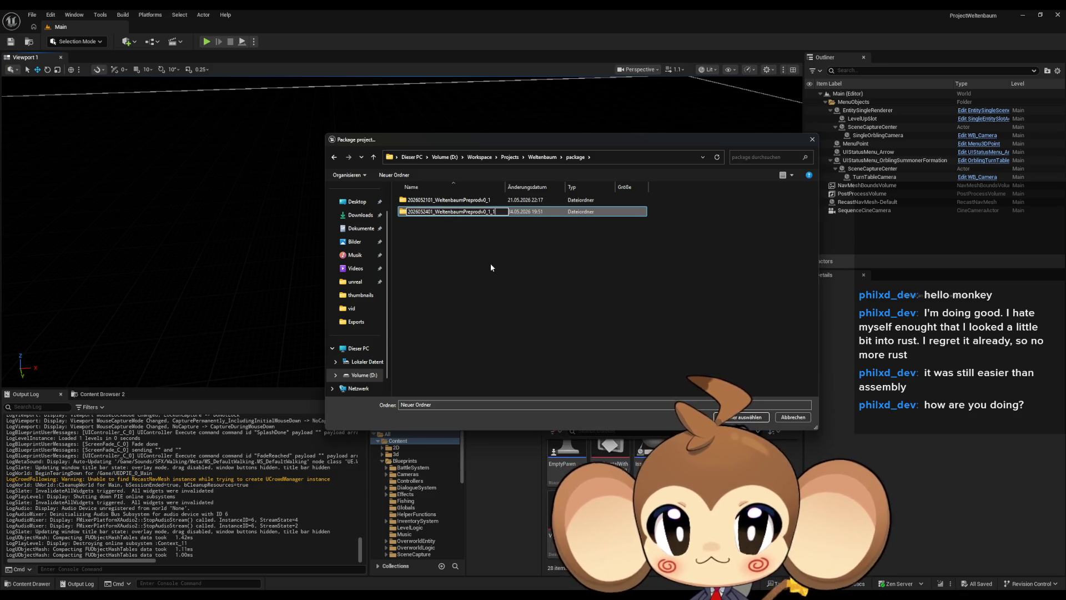
{"action": "key", "text": "Return"}
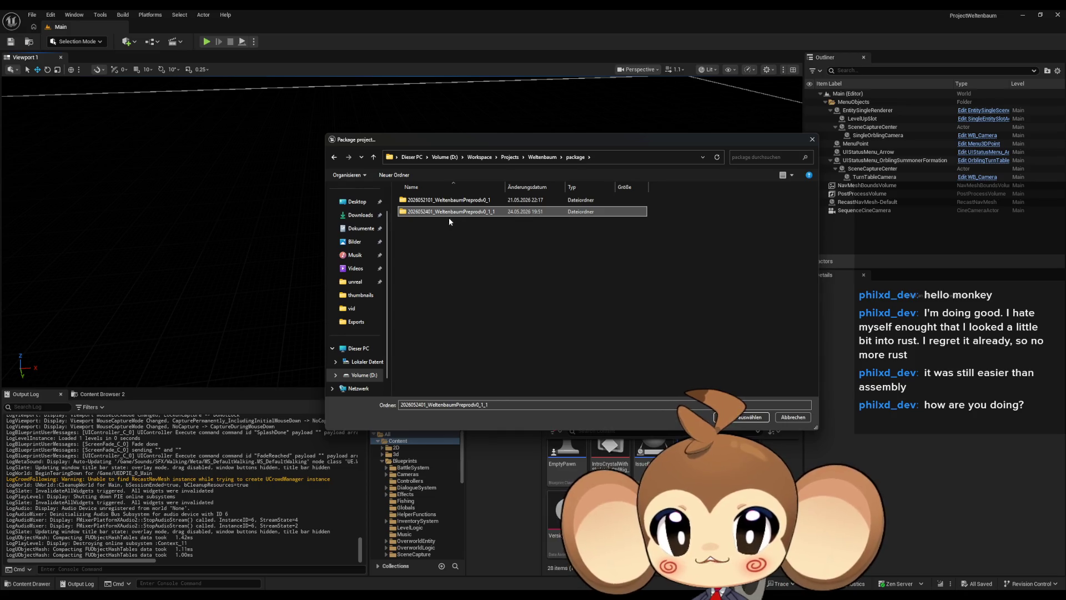
{"action": "left_click", "coordinate": [743, 417]}
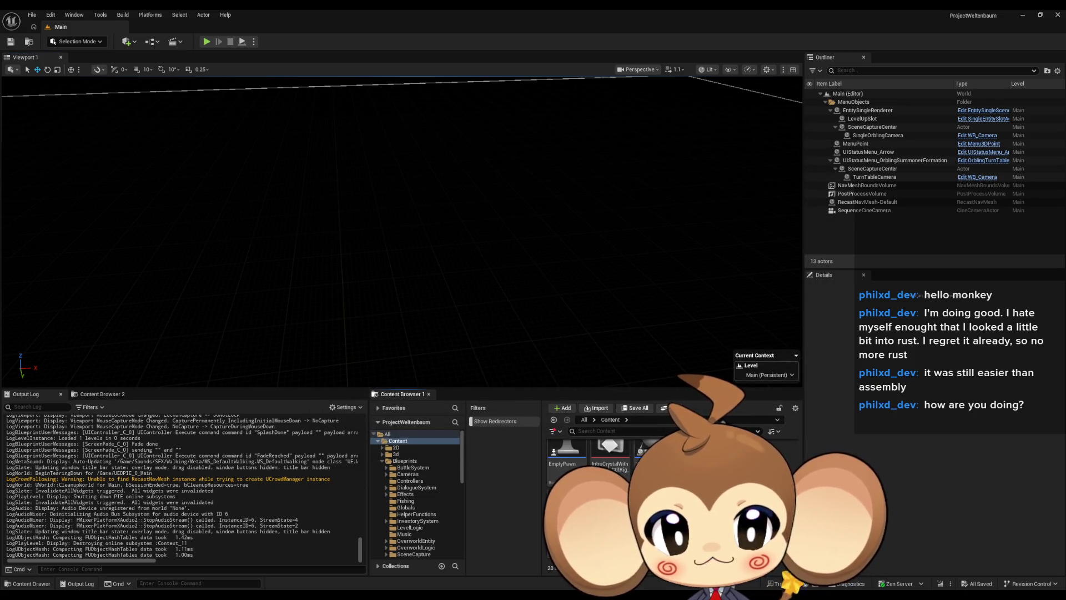
- Change the VersionData Version String to 0.1.1 Pre-Production and close the asset
{"action": "double_click", "coordinate": [560, 522]}
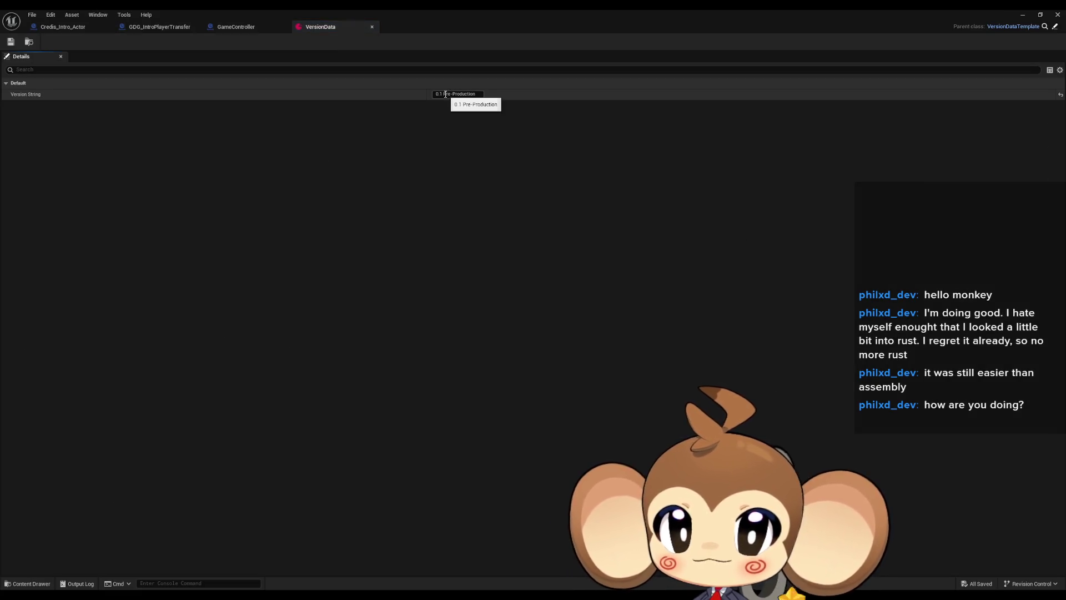
{"action": "left_click", "coordinate": [445, 94]}
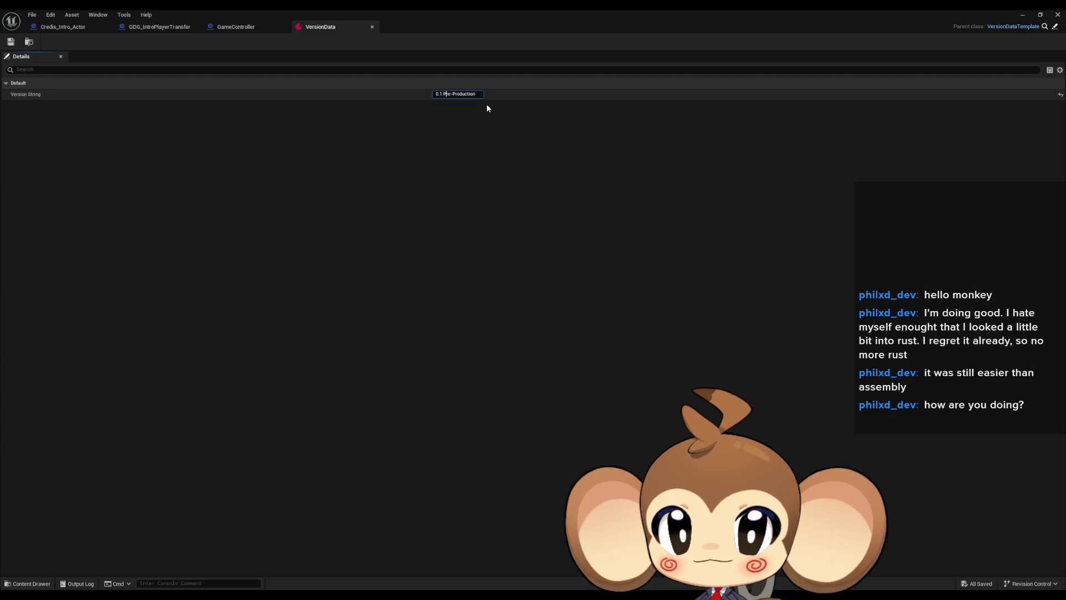
{"action": "key", "text": "Home"}
{"action": "key", "text": "Right"}
{"action": "key", "text": "Right"}
{"action": "key", "text": "Right"}
{"action": "type", "text": ".1"}
{"action": "key", "text": "Return"}
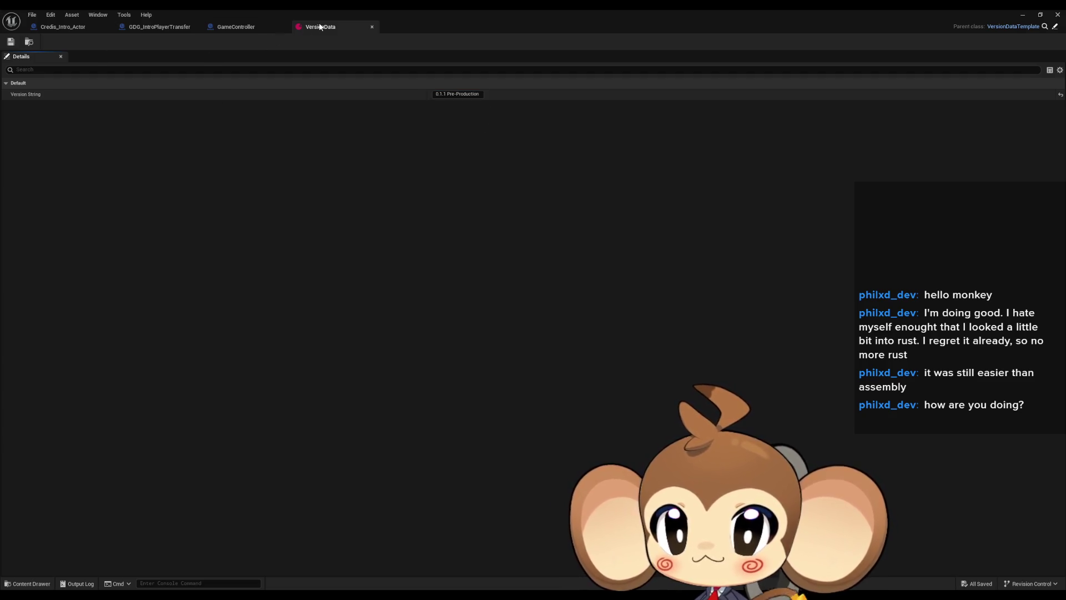
{"action": "middle_click", "coordinate": [320, 27]}
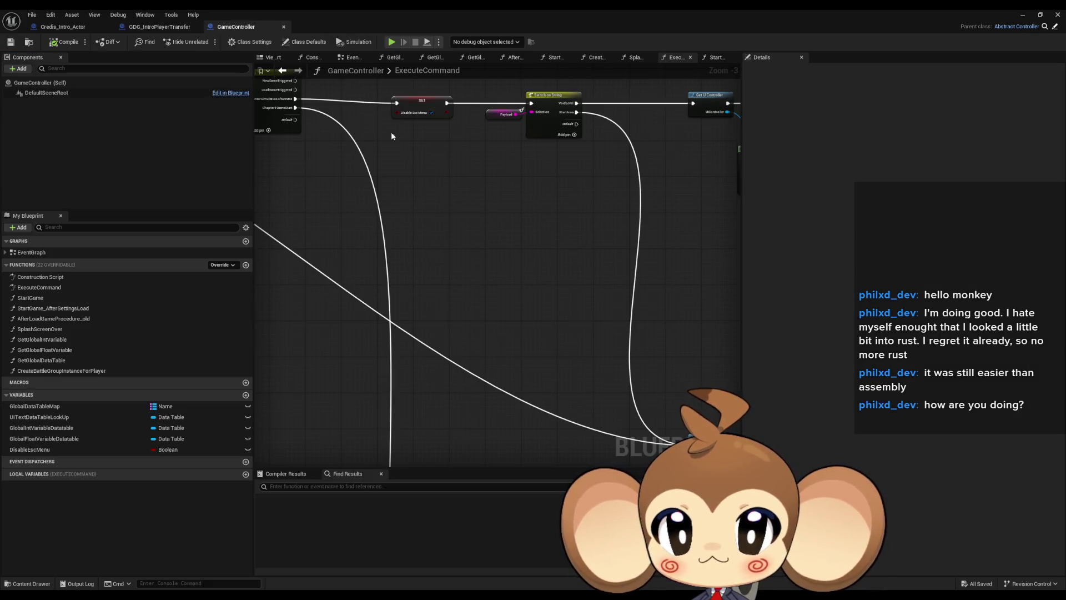
- Connect Parent ExecuteCommand to the Switch in GameController, save, and close the blueprint tabs
{"action": "scroll", "coordinate": [506, 227], "scroll_direction": "up", "scroll_amount": 3}
{"action": "key", "text": "Home"}
{"action": "left_click_drag", "start_coordinate": [394, 230], "coordinate": [653, 231]}
{"action": "scroll", "coordinate": [411, 280], "scroll_direction": "down", "scroll_amount": 4}
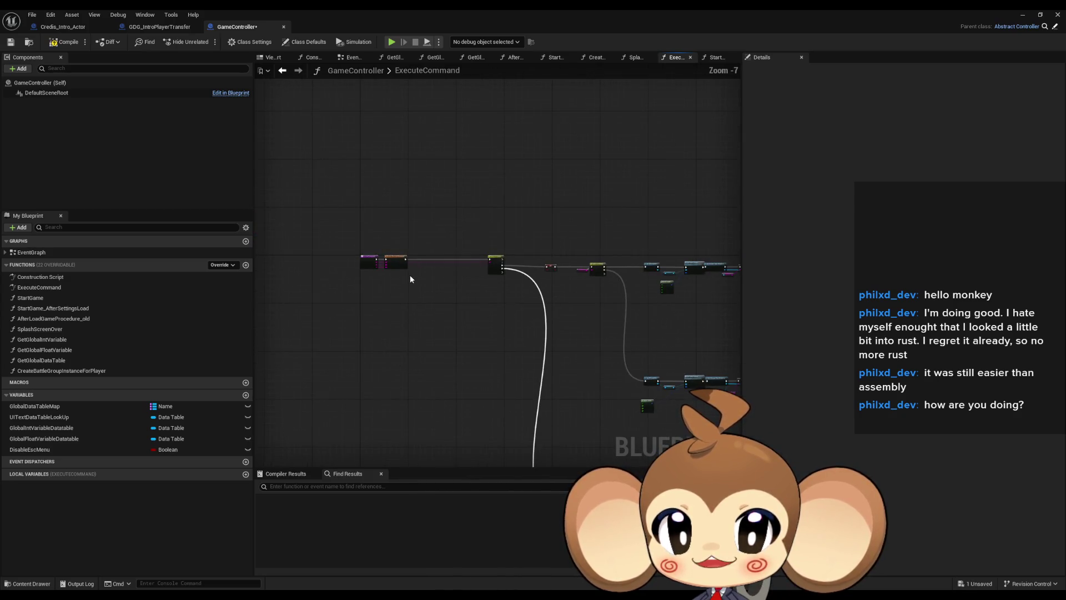
{"action": "key", "text": "ctrl+s"}
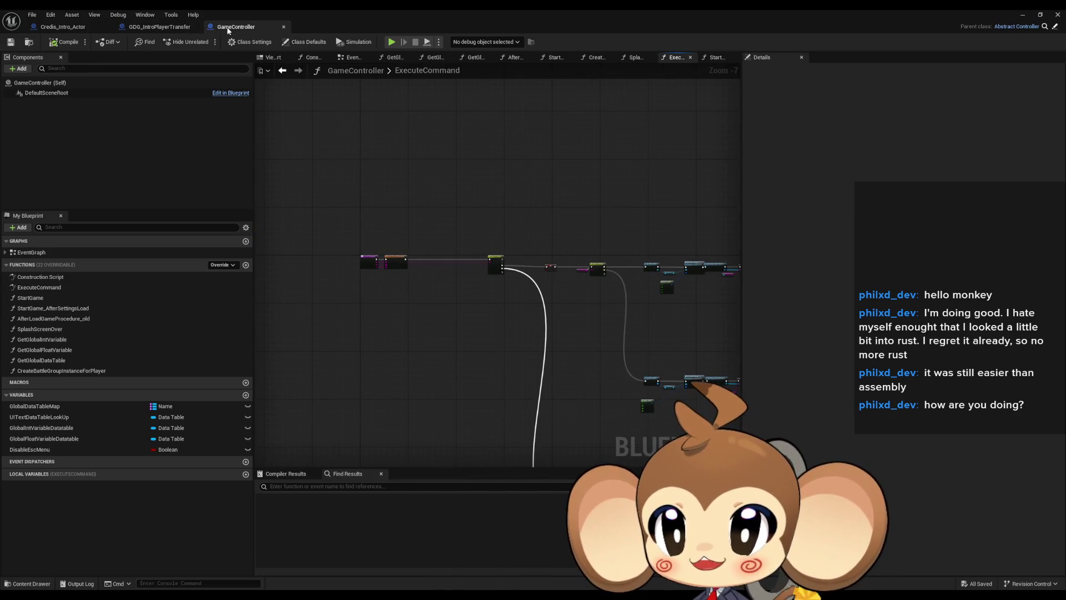
{"action": "middle_click", "coordinate": [229, 27]}
{"action": "middle_click", "coordinate": [163, 28]}
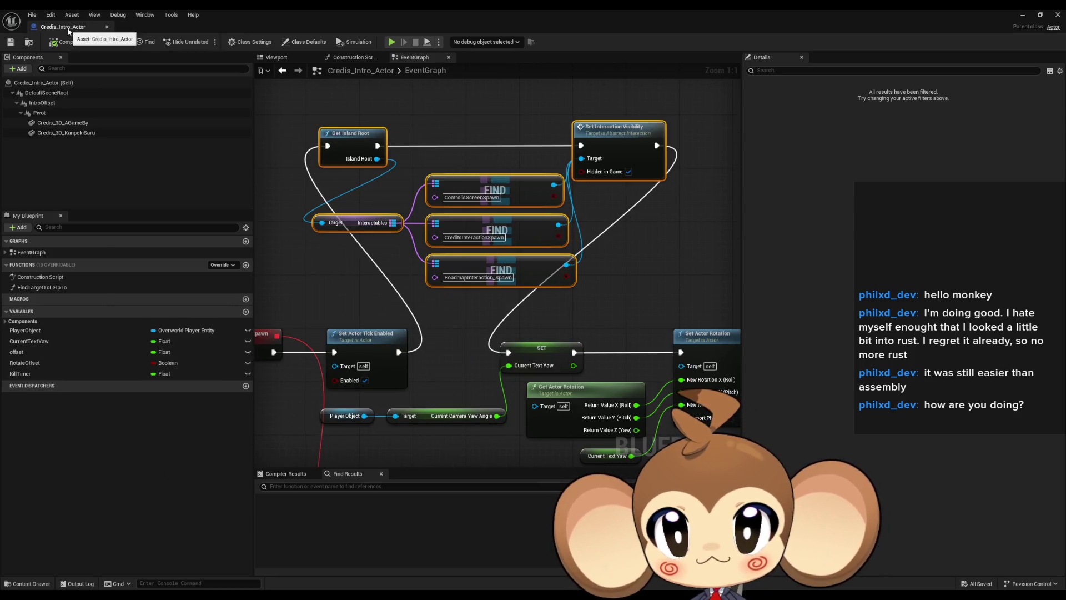
{"action": "middle_click", "coordinate": [69, 30]}
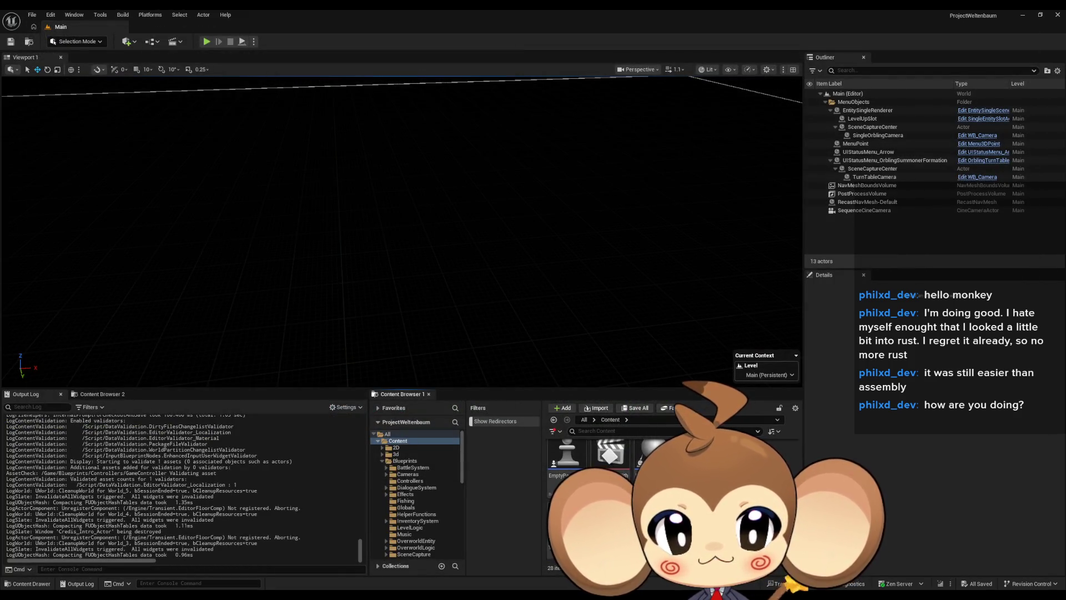
- Save all unsaved work from the File menu
{"action": "left_click", "coordinate": [31, 15]}
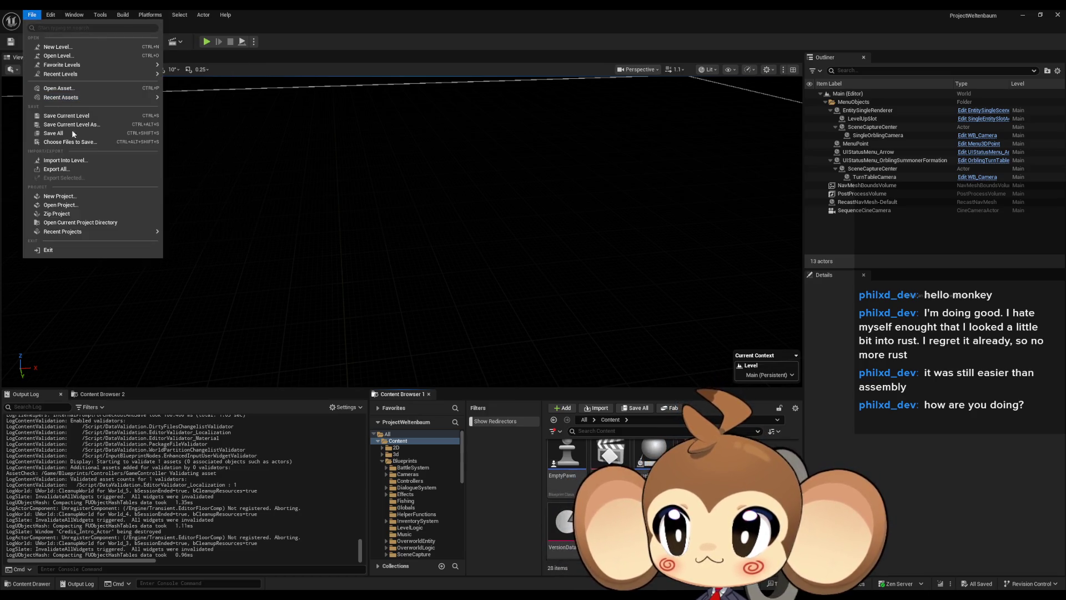
{"action": "left_click", "coordinate": [188, 21]}
{"action": "left_click", "coordinate": [160, 17]}
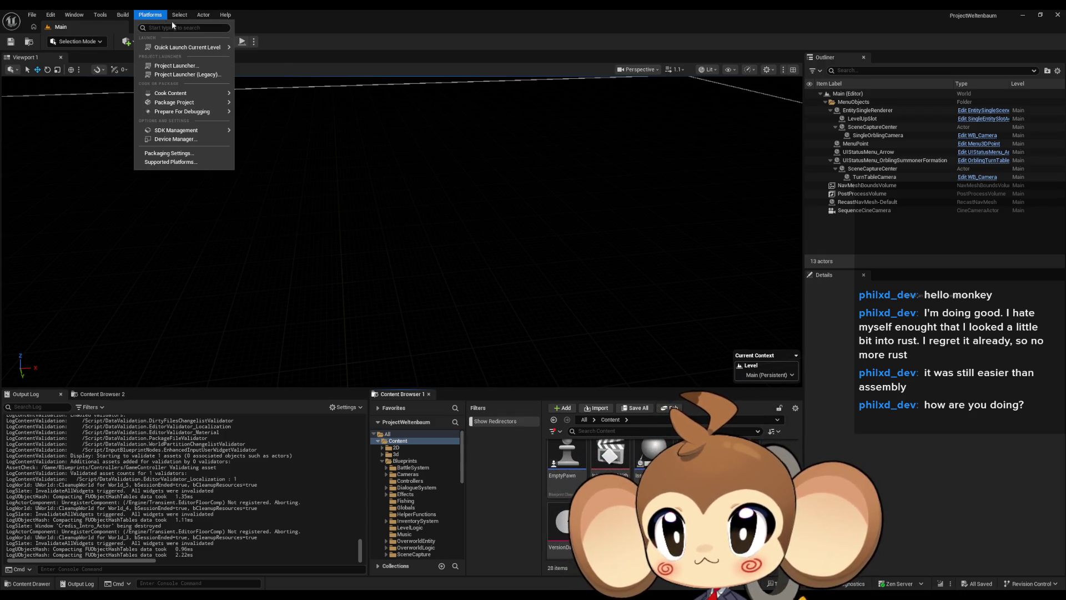
{"action": "mouse_move", "coordinate": [126, 15]}
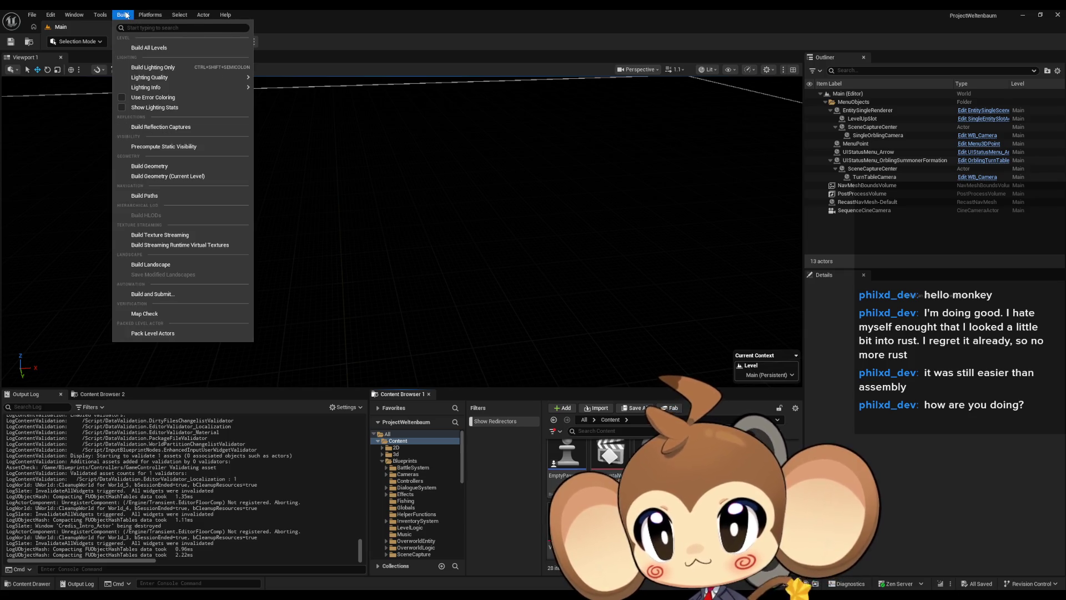
{"action": "left_click", "coordinate": [127, 15]}
{"action": "left_click", "coordinate": [145, 15]}
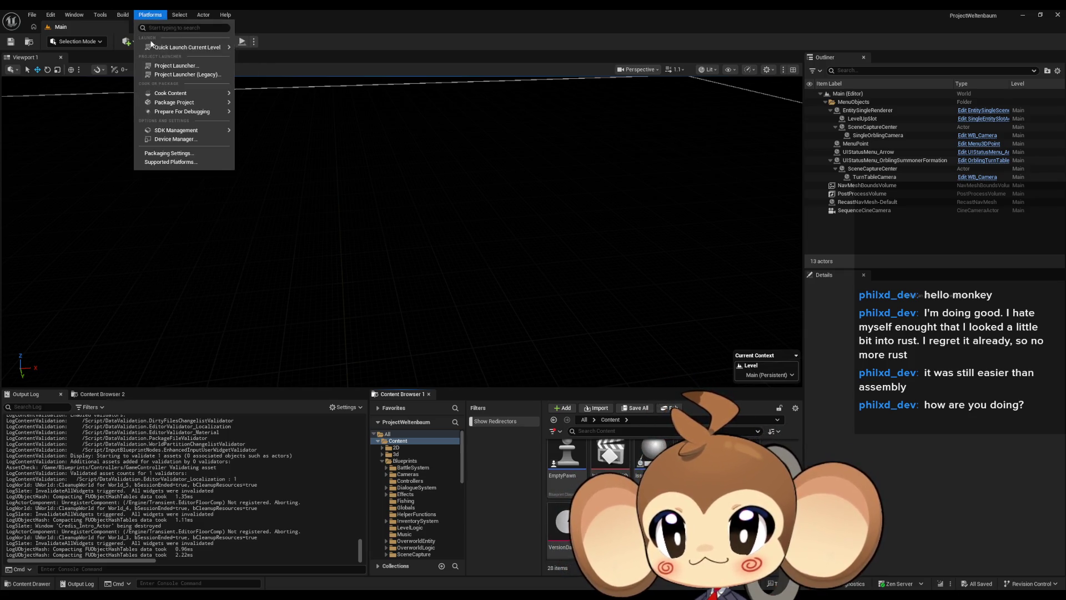
{"action": "mouse_move", "coordinate": [209, 103]}
{"action": "left_click", "coordinate": [276, 118]}
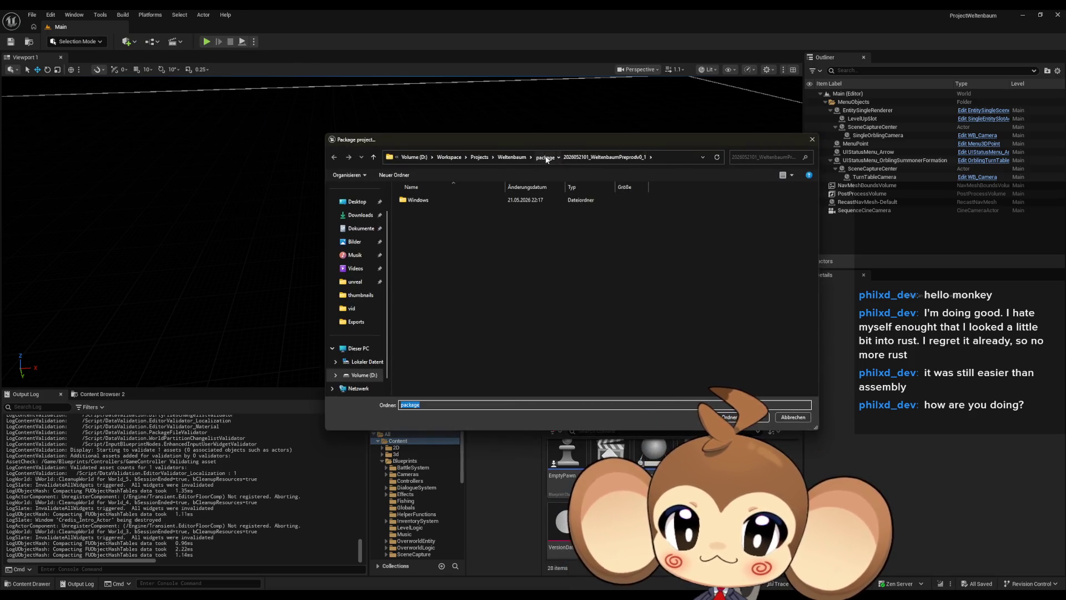
{"action": "left_click", "coordinate": [544, 157]}
{"action": "double_click", "coordinate": [489, 212]}
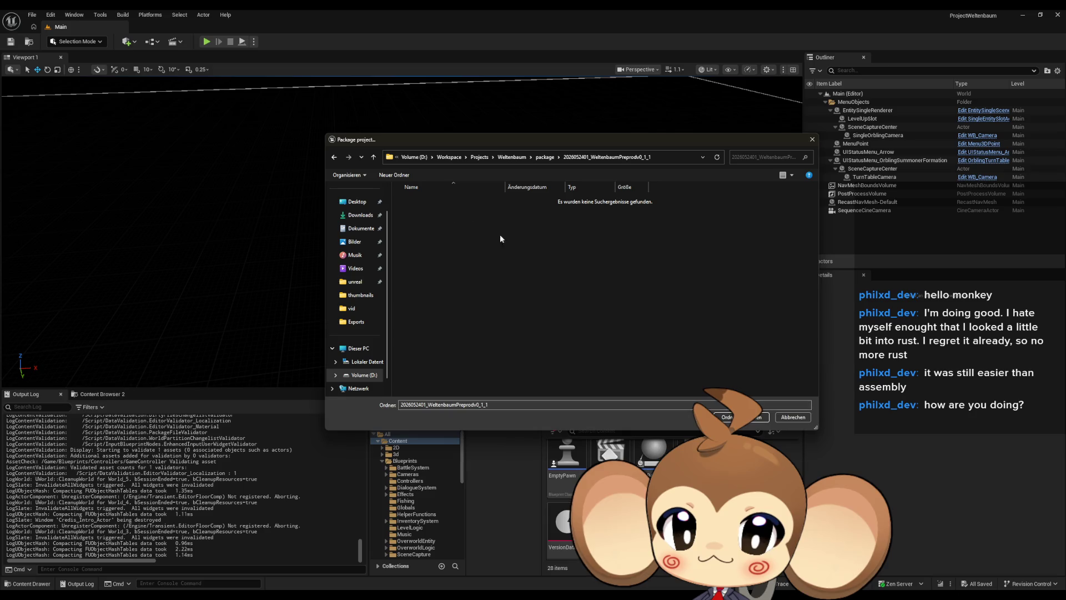
{"action": "left_click", "coordinate": [741, 415]}
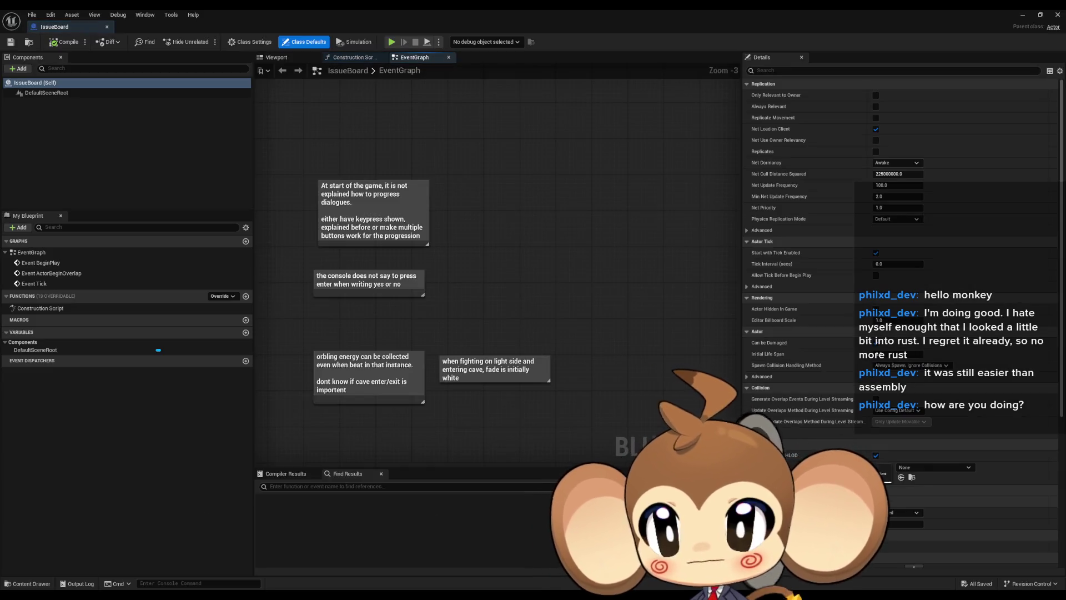
- Move the artefact note up beneath the trails note
{"action": "scroll", "coordinate": [631, 348], "scroll_direction": "down", "scroll_amount": 5}
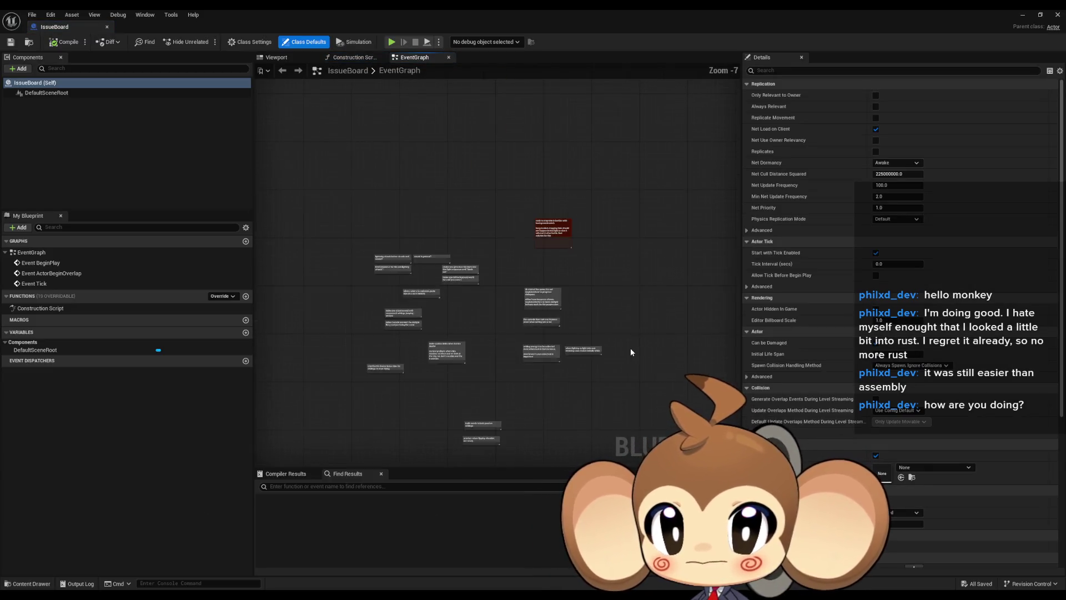
{"action": "scroll", "coordinate": [573, 337], "scroll_direction": "up", "scroll_amount": 4}
{"action": "scroll", "coordinate": [486, 286], "scroll_direction": "down", "scroll_amount": 2}
{"action": "scroll", "coordinate": [486, 286], "scroll_direction": "up", "scroll_amount": 6}
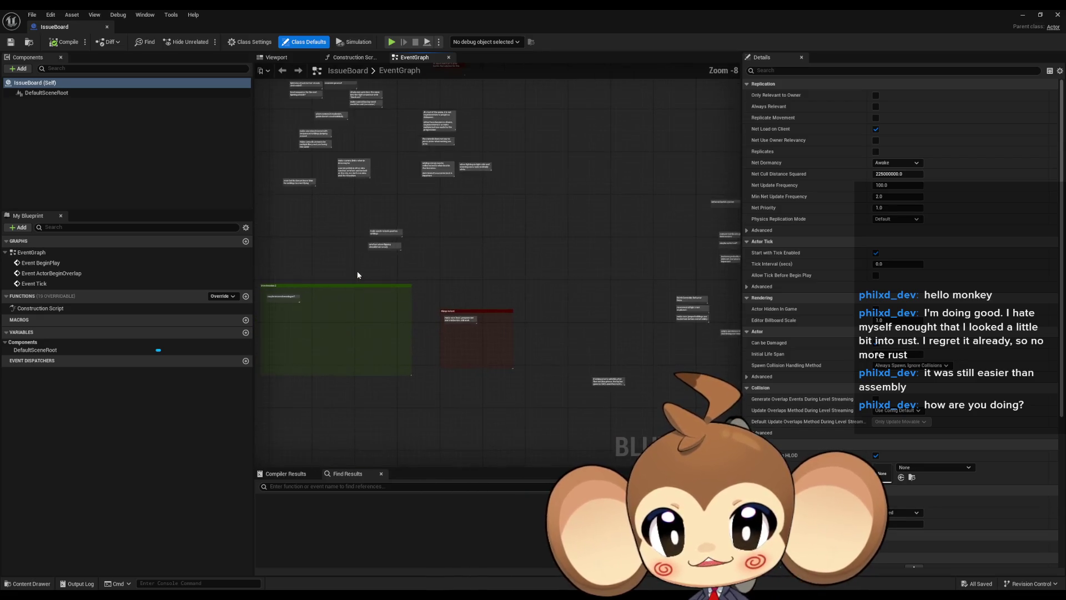
{"action": "scroll", "coordinate": [613, 328], "scroll_direction": "up", "scroll_amount": 2}
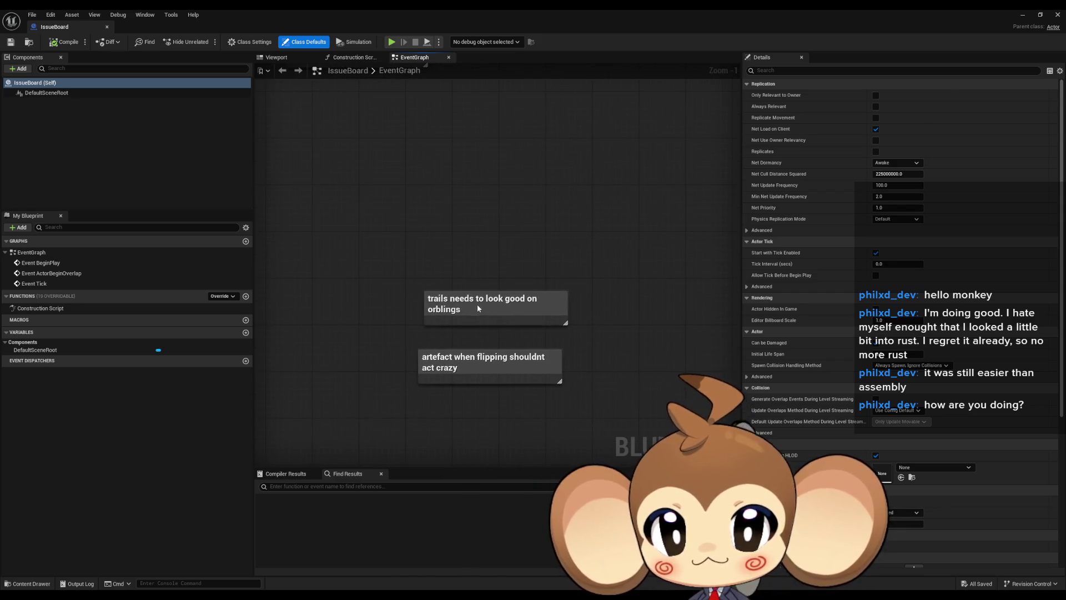
{"action": "left_click", "coordinate": [478, 305]}
{"action": "left_click", "coordinate": [459, 354]}
{"action": "left_click_drag", "start_coordinate": [458, 354], "coordinate": [458, 332]}
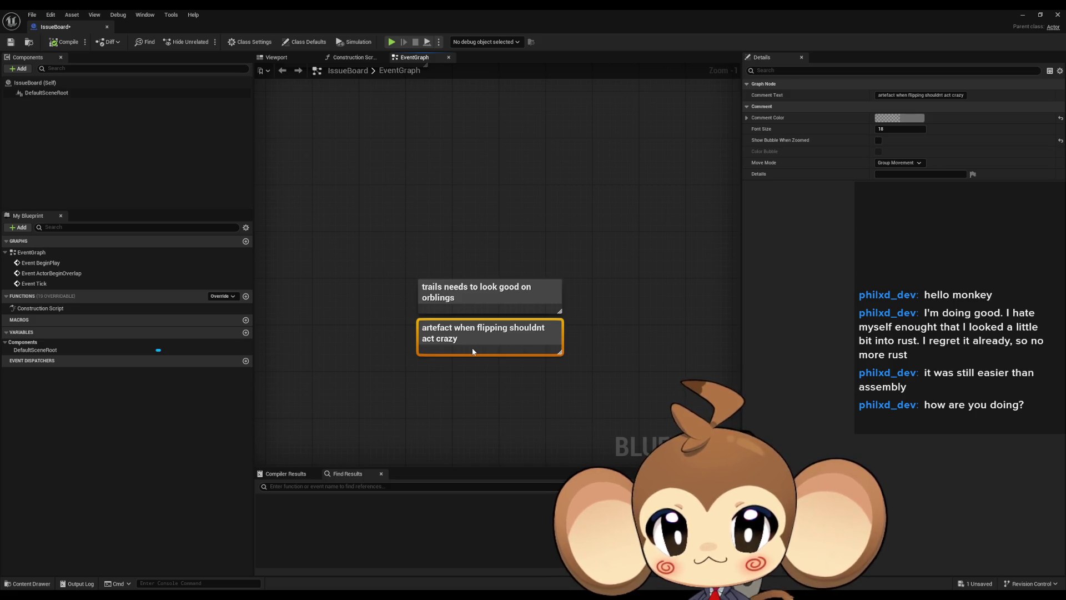
- Place the start battle note above the trails and artefact notes and shift all three up-left
{"action": "scroll", "coordinate": [488, 368], "scroll_direction": "down", "scroll_amount": 2}
{"action": "left_click", "coordinate": [436, 302]}
{"action": "mouse_move", "coordinate": [477, 295]}
{"action": "left_mouse_down"}
{"action": "mouse_move", "coordinate": [555, 389]}
{"action": "mouse_move", "coordinate": [324, 302]}
{"action": "mouse_move", "coordinate": [530, 305]}
{"action": "left_mouse_up"}
{"action": "scroll", "coordinate": [531, 306], "scroll_direction": "up", "scroll_amount": 2}
{"action": "mouse_move", "coordinate": [504, 268]}
{"action": "left_mouse_down"}
{"action": "mouse_move", "coordinate": [428, 240]}
{"action": "mouse_move", "coordinate": [474, 262]}
{"action": "mouse_move", "coordinate": [485, 309]}
{"action": "left_mouse_up"}
{"action": "left_click_drag", "start_coordinate": [394, 271], "coordinate": [565, 425]}
{"action": "left_click_drag", "start_coordinate": [492, 309], "coordinate": [425, 196]}
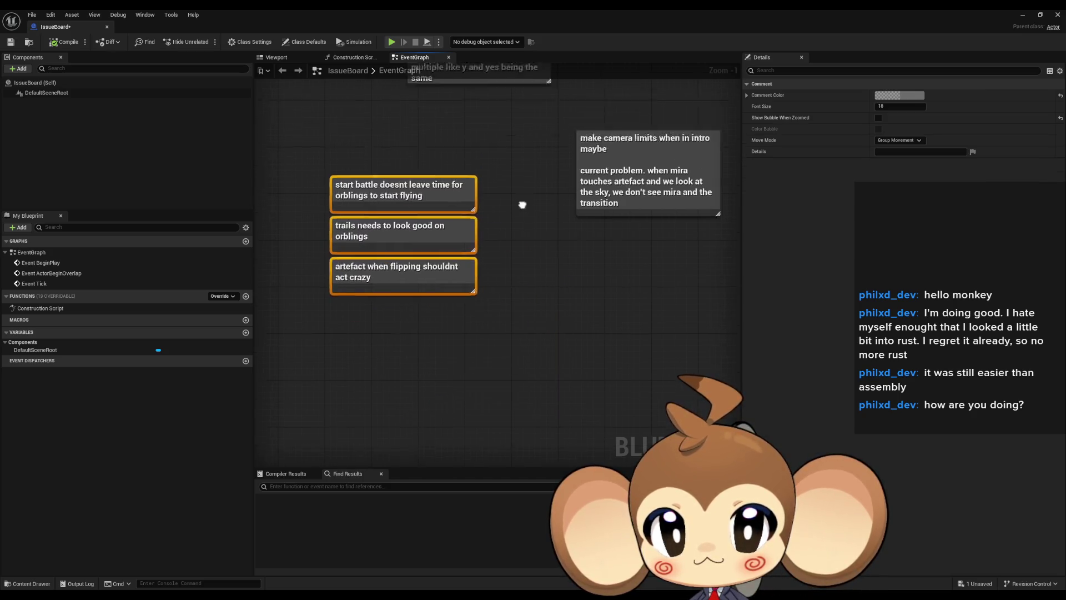
- Delete the 'make camera limits when in intro maybe' note
{"action": "left_click", "coordinate": [590, 347]}
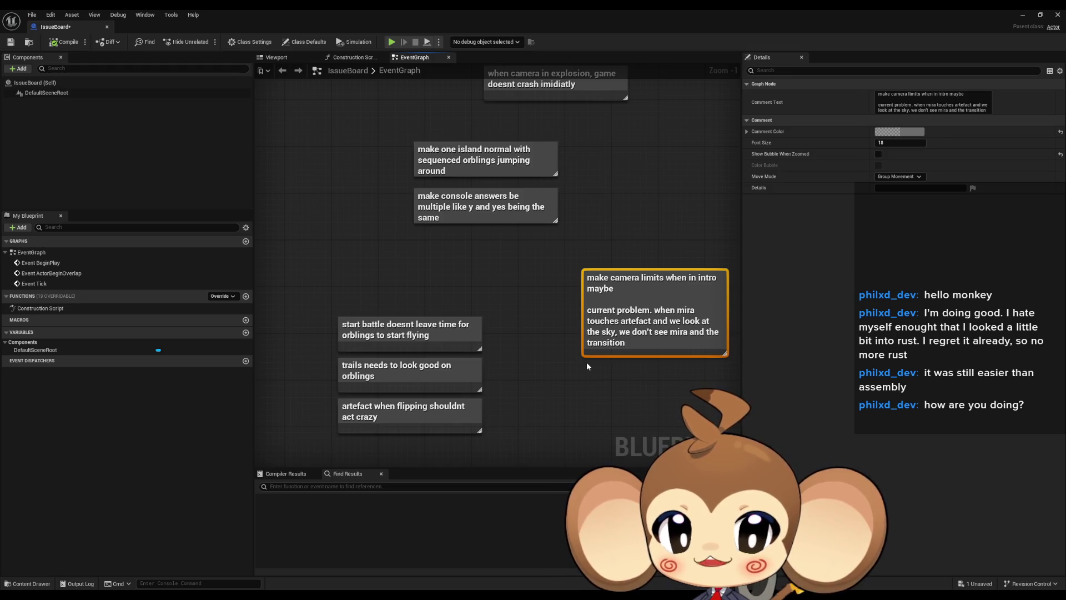
{"action": "mouse_move", "coordinate": [587, 363]}
{"action": "left_mouse_down"}
{"action": "mouse_move", "coordinate": [613, 402]}
{"action": "mouse_move", "coordinate": [528, 385]}
{"action": "left_mouse_up"}
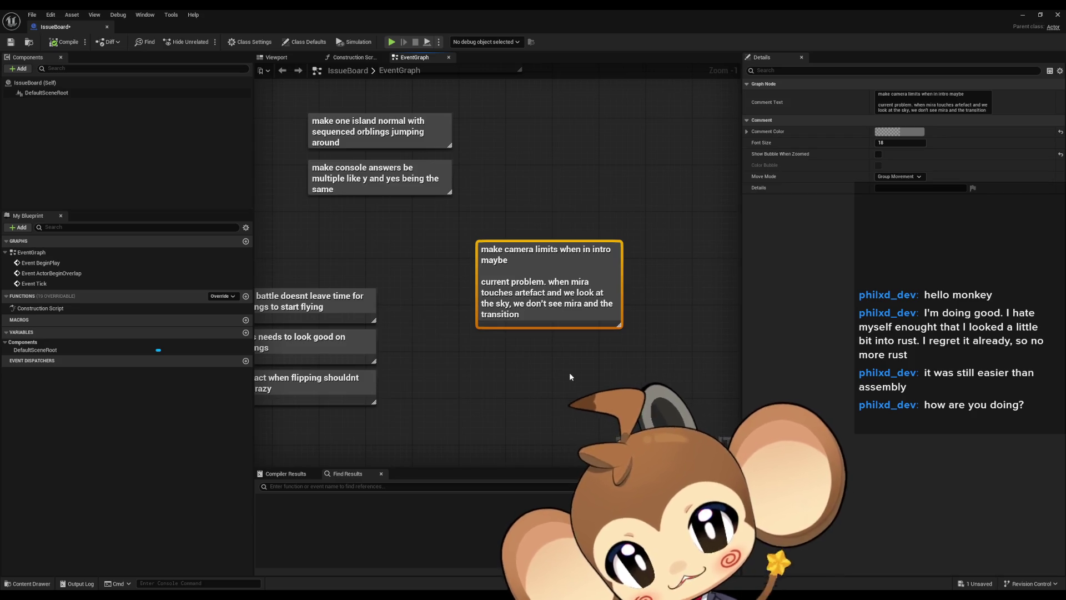
{"action": "key", "text": "Delete"}
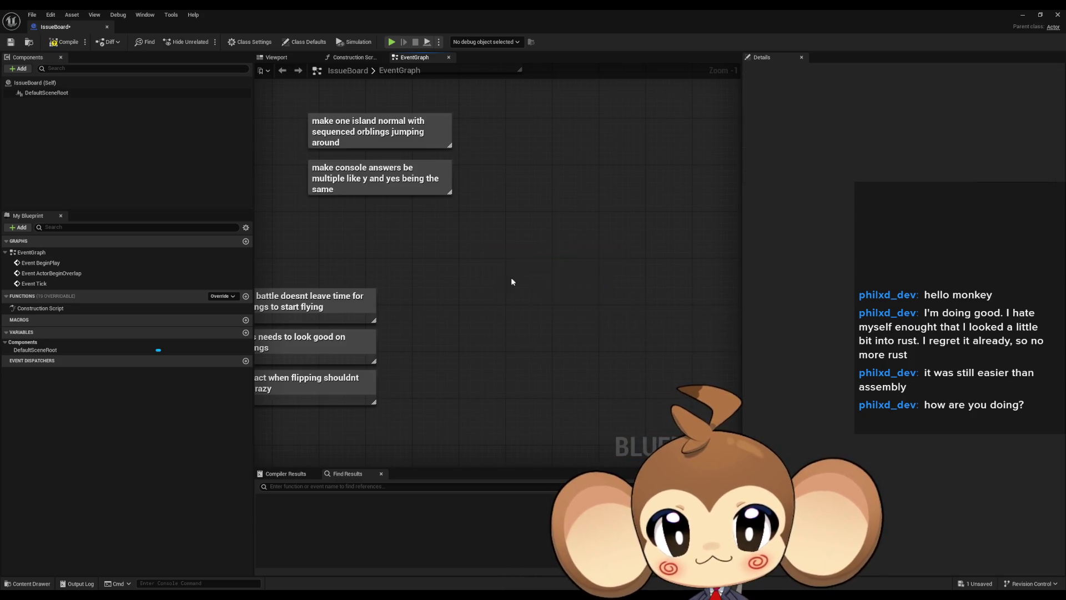
{"action": "left_click_drag", "start_coordinate": [520, 281], "coordinate": [615, 318]}
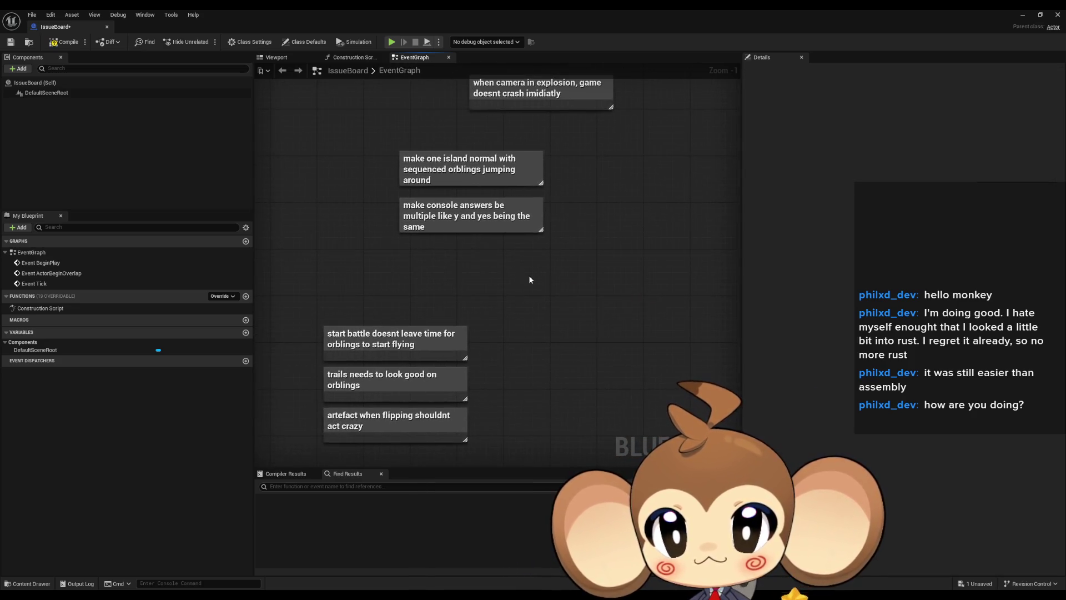
- Undo the deletion to restore the camera limits note
{"action": "left_click", "coordinate": [439, 222]}
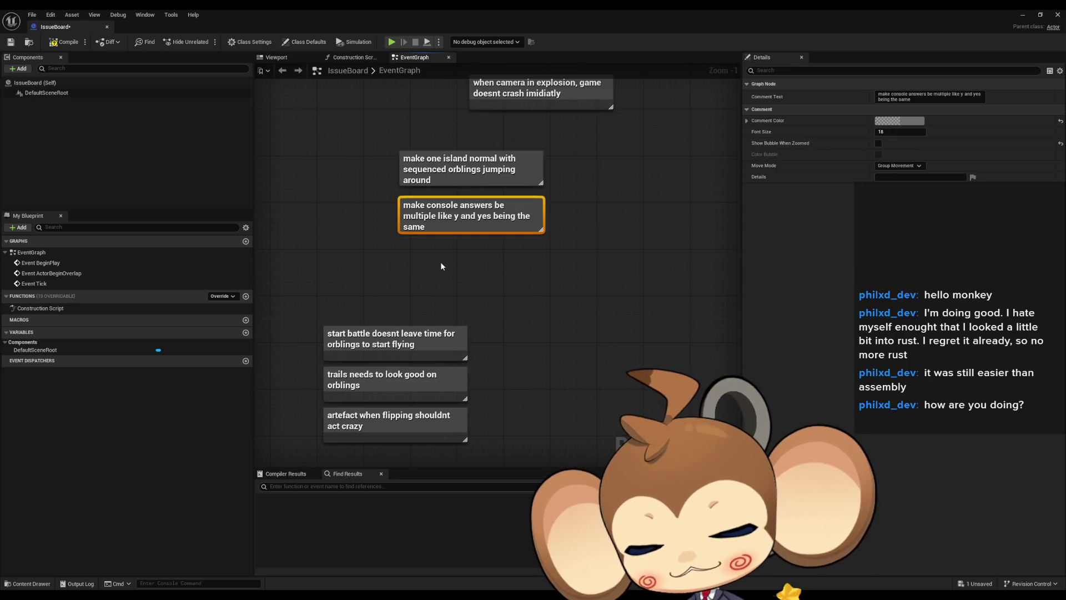
{"action": "key", "text": "ctrl+z"}
{"action": "left_click_drag", "start_coordinate": [448, 264], "coordinate": [266, 242]}
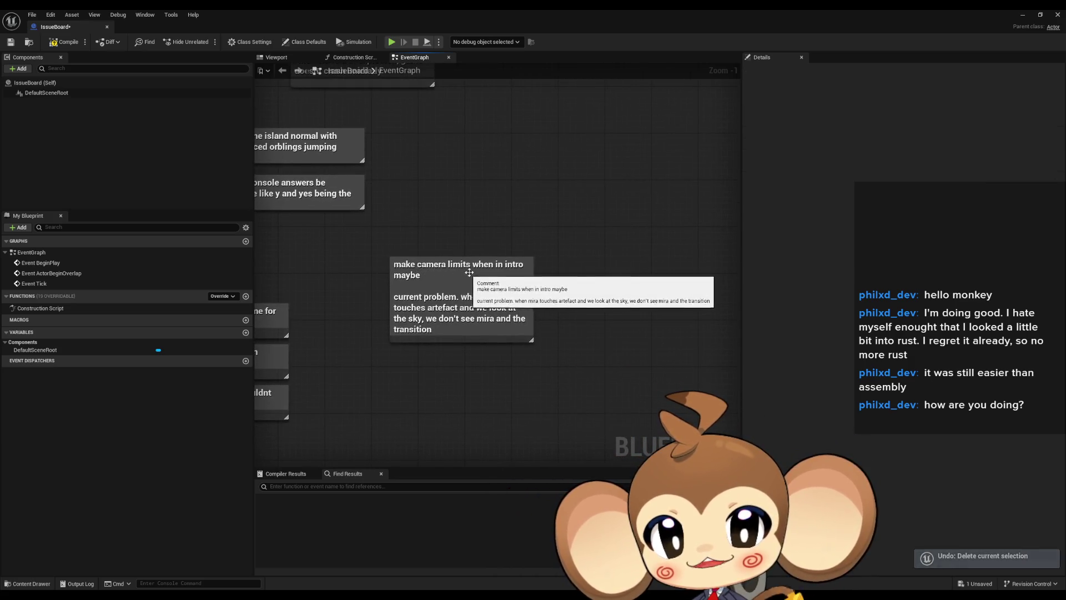
{"action": "left_click_drag", "start_coordinate": [425, 298], "coordinate": [452, 276]}
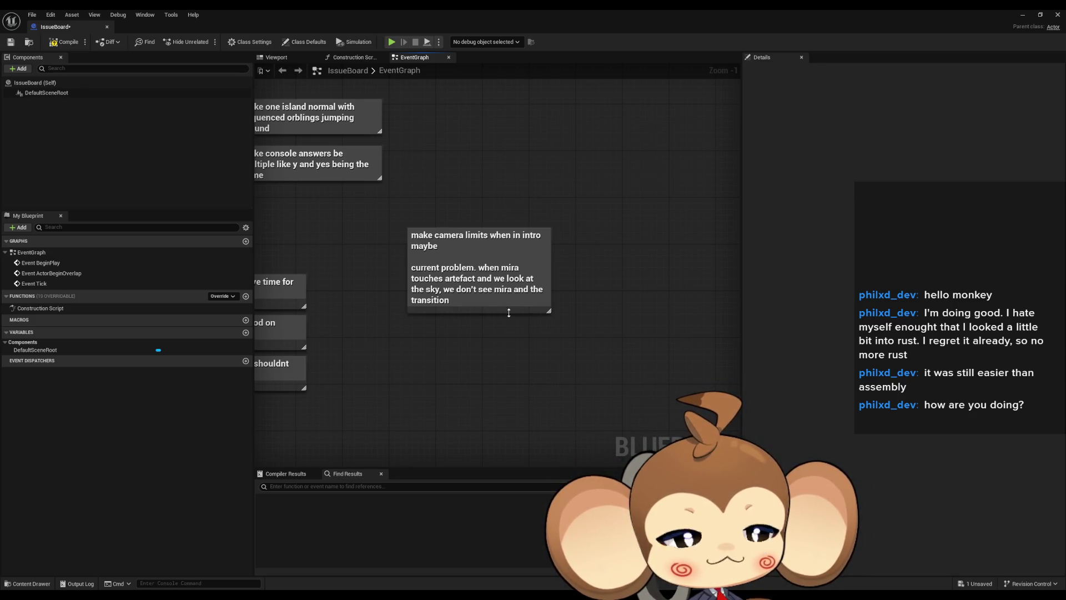
- Move the three lower notes down and place the camera limits note above them
{"action": "left_click", "coordinate": [422, 238]}
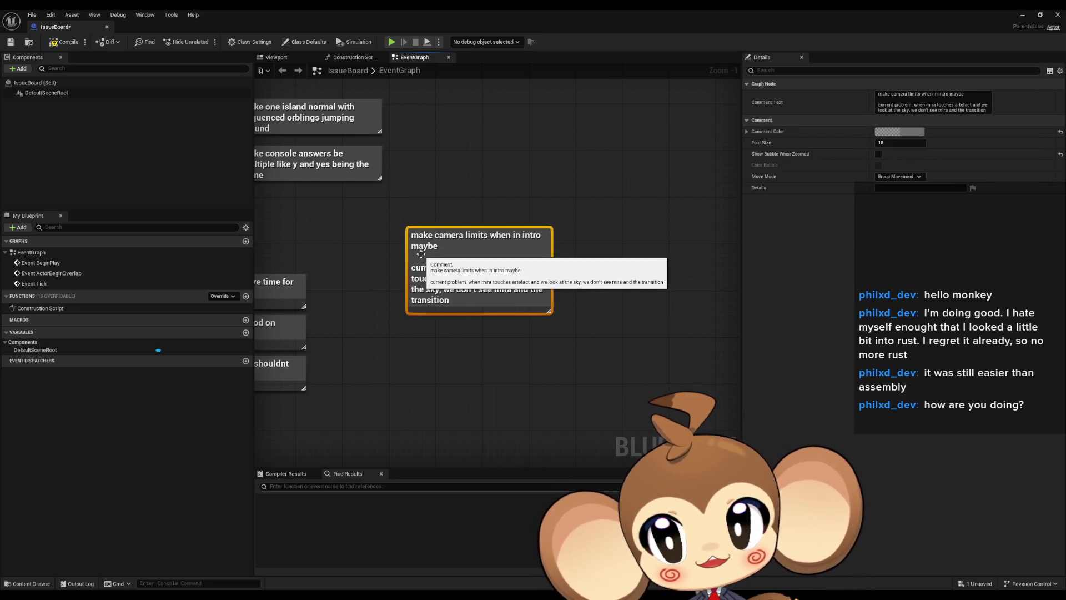
{"action": "left_click_drag", "start_coordinate": [456, 341], "coordinate": [596, 343]}
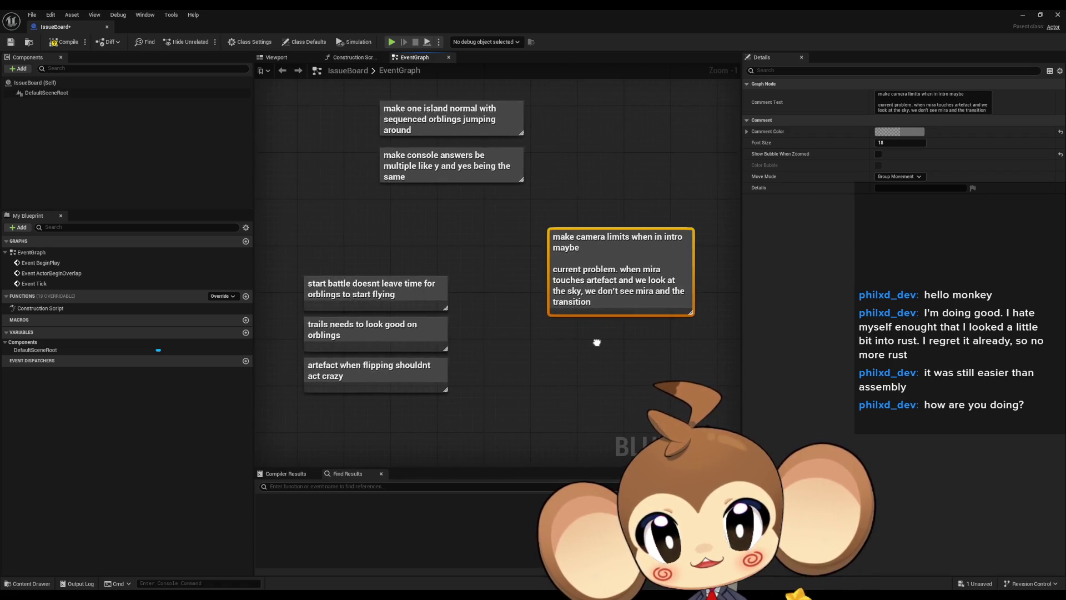
{"action": "left_click_drag", "start_coordinate": [612, 300], "coordinate": [705, 251]}
{"action": "mouse_move", "coordinate": [383, 219]}
{"action": "left_mouse_down"}
{"action": "mouse_move", "coordinate": [555, 347]}
{"action": "mouse_move", "coordinate": [500, 391]}
{"action": "left_mouse_up"}
{"action": "left_click", "coordinate": [599, 311]}
{"action": "mouse_move", "coordinate": [647, 228]}
{"action": "left_mouse_down"}
{"action": "mouse_move", "coordinate": [381, 242]}
{"action": "mouse_move", "coordinate": [399, 248]}
{"action": "left_mouse_up"}
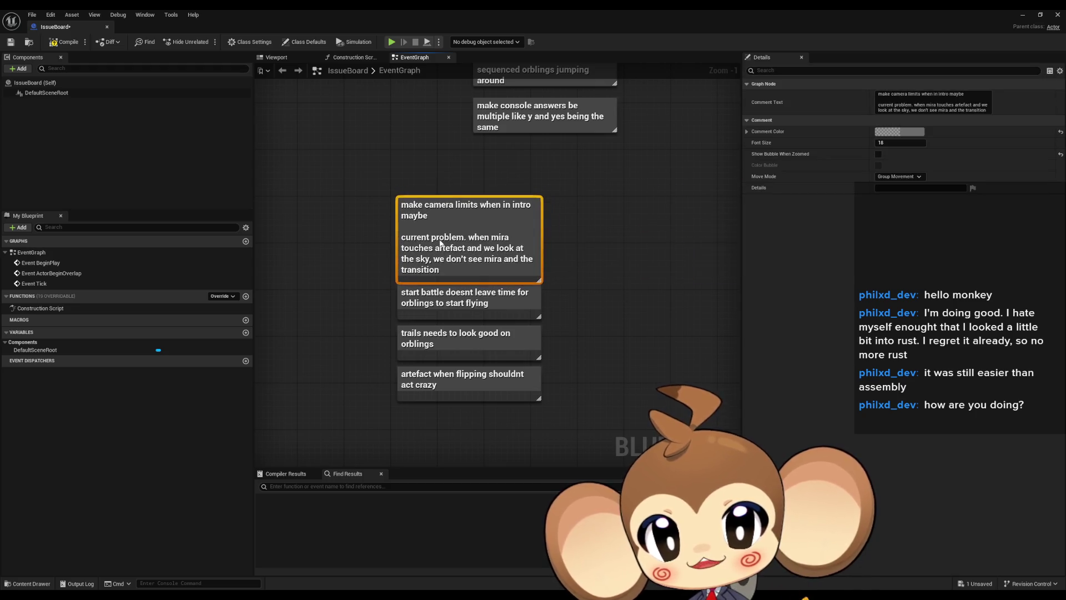
- Stack the console answers, one island and explosion notes into the same column
{"action": "left_click_drag", "start_coordinate": [609, 205], "coordinate": [602, 337]}
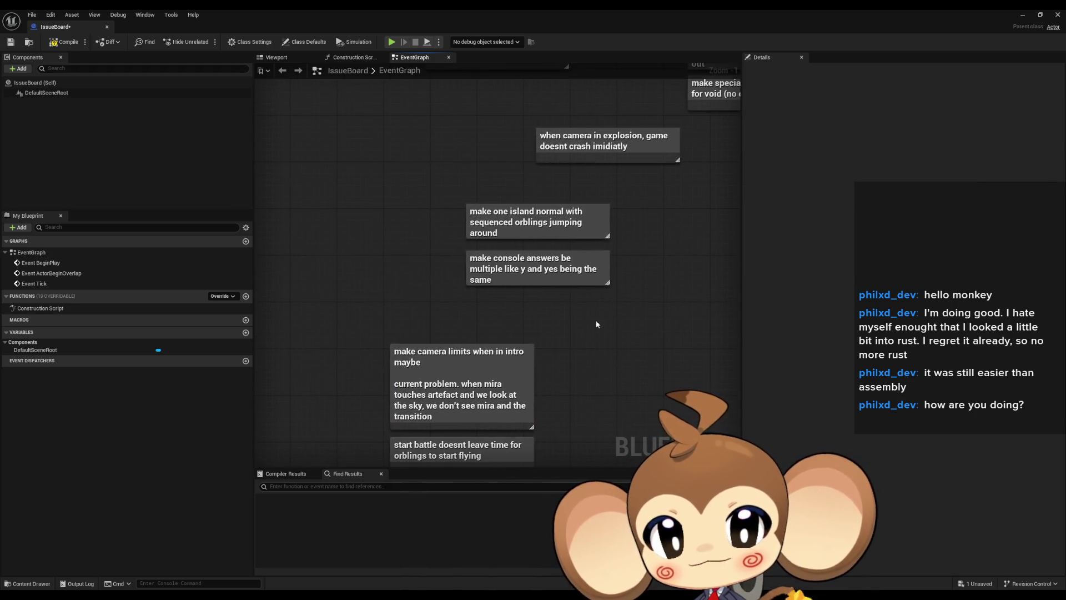
{"action": "left_click", "coordinate": [524, 281]}
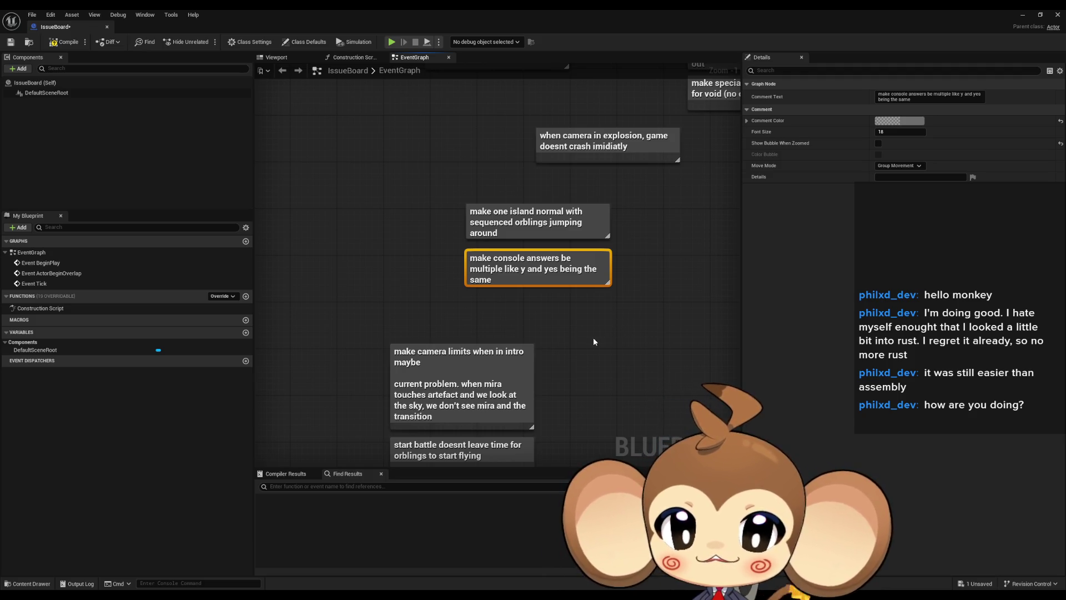
{"action": "left_click_drag", "start_coordinate": [549, 263], "coordinate": [474, 318]}
{"action": "left_click", "coordinate": [530, 230]}
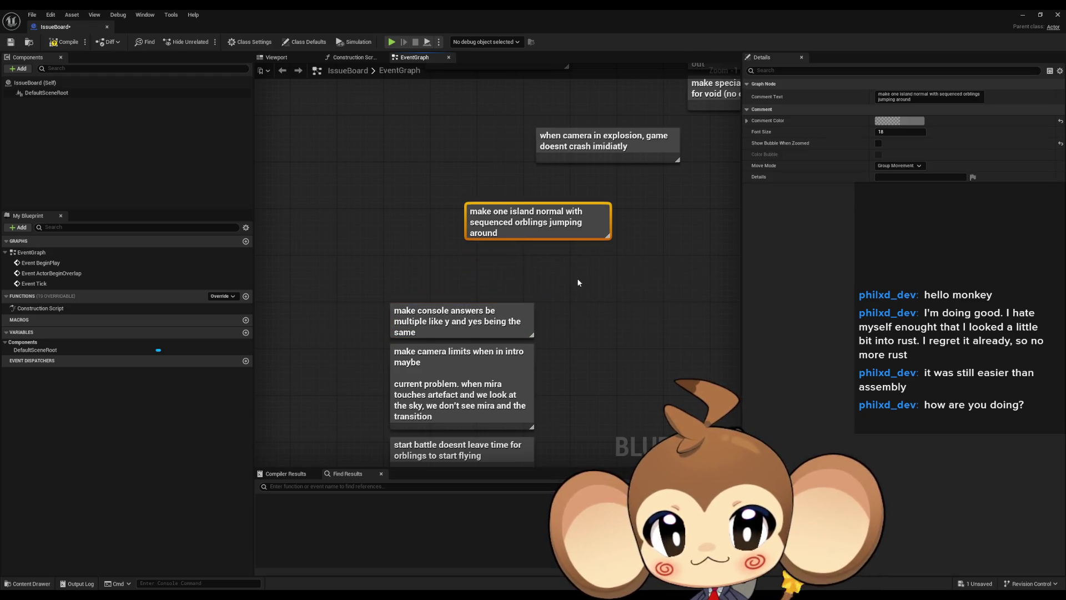
{"action": "left_click_drag", "start_coordinate": [543, 227], "coordinate": [466, 283]}
{"action": "left_click_drag", "start_coordinate": [581, 242], "coordinate": [579, 285]}
{"action": "left_click_drag", "start_coordinate": [613, 188], "coordinate": [468, 283]}
{"action": "left_click", "coordinate": [437, 315]}
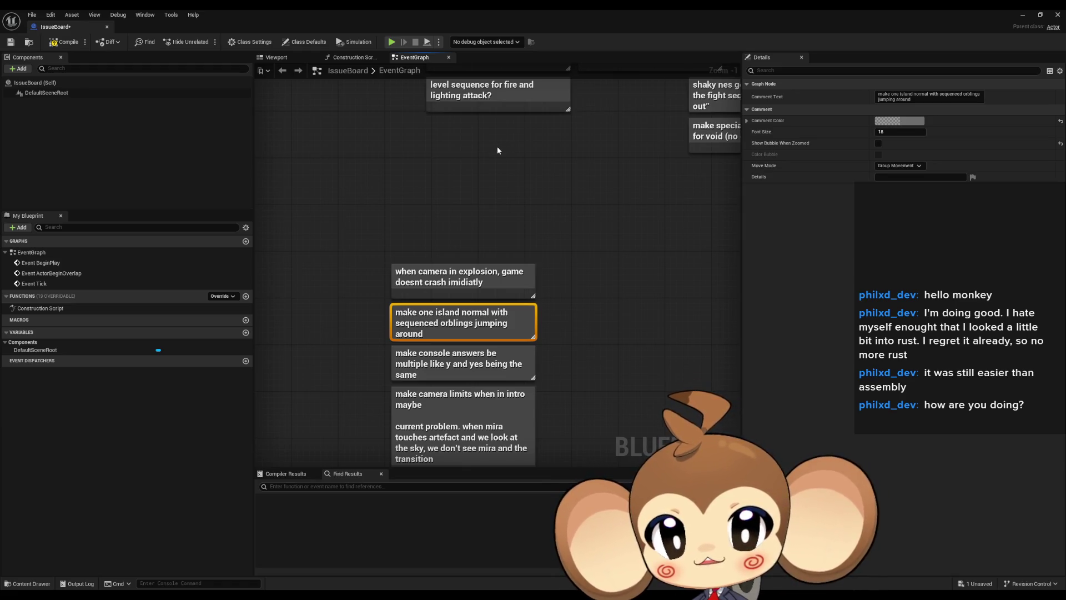
- Delete the obsolete level sequence, lightning attack and sound-in-general notes
{"action": "left_click", "coordinate": [456, 270]}
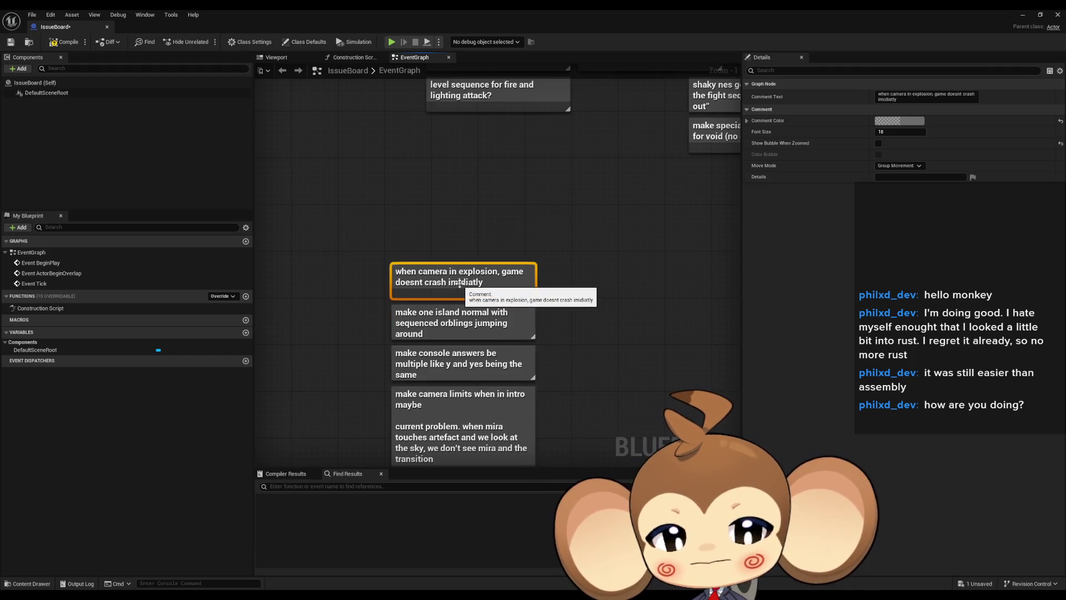
{"action": "double_click", "coordinate": [471, 280]}
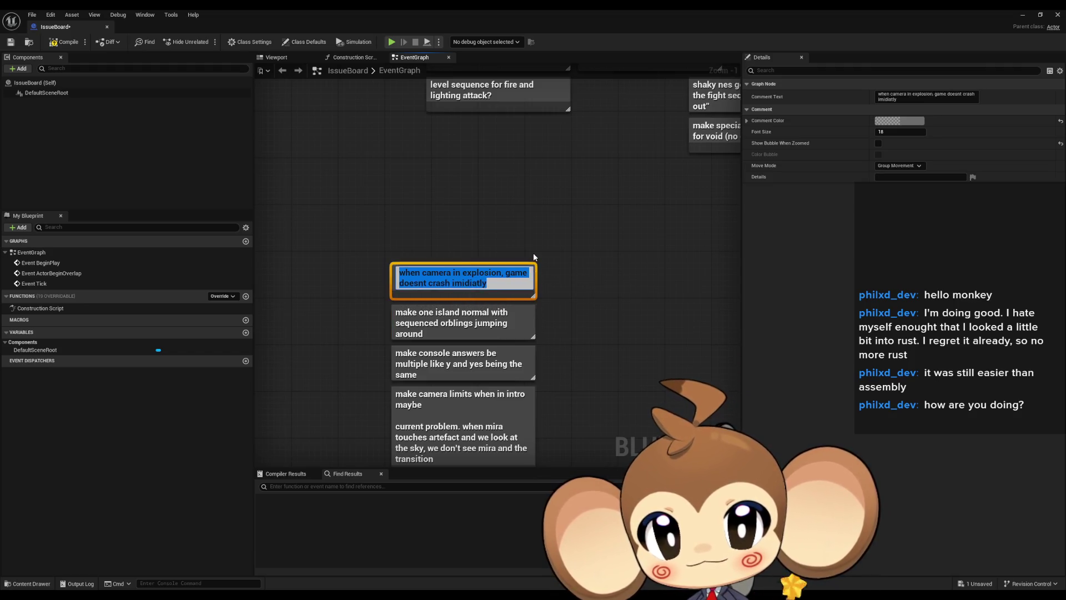
{"action": "left_click", "coordinate": [532, 249]}
{"action": "mouse_move", "coordinate": [461, 102]}
{"action": "left_mouse_down"}
{"action": "mouse_move", "coordinate": [430, 168]}
{"action": "mouse_move", "coordinate": [395, 309]}
{"action": "left_mouse_up"}
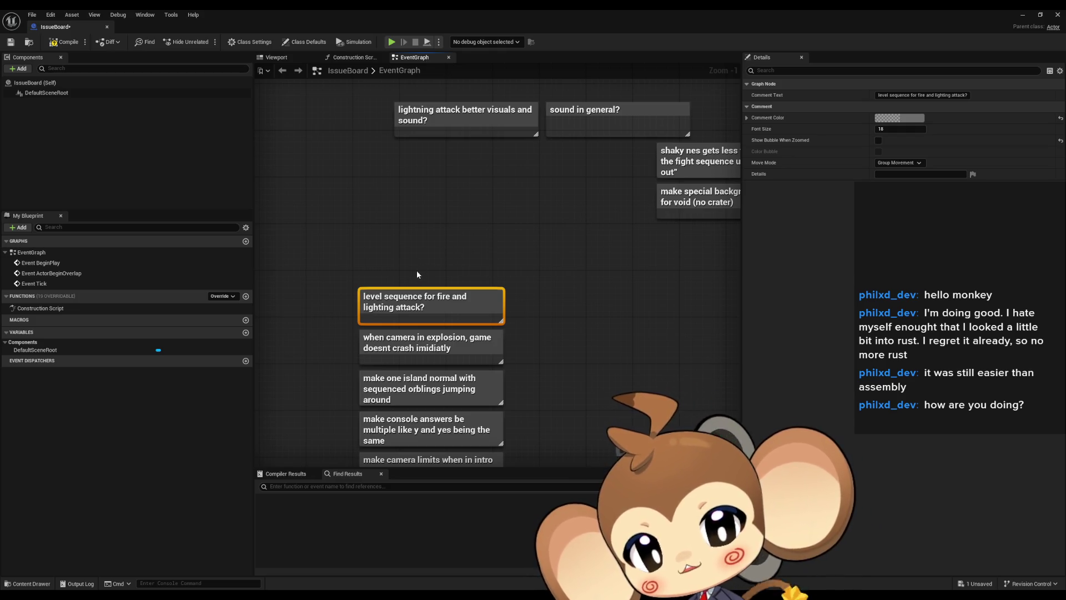
{"action": "left_click", "coordinate": [443, 235]}
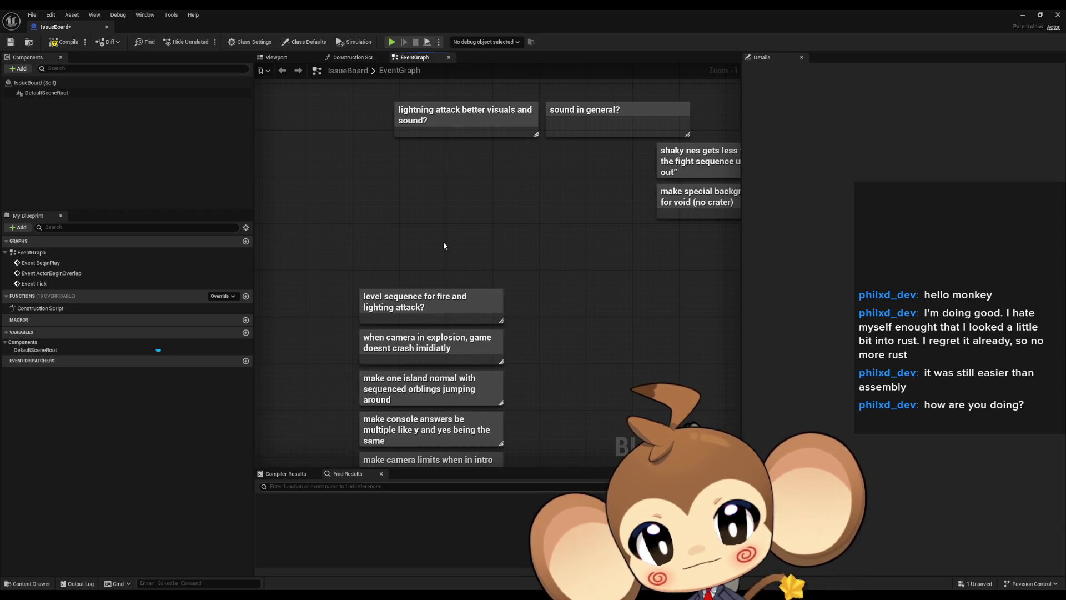
{"action": "mouse_move", "coordinate": [344, 245]}
{"action": "left_mouse_down"}
{"action": "mouse_move", "coordinate": [577, 297]}
{"action": "mouse_move", "coordinate": [582, 314]}
{"action": "left_mouse_up"}
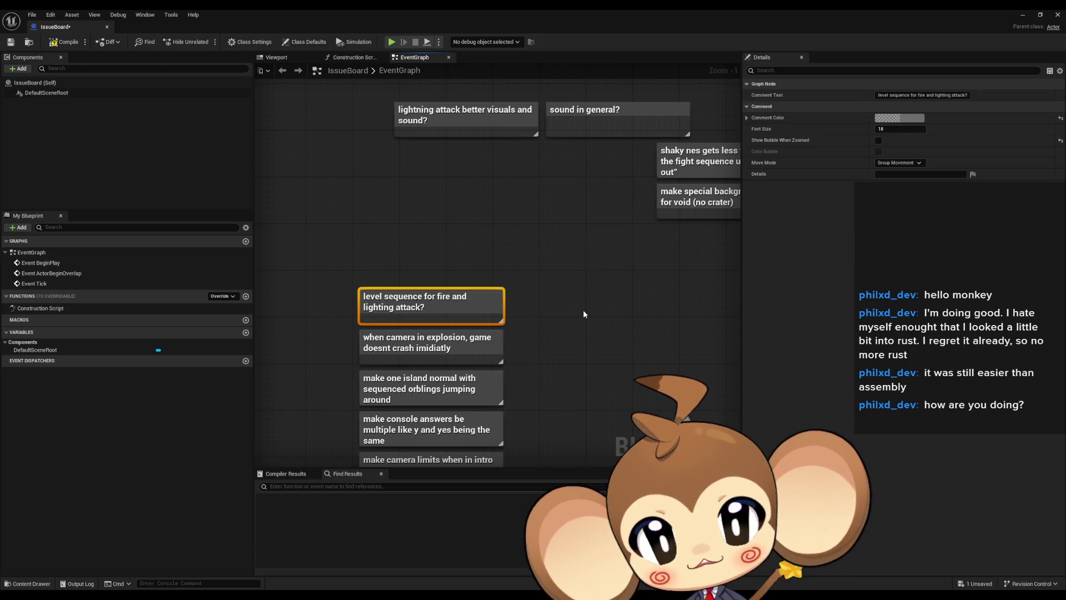
{"action": "key", "text": "Delete"}
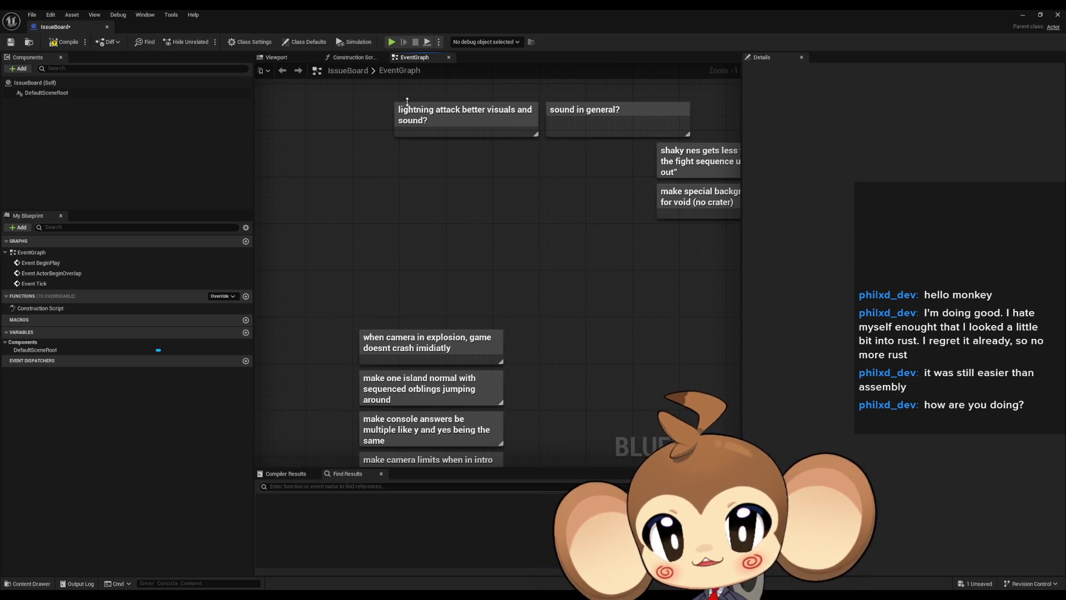
{"action": "mouse_move", "coordinate": [434, 120]}
{"action": "left_mouse_down"}
{"action": "mouse_move", "coordinate": [417, 300]}
{"action": "mouse_move", "coordinate": [401, 302]}
{"action": "left_mouse_up"}
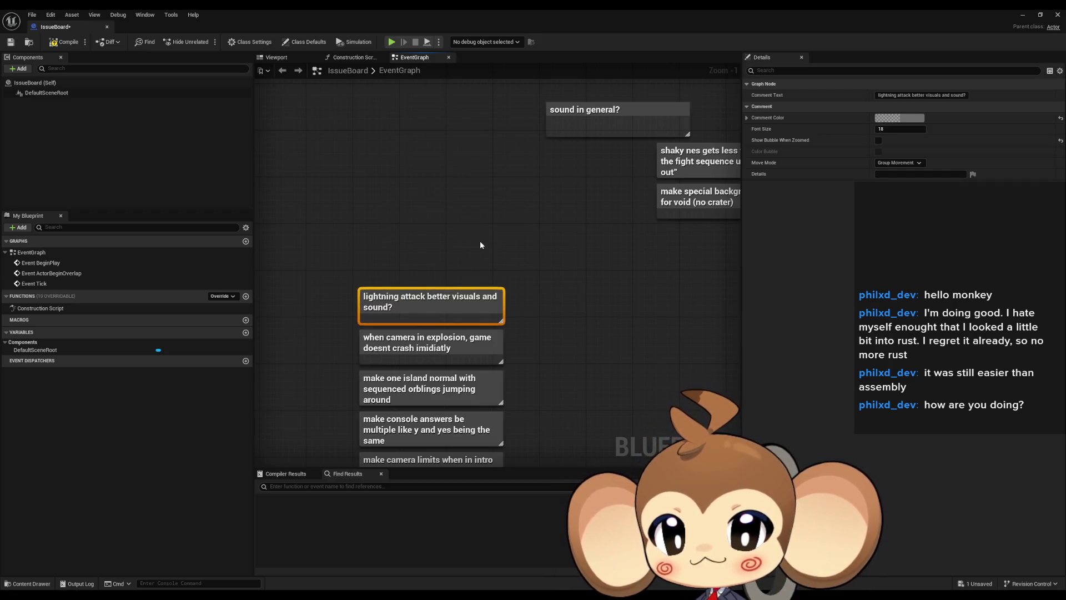
{"action": "key", "text": "Delete"}
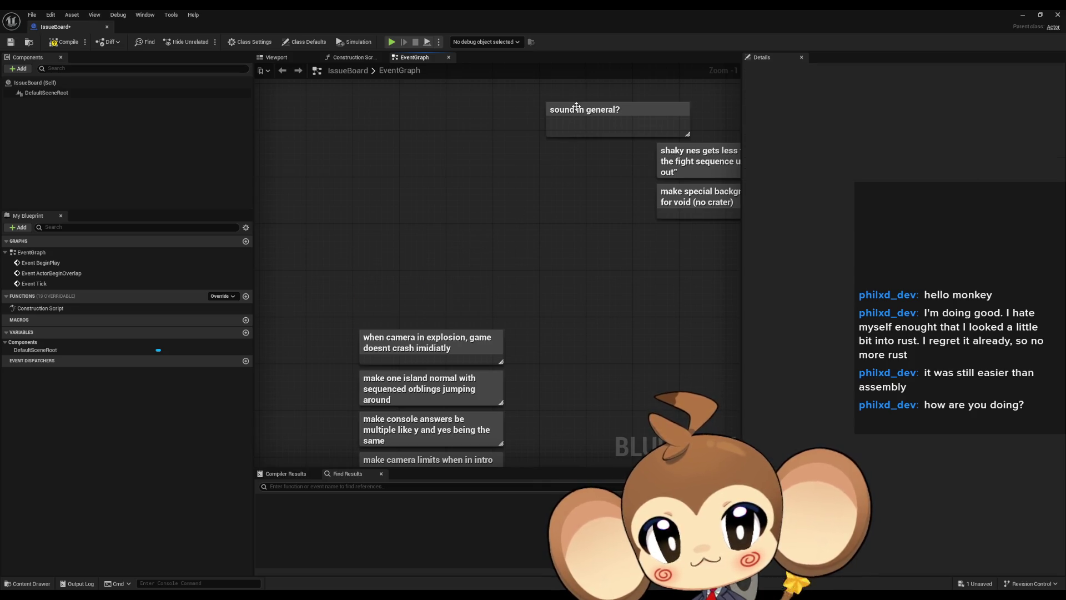
{"action": "mouse_move", "coordinate": [577, 111]}
{"action": "left_mouse_down"}
{"action": "mouse_move", "coordinate": [411, 252]}
{"action": "mouse_move", "coordinate": [388, 297]}
{"action": "left_mouse_up"}
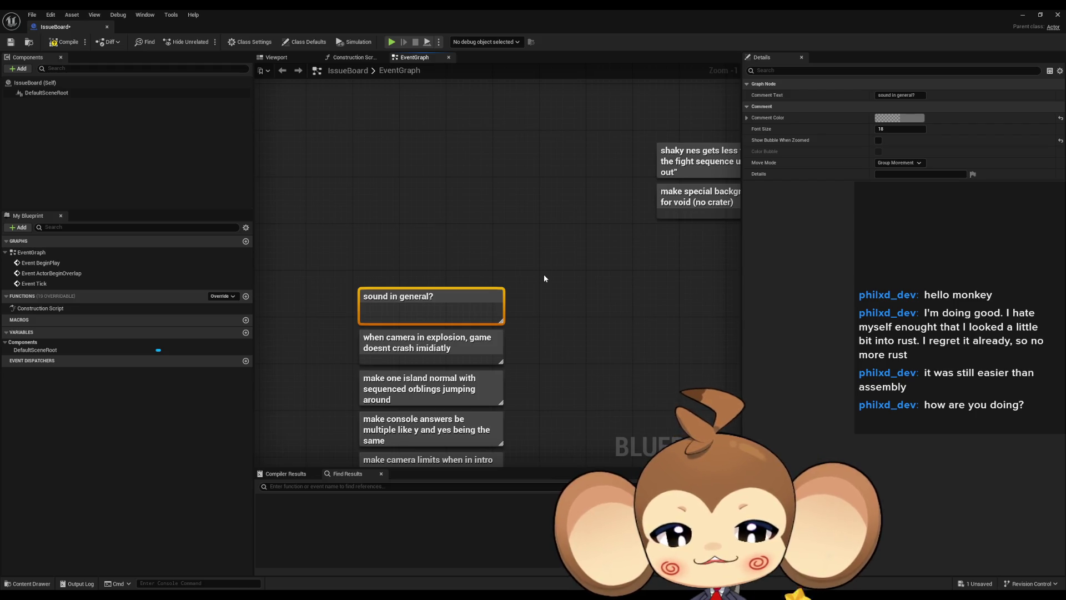
{"action": "key", "text": "Delete"}
- Move the special background world and shaky nes notes onto the note stack
{"action": "mouse_move", "coordinate": [692, 201]}
{"action": "left_mouse_down"}
{"action": "mouse_move", "coordinate": [364, 298]}
{"action": "mouse_move", "coordinate": [393, 292]}
{"action": "left_mouse_up"}
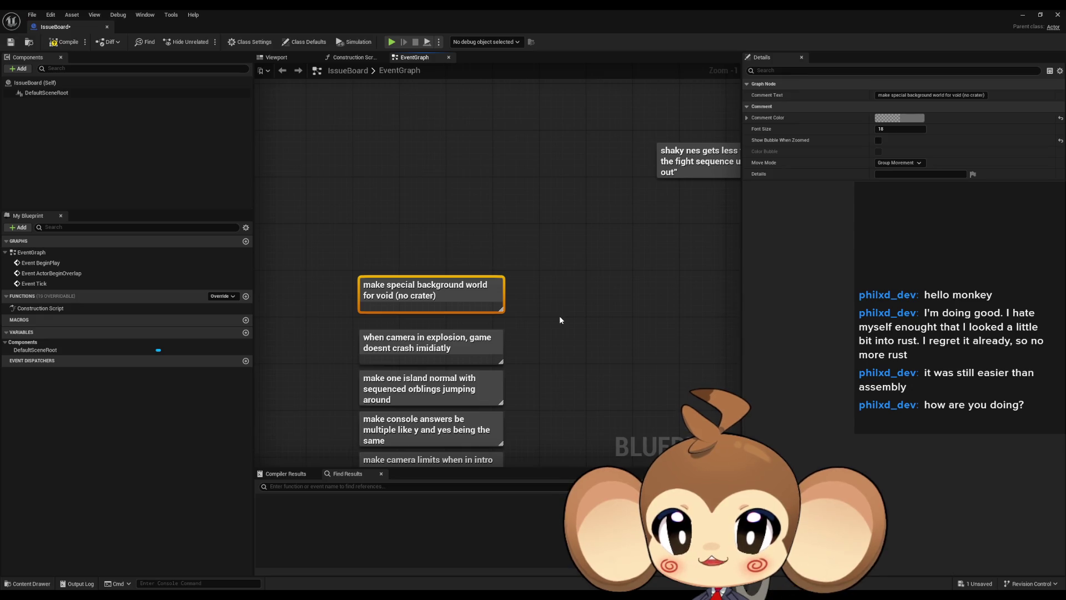
{"action": "mouse_move", "coordinate": [560, 320]}
{"action": "left_mouse_down"}
{"action": "mouse_move", "coordinate": [526, 252]}
{"action": "mouse_move", "coordinate": [536, 326]}
{"action": "left_mouse_up"}
{"action": "left_click_drag", "start_coordinate": [399, 302], "coordinate": [401, 315]}
{"action": "left_click", "coordinate": [680, 297]}
{"action": "mouse_move", "coordinate": [680, 181]}
{"action": "left_mouse_down"}
{"action": "mouse_move", "coordinate": [430, 234]}
{"action": "mouse_move", "coordinate": [382, 284]}
{"action": "left_mouse_up"}
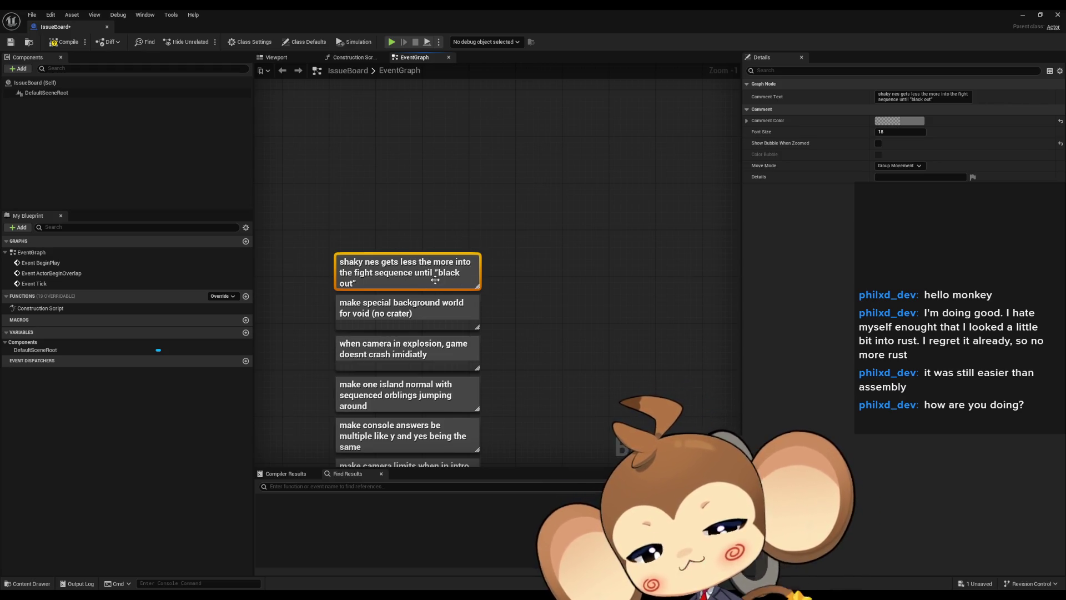
{"action": "scroll", "coordinate": [502, 314], "scroll_direction": "down", "scroll_amount": 5}
{"action": "scroll", "coordinate": [479, 303], "scroll_direction": "up", "scroll_amount": 2}
{"action": "left_click", "coordinate": [497, 275]}
- Move the top five notes up-left as one block and zoom onto the red stop-time note
{"action": "left_click", "coordinate": [456, 214]}
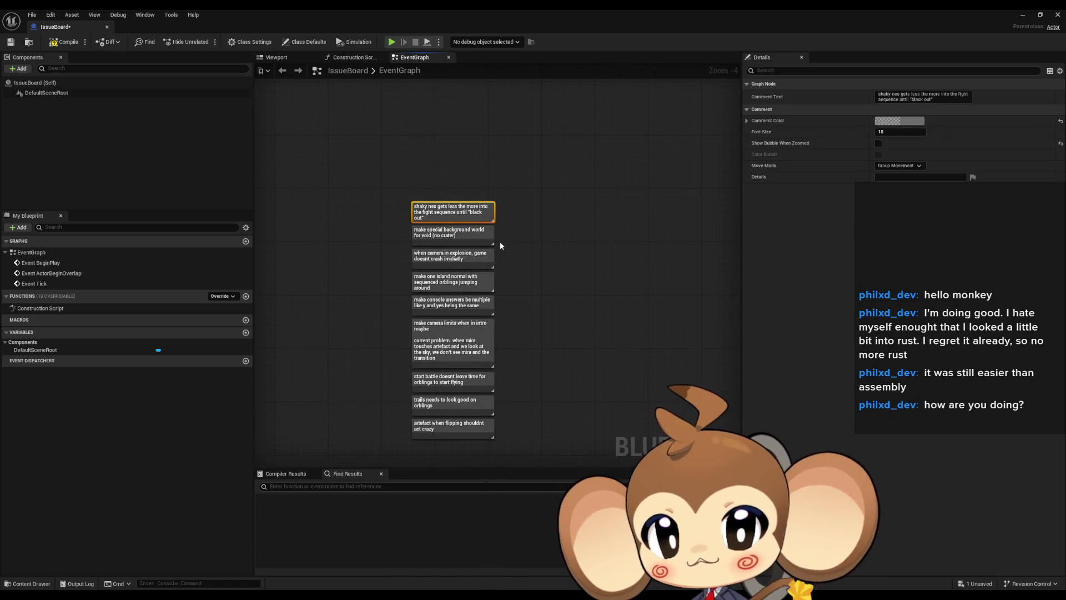
{"action": "mouse_move", "coordinate": [349, 167]}
{"action": "left_mouse_down"}
{"action": "mouse_move", "coordinate": [519, 294]}
{"action": "mouse_move", "coordinate": [398, 395]}
{"action": "mouse_move", "coordinate": [430, 404]}
{"action": "left_mouse_up"}
{"action": "mouse_move", "coordinate": [358, 258]}
{"action": "left_mouse_down"}
{"action": "mouse_move", "coordinate": [555, 430]}
{"action": "mouse_move", "coordinate": [634, 225]}
{"action": "mouse_move", "coordinate": [411, 314]}
{"action": "left_mouse_up"}
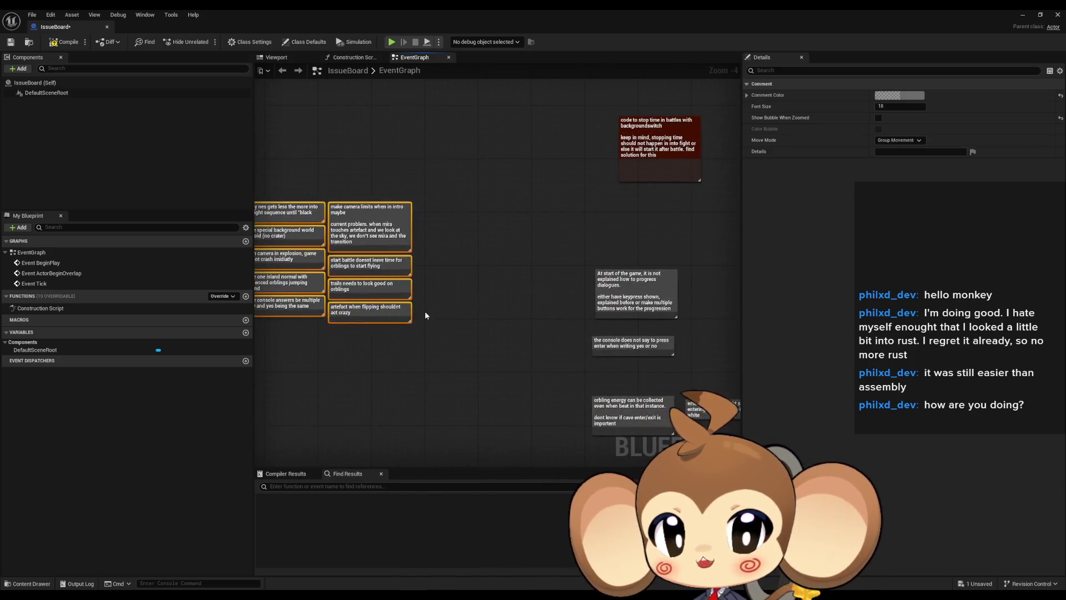
{"action": "left_click", "coordinate": [445, 311]}
{"action": "left_click", "coordinate": [665, 123]}
{"action": "key", "text": "Home"}
{"action": "scroll", "coordinate": [487, 222], "scroll_direction": "up", "scroll_amount": 2}
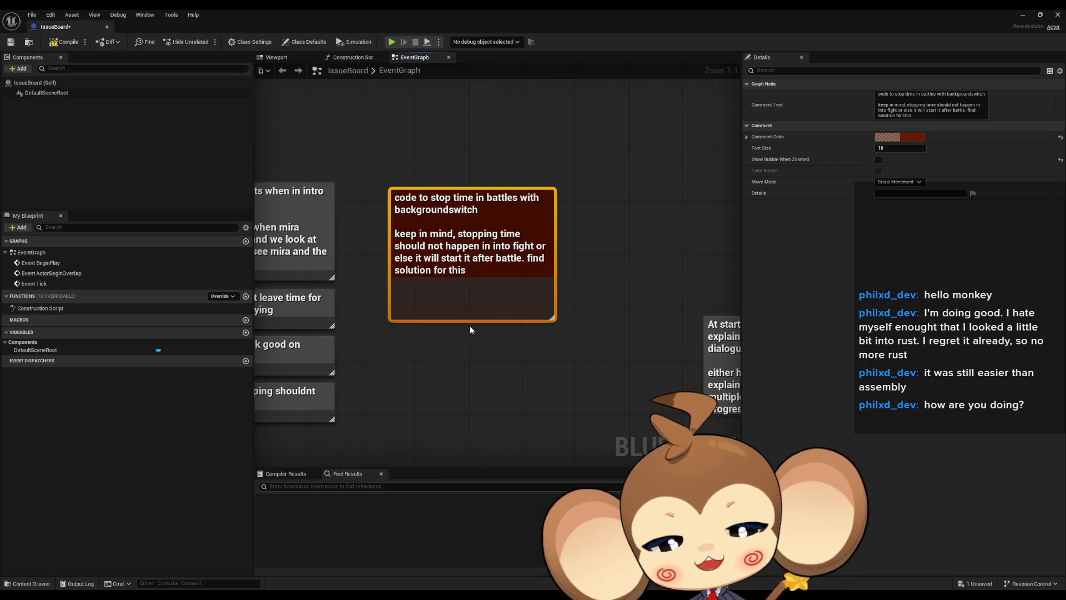
- Add a new comment titled 'time needs to stop while in battle'
{"action": "left_click", "coordinate": [404, 358]}
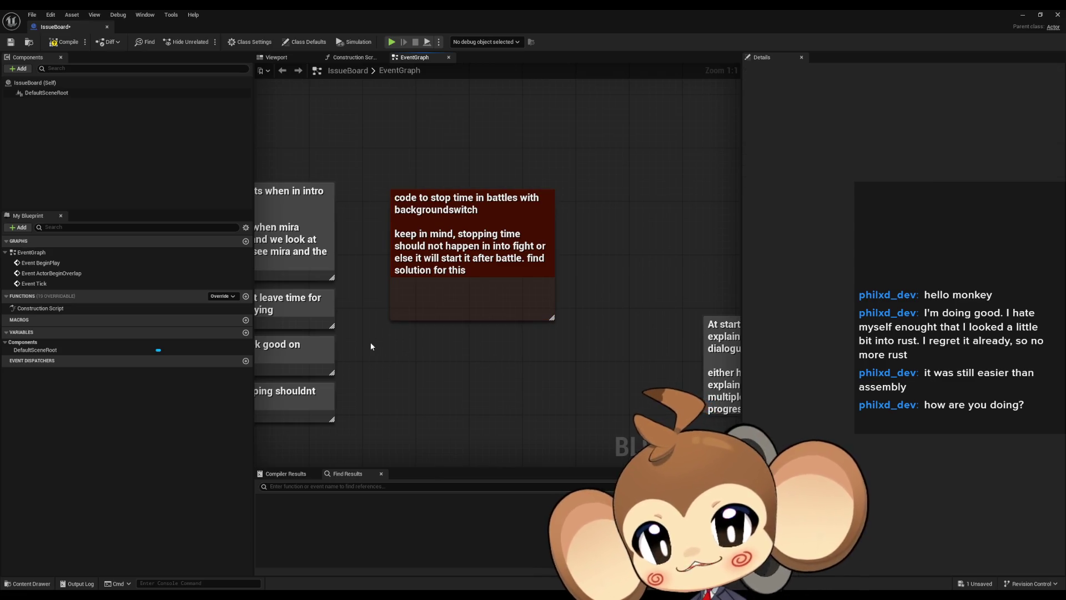
{"action": "type", "text": "c"}
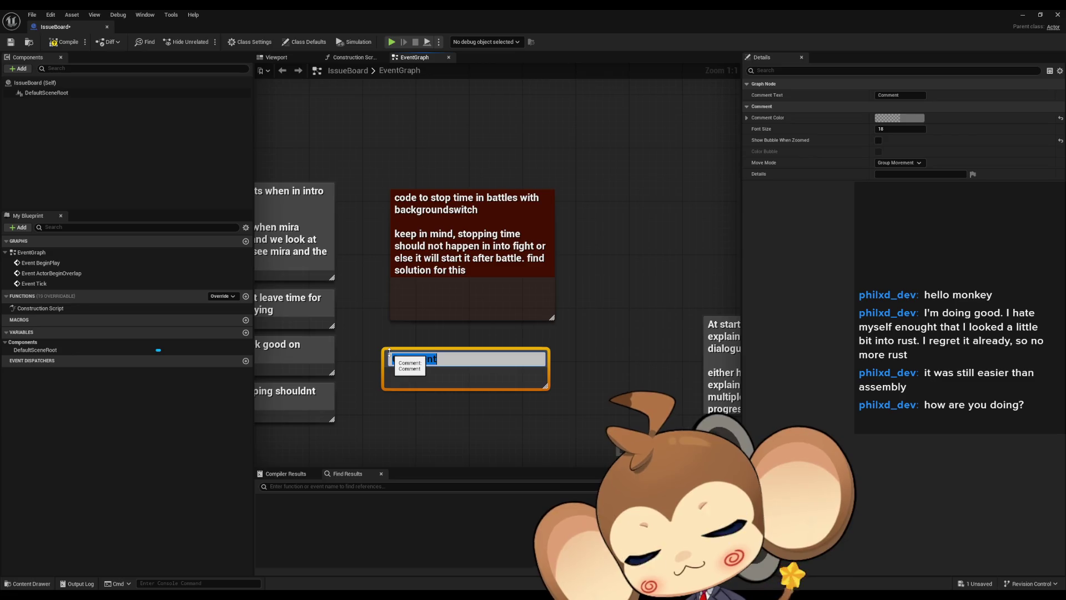
{"action": "type", "text": "s"}
{"action": "key", "text": "ctrl+a"}
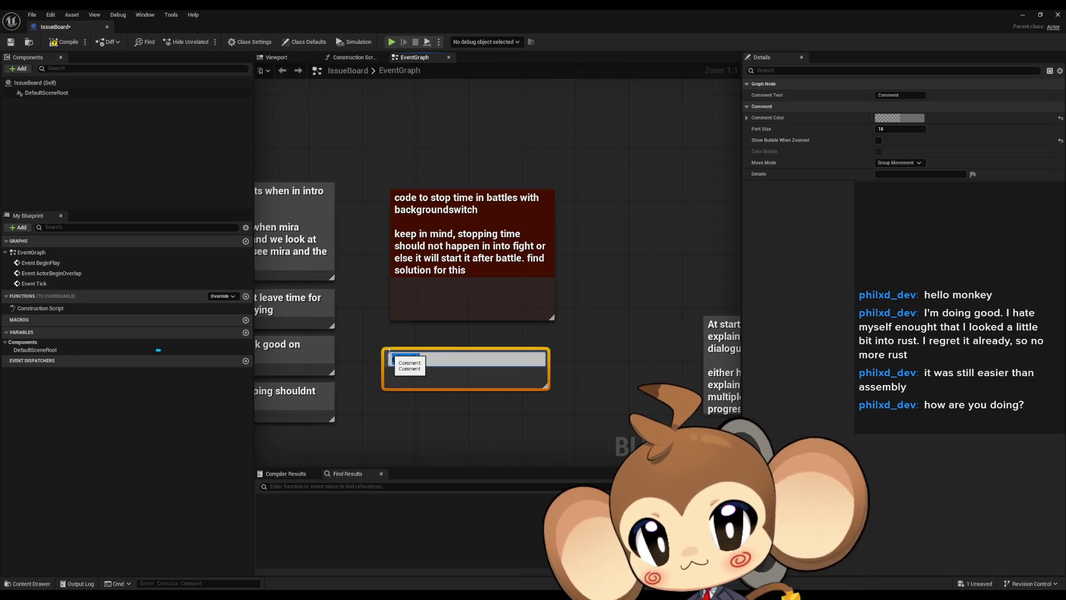
{"action": "key", "text": "BackSpace"}
{"action": "type", "text": "this needs to stop wh"}
{"action": "type", "text": "ile in battle"}
{"action": "key", "text": "Return"}
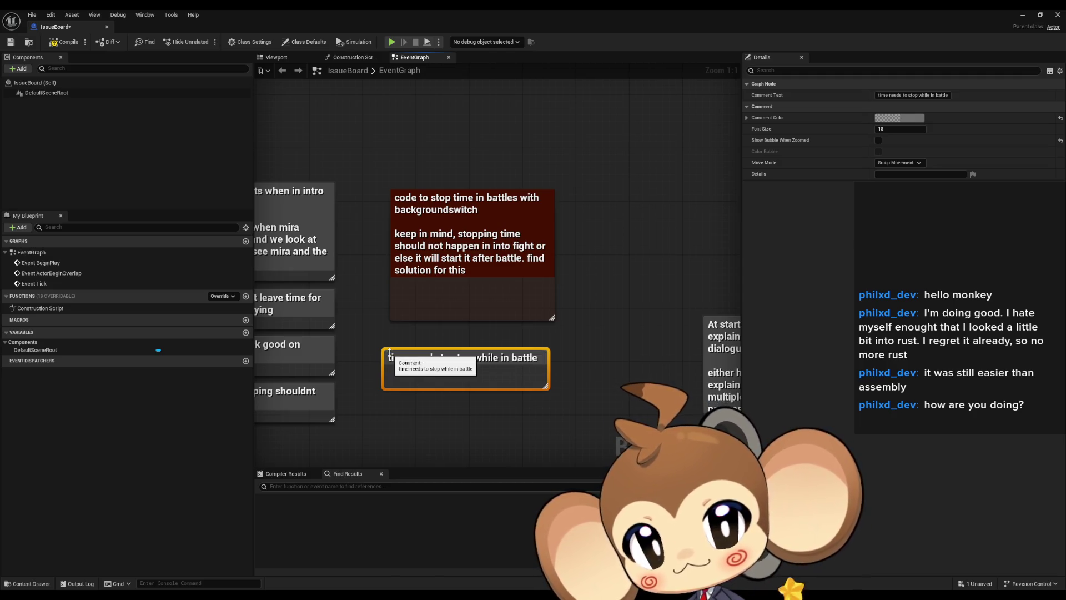
- Delete the old red time-stopping note and move the new comment into its spot
{"action": "left_click", "coordinate": [472, 200]}
{"action": "key", "text": "Delete"}
{"action": "left_click", "coordinate": [452, 359]}
{"action": "left_click_drag", "start_coordinate": [452, 360], "coordinate": [412, 200]}
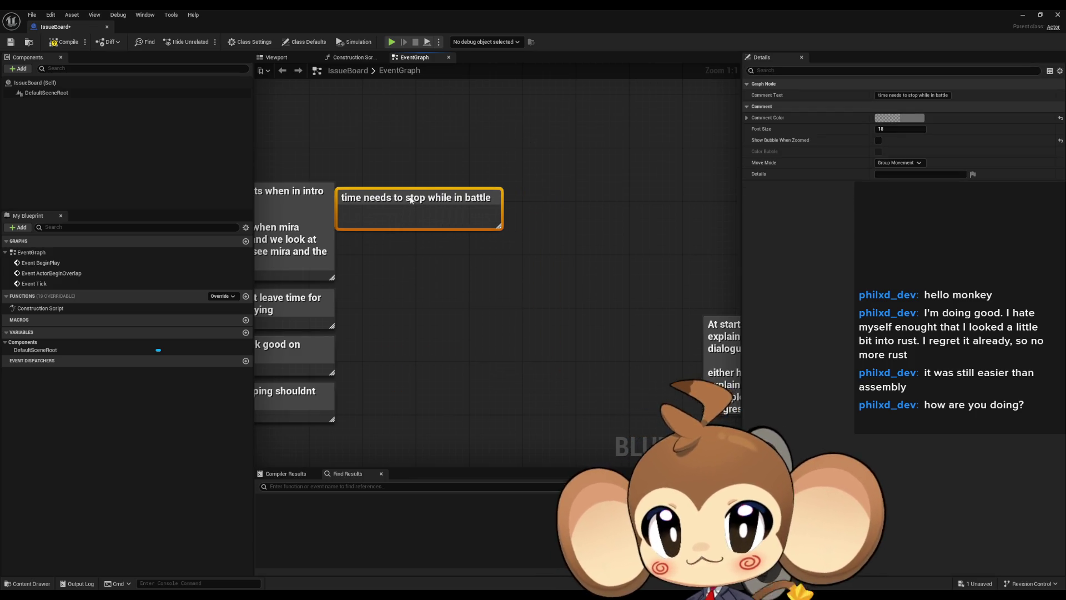
{"action": "left_click", "coordinate": [503, 162]}
{"action": "left_click_drag", "start_coordinate": [502, 162], "coordinate": [294, 121]}
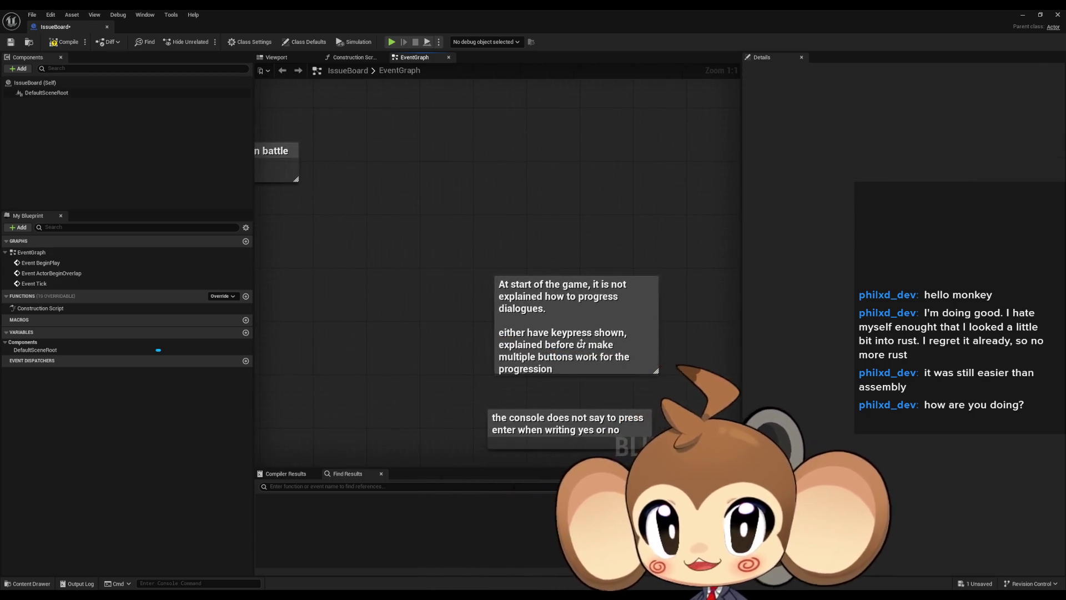
- Stack the console enter-key note directly under the dialogue-progression note
{"action": "left_click", "coordinate": [580, 343]}
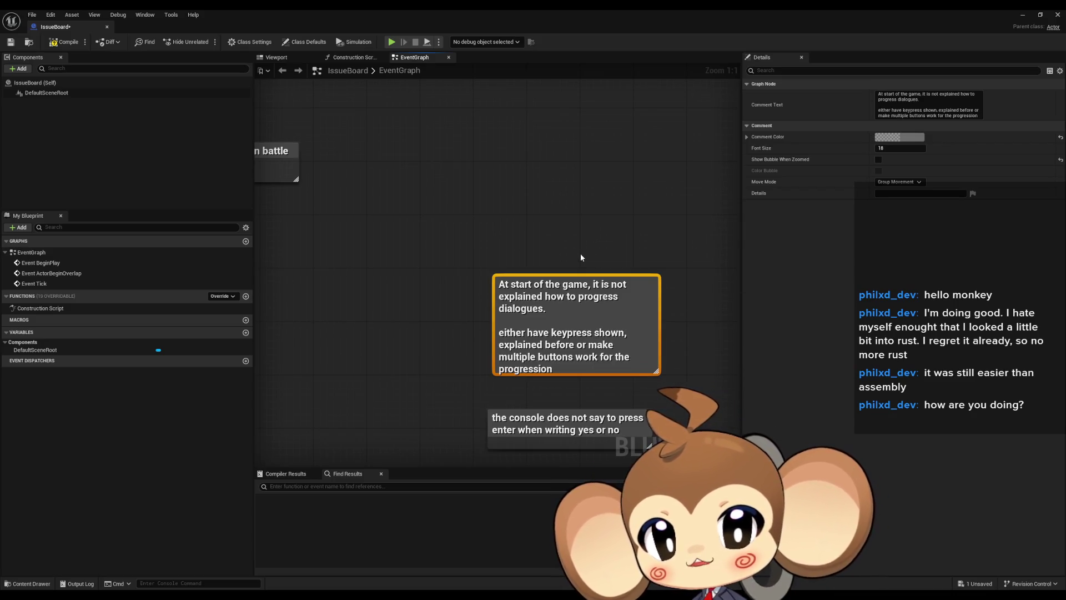
{"action": "left_click_drag", "start_coordinate": [581, 257], "coordinate": [548, 212]}
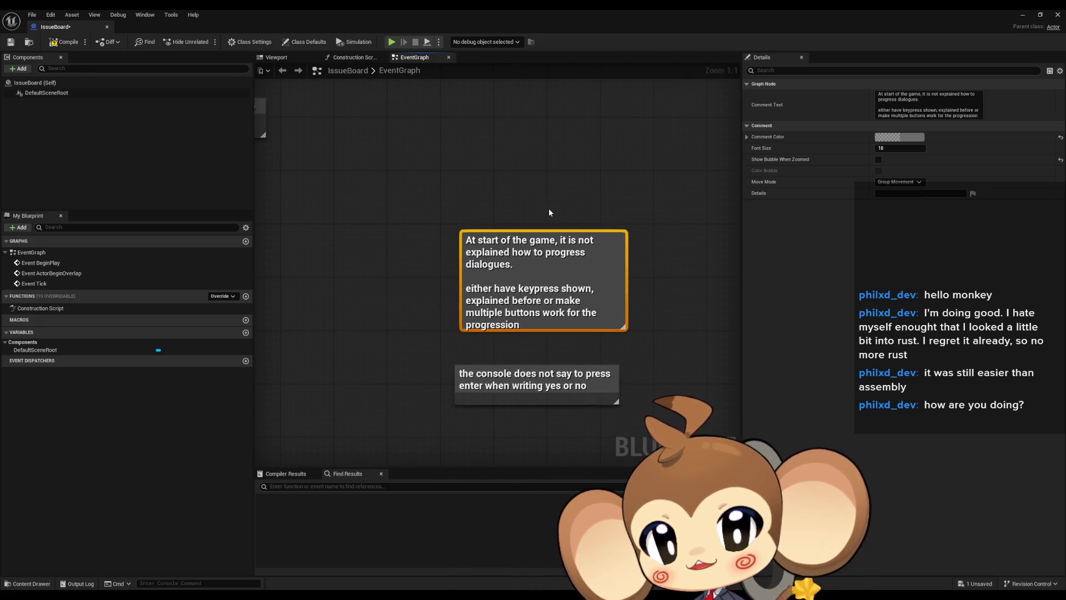
{"action": "mouse_move", "coordinate": [549, 212]}
{"action": "left_mouse_down"}
{"action": "mouse_move", "coordinate": [569, 183]}
{"action": "mouse_move", "coordinate": [571, 220]}
{"action": "mouse_move", "coordinate": [588, 240]}
{"action": "mouse_move", "coordinate": [392, 193]}
{"action": "mouse_move", "coordinate": [590, 196]}
{"action": "mouse_move", "coordinate": [571, 162]}
{"action": "mouse_move", "coordinate": [461, 164]}
{"action": "left_mouse_up"}
{"action": "left_click_drag", "start_coordinate": [594, 259], "coordinate": [369, 173]}
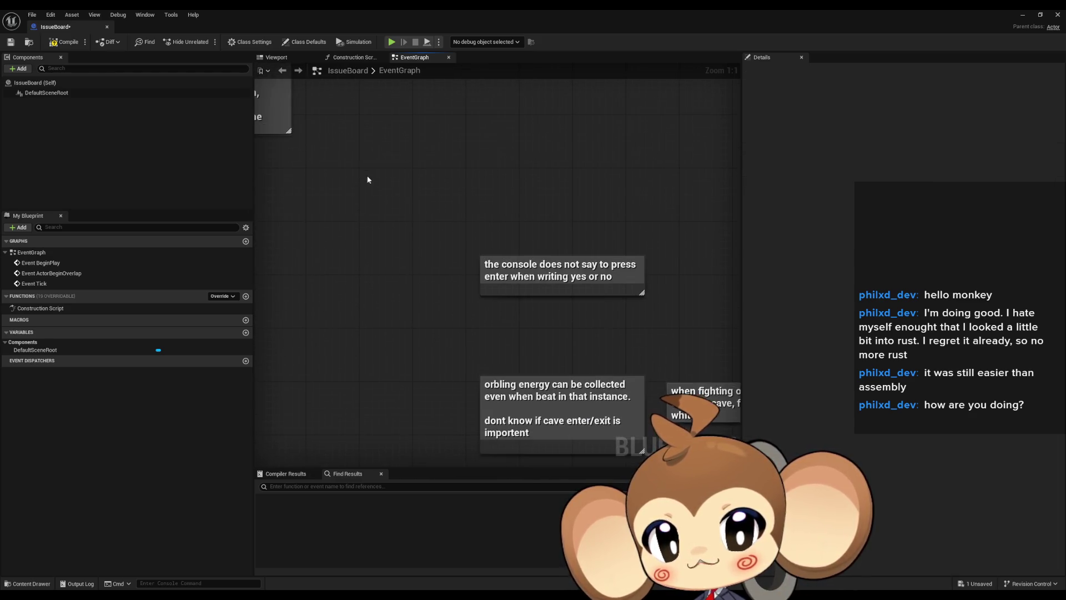
{"action": "mouse_move", "coordinate": [633, 278]}
{"action": "left_mouse_down"}
{"action": "mouse_move", "coordinate": [411, 212]}
{"action": "mouse_move", "coordinate": [508, 207]}
{"action": "left_mouse_up"}
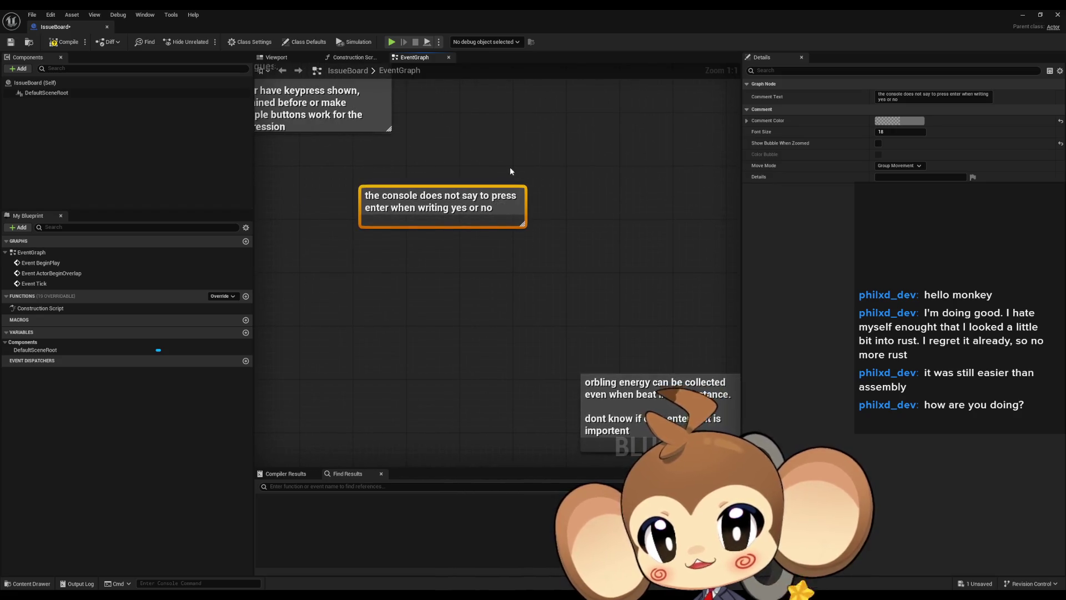
{"action": "left_click_drag", "start_coordinate": [488, 172], "coordinate": [566, 219]}
{"action": "mouse_move", "coordinate": [525, 247]}
{"action": "left_mouse_down"}
{"action": "mouse_move", "coordinate": [408, 217]}
{"action": "mouse_move", "coordinate": [391, 197]}
{"action": "left_mouse_up"}
- Set the orbling energy note apart below the stacked notes
{"action": "mouse_move", "coordinate": [637, 275]}
{"action": "left_mouse_down"}
{"action": "mouse_move", "coordinate": [567, 214]}
{"action": "mouse_move", "coordinate": [372, 112]}
{"action": "left_mouse_up"}
{"action": "mouse_move", "coordinate": [449, 304]}
{"action": "left_mouse_down"}
{"action": "mouse_move", "coordinate": [294, 186]}
{"action": "mouse_move", "coordinate": [582, 258]}
{"action": "mouse_move", "coordinate": [557, 222]}
{"action": "mouse_move", "coordinate": [624, 232]}
{"action": "mouse_move", "coordinate": [563, 242]}
{"action": "left_mouse_up"}
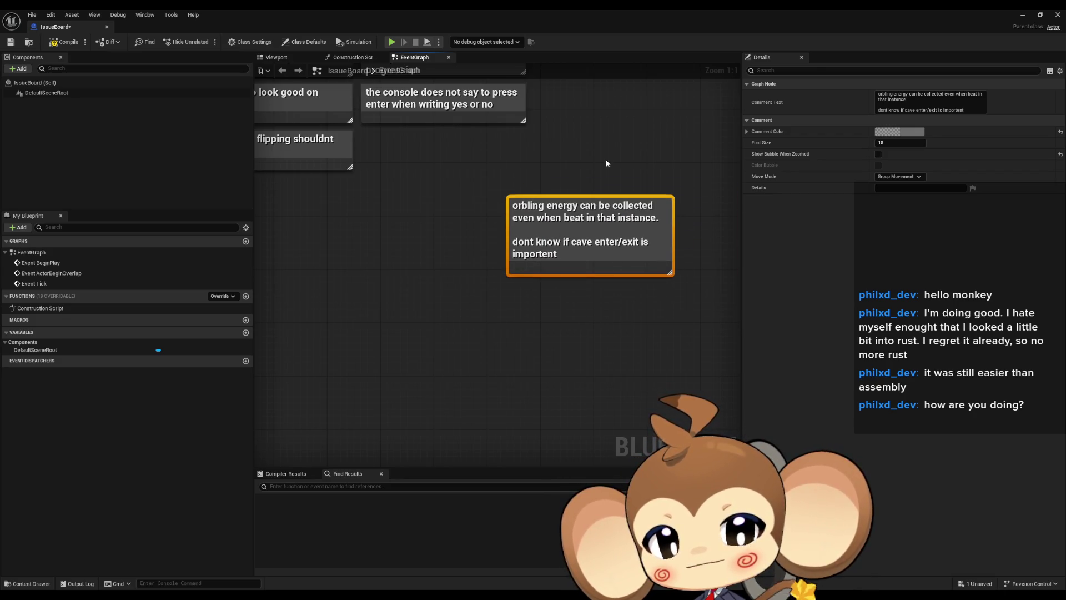
{"action": "mouse_move", "coordinate": [572, 242]}
{"action": "left_mouse_down"}
{"action": "mouse_move", "coordinate": [602, 218]}
{"action": "mouse_move", "coordinate": [572, 248]}
{"action": "left_mouse_up"}
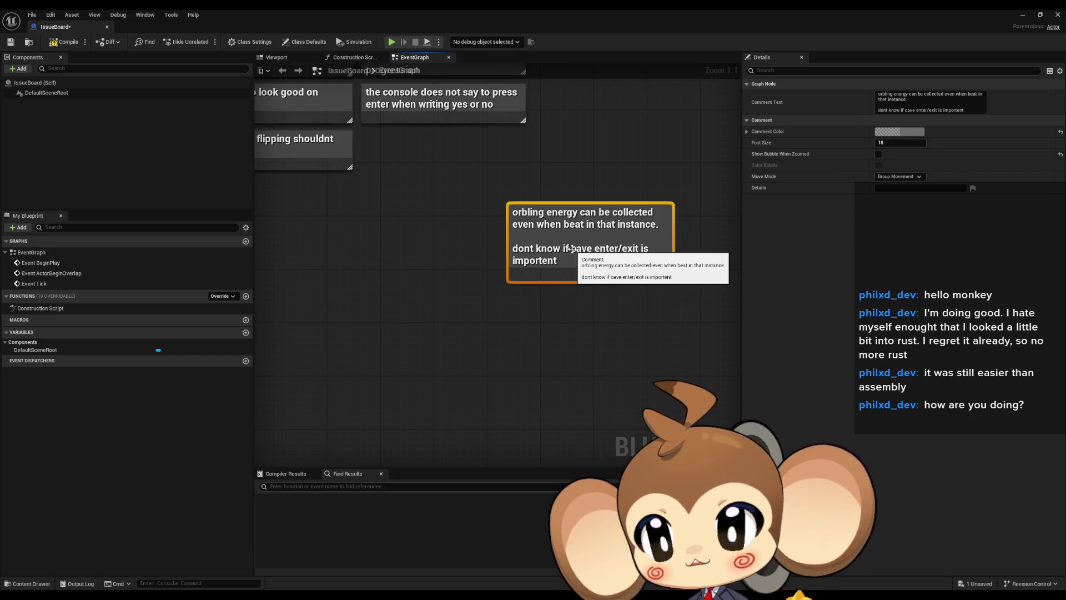
{"action": "left_click_drag", "start_coordinate": [564, 162], "coordinate": [583, 197]}
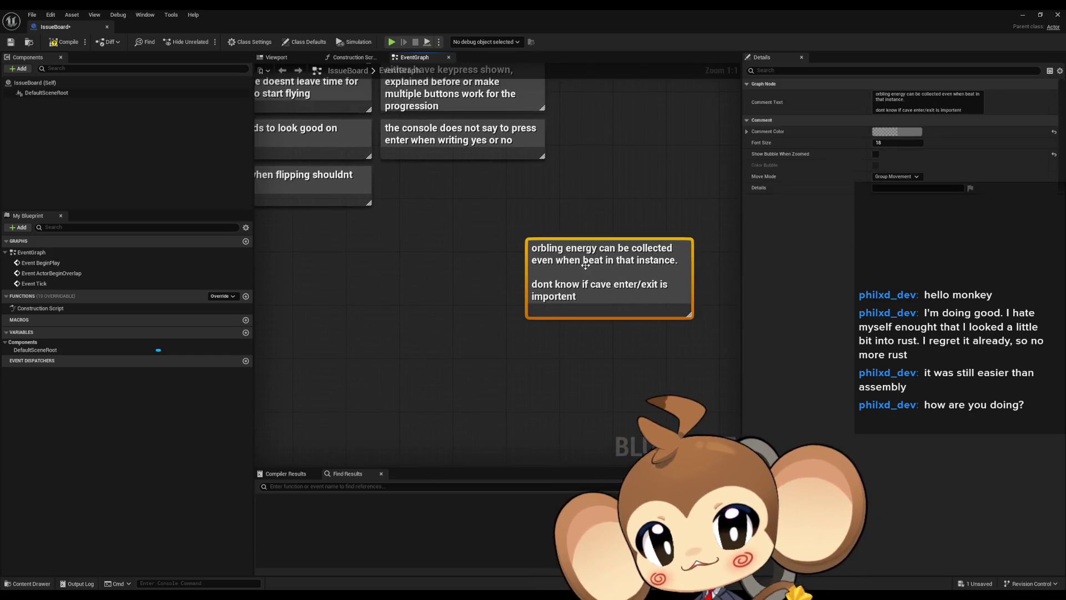
{"action": "left_click", "coordinate": [910, 135]}
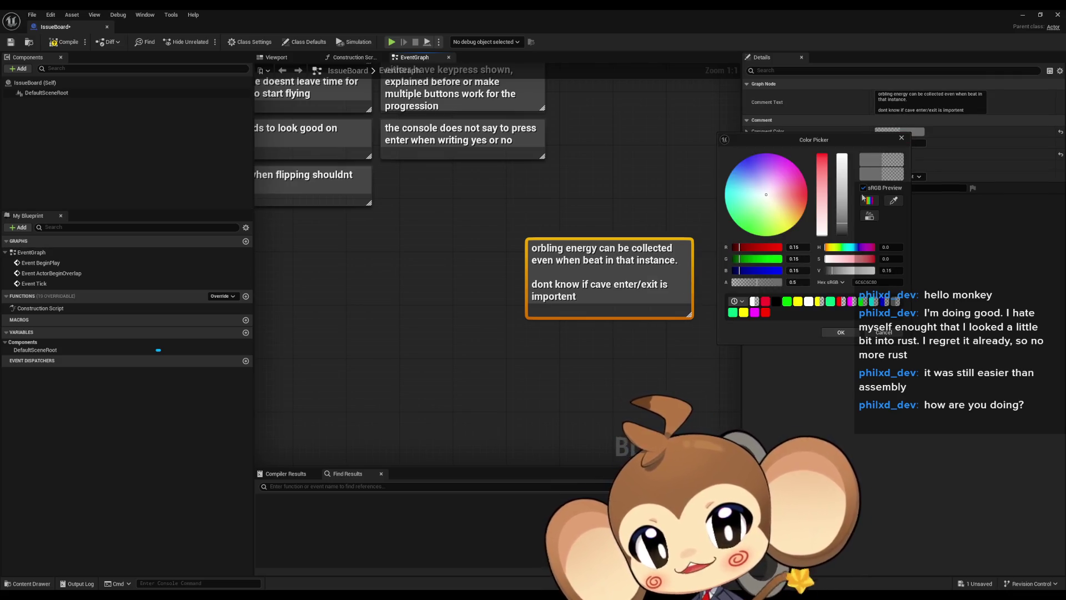
- Change the orbling energy note's comment colour to dark red in the colour picker
{"action": "left_click_drag", "start_coordinate": [823, 222], "coordinate": [822, 151]}
{"action": "left_click", "coordinate": [653, 189]}
{"action": "scroll", "coordinate": [653, 194], "scroll_direction": "down", "scroll_amount": 4}
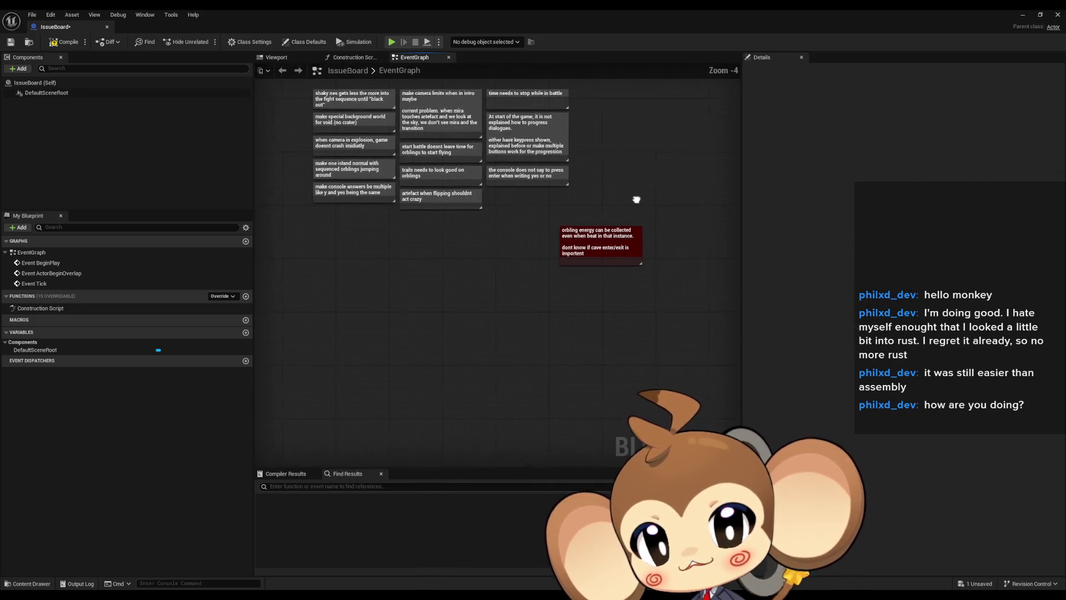
{"action": "left_click", "coordinate": [910, 131]}
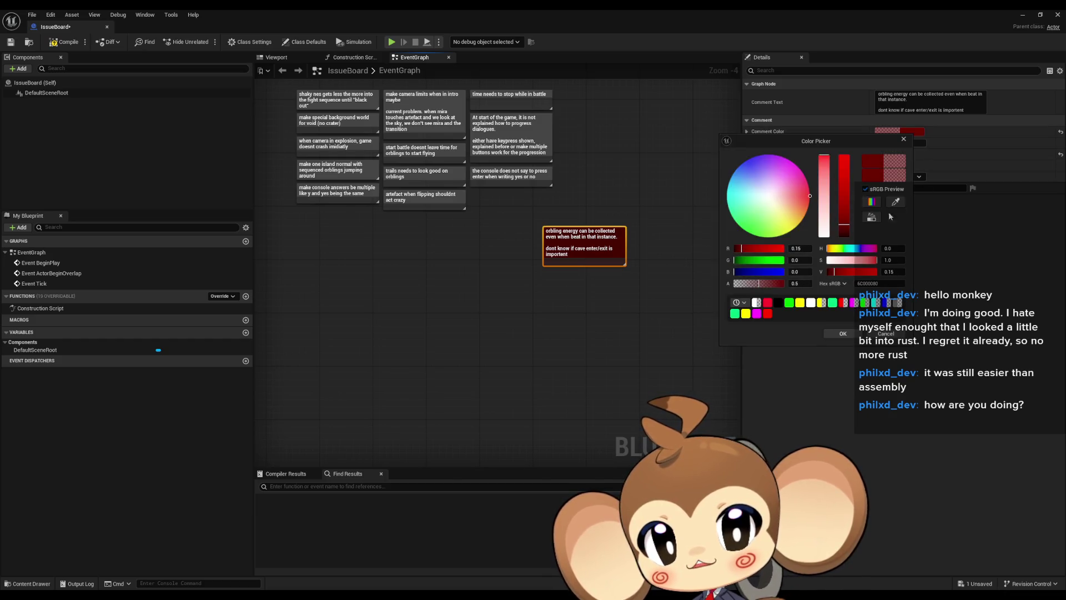
{"action": "left_click", "coordinate": [599, 356]}
{"action": "left_click_drag", "start_coordinate": [614, 336], "coordinate": [543, 326]}
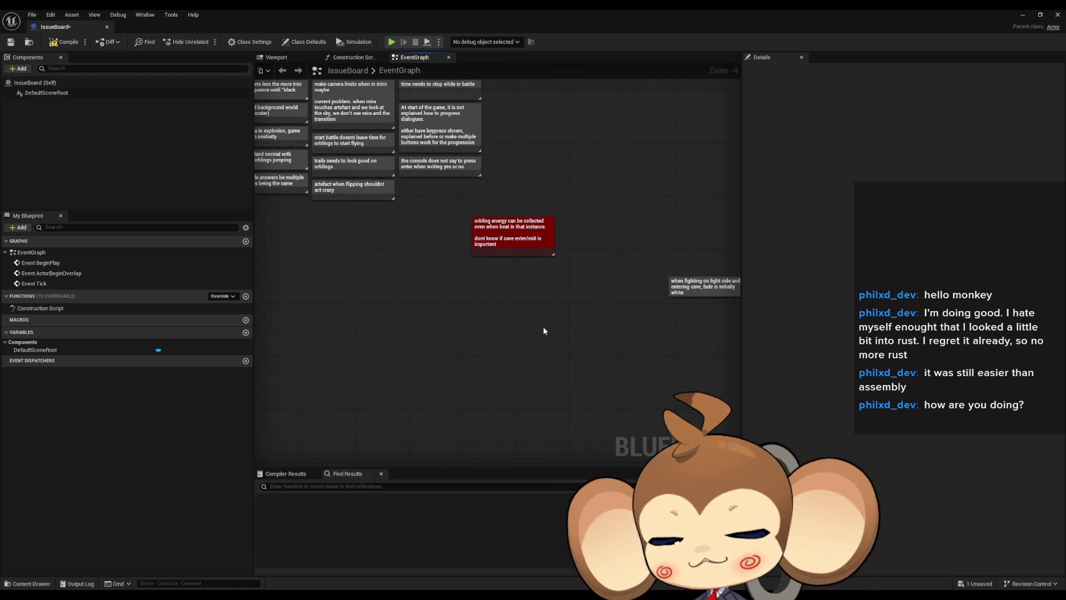
{"action": "left_click", "coordinate": [489, 244]}
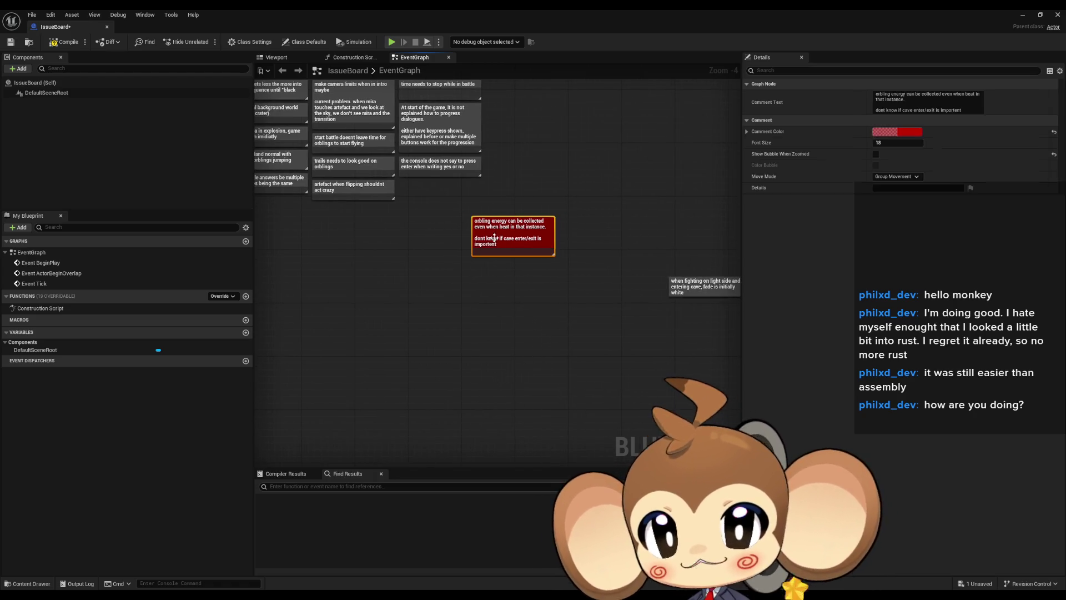
{"action": "scroll", "coordinate": [535, 279], "scroll_direction": "down", "scroll_amount": 4}
- Move the red orbling note up and right and shift the light-side fade note toward it
{"action": "mouse_move", "coordinate": [529, 282]}
{"action": "left_mouse_down"}
{"action": "mouse_move", "coordinate": [442, 268]}
{"action": "mouse_move", "coordinate": [542, 173]}
{"action": "mouse_move", "coordinate": [589, 171]}
{"action": "left_mouse_up"}
{"action": "scroll", "coordinate": [519, 270], "scroll_direction": "up", "scroll_amount": 2}
{"action": "left_click", "coordinate": [508, 280]}
{"action": "scroll", "coordinate": [517, 261], "scroll_direction": "up", "scroll_amount": 6}
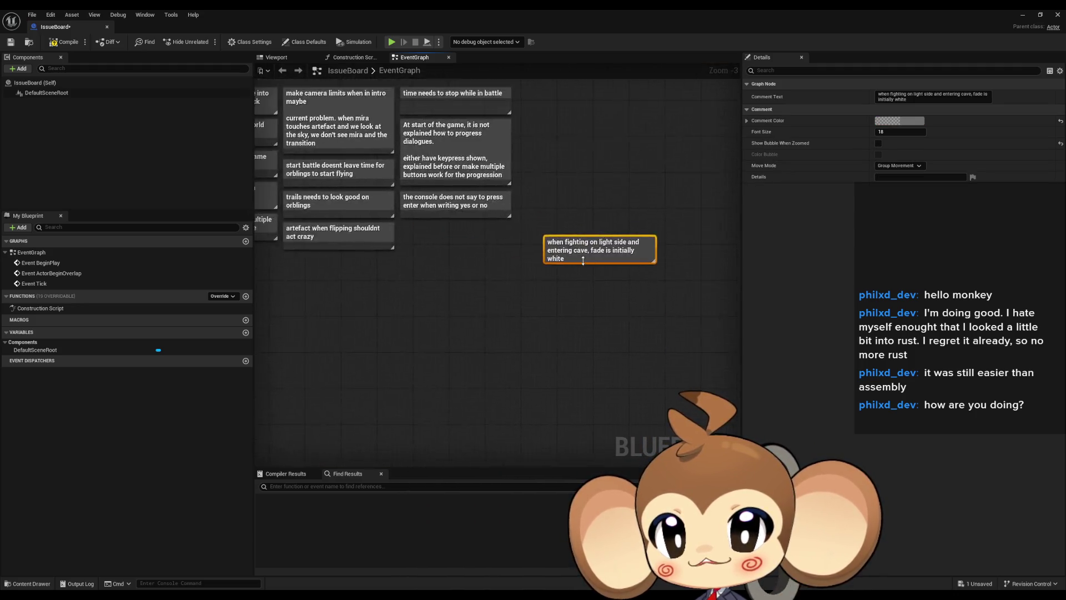
{"action": "mouse_move", "coordinate": [522, 242]}
{"action": "left_mouse_down"}
{"action": "mouse_move", "coordinate": [488, 266]}
{"action": "mouse_move", "coordinate": [538, 286]}
{"action": "left_mouse_up"}
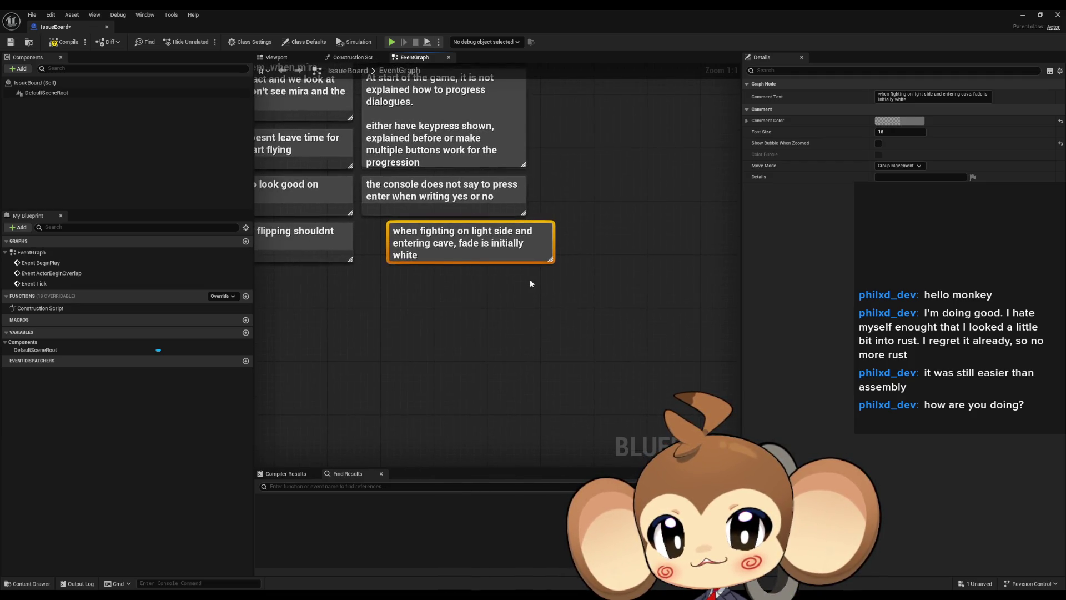
{"action": "scroll", "coordinate": [529, 278], "scroll_direction": "down", "scroll_amount": 2}
{"action": "scroll", "coordinate": [482, 252], "scroll_direction": "up", "scroll_amount": 2}
{"action": "left_click", "coordinate": [482, 255]}
{"action": "scroll", "coordinate": [482, 255], "scroll_direction": "up", "scroll_amount": 1}
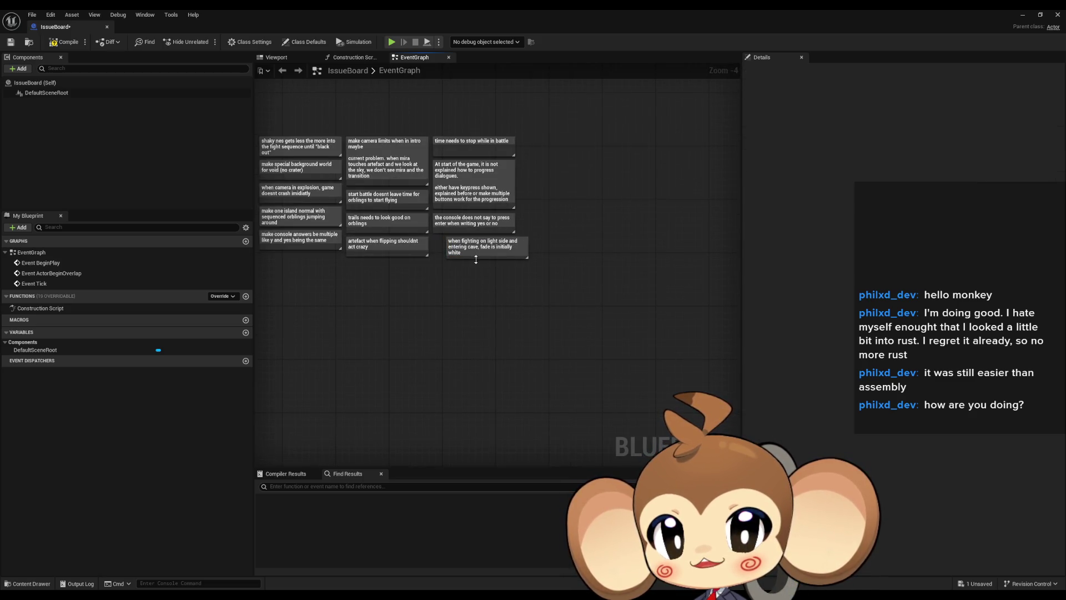
{"action": "scroll", "coordinate": [456, 271], "scroll_direction": "up", "scroll_amount": 2}
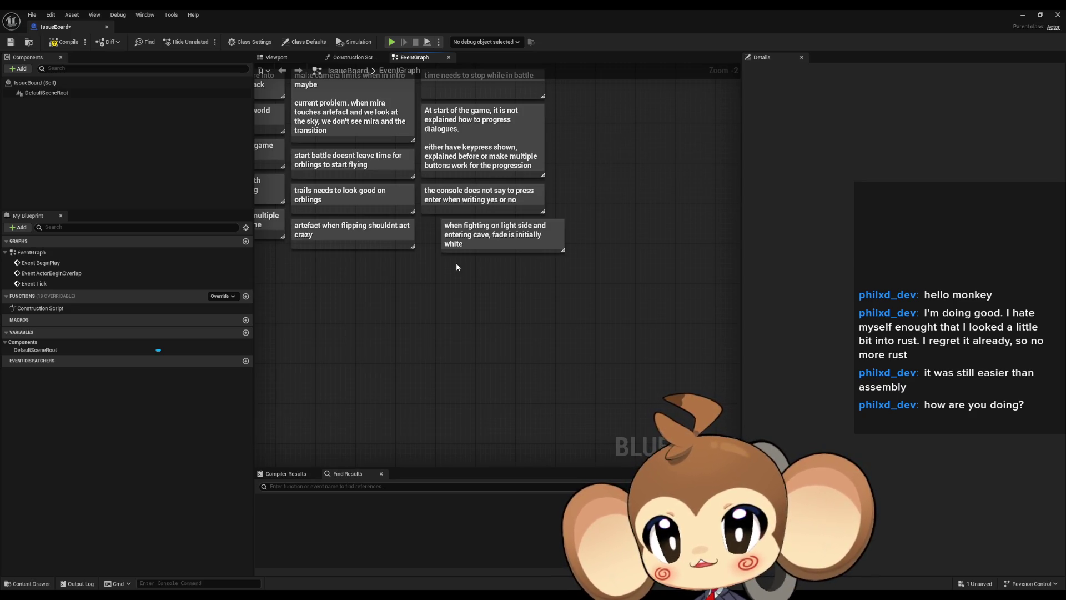
- Place the light-side cave fade note directly under the red orbling note
{"action": "left_click_drag", "start_coordinate": [456, 267], "coordinate": [473, 320]}
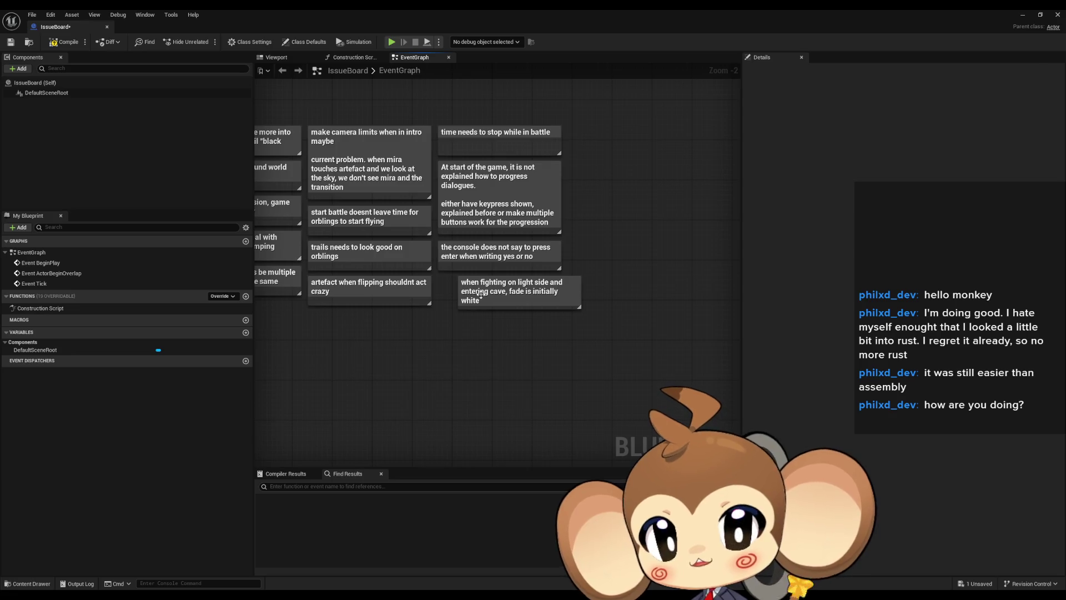
{"action": "left_click", "coordinate": [481, 294]}
{"action": "scroll", "coordinate": [491, 310], "scroll_direction": "down", "scroll_amount": 2}
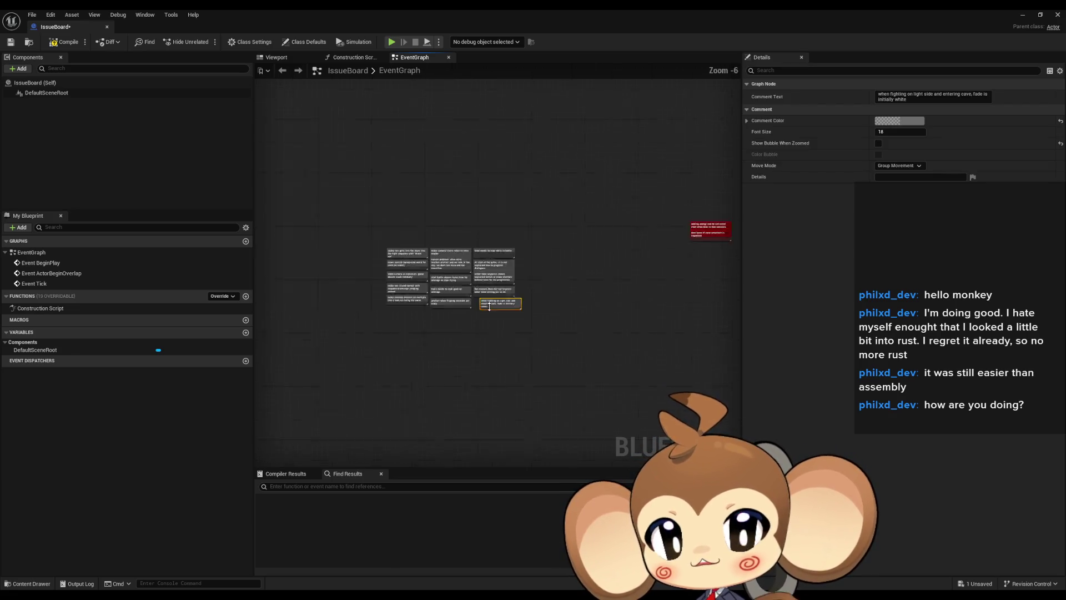
{"action": "left_click_drag", "start_coordinate": [428, 311], "coordinate": [618, 261]}
{"action": "scroll", "coordinate": [618, 264], "scroll_direction": "down", "scroll_amount": 1}
{"action": "scroll", "coordinate": [618, 263], "scroll_direction": "up", "scroll_amount": 5}
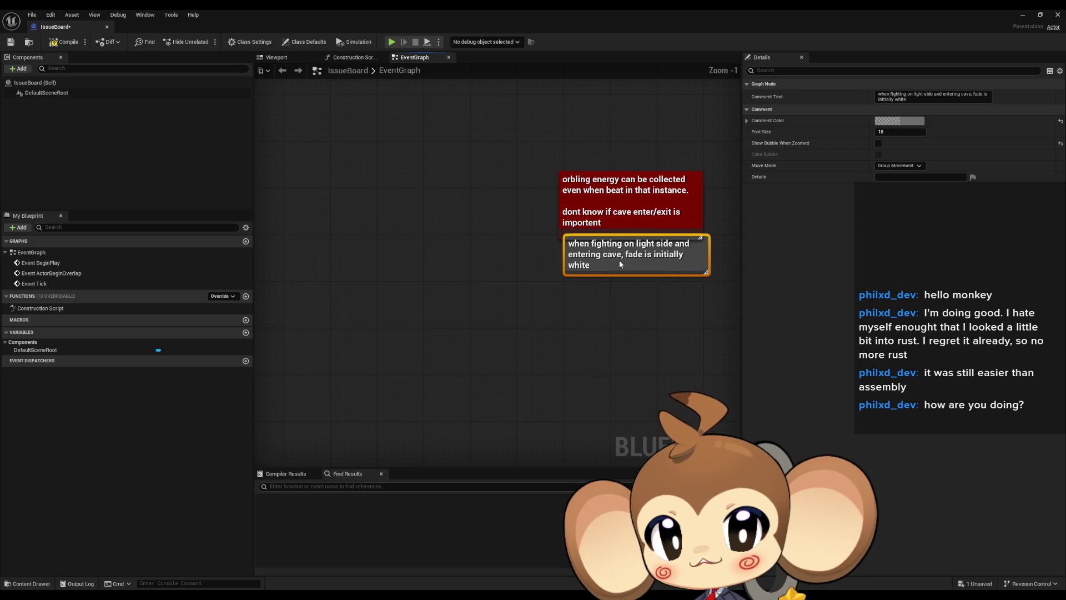
{"action": "left_click", "coordinate": [401, 343]}
- Move the central note cluster left and down, then select the note inside things to test
{"action": "scroll", "coordinate": [409, 333], "scroll_direction": "down", "scroll_amount": 6}
{"action": "mouse_move", "coordinate": [409, 333]}
{"action": "left_mouse_down"}
{"action": "mouse_move", "coordinate": [665, 271]}
{"action": "mouse_move", "coordinate": [618, 164]}
{"action": "left_mouse_up"}
{"action": "left_click_drag", "start_coordinate": [360, 138], "coordinate": [536, 240]}
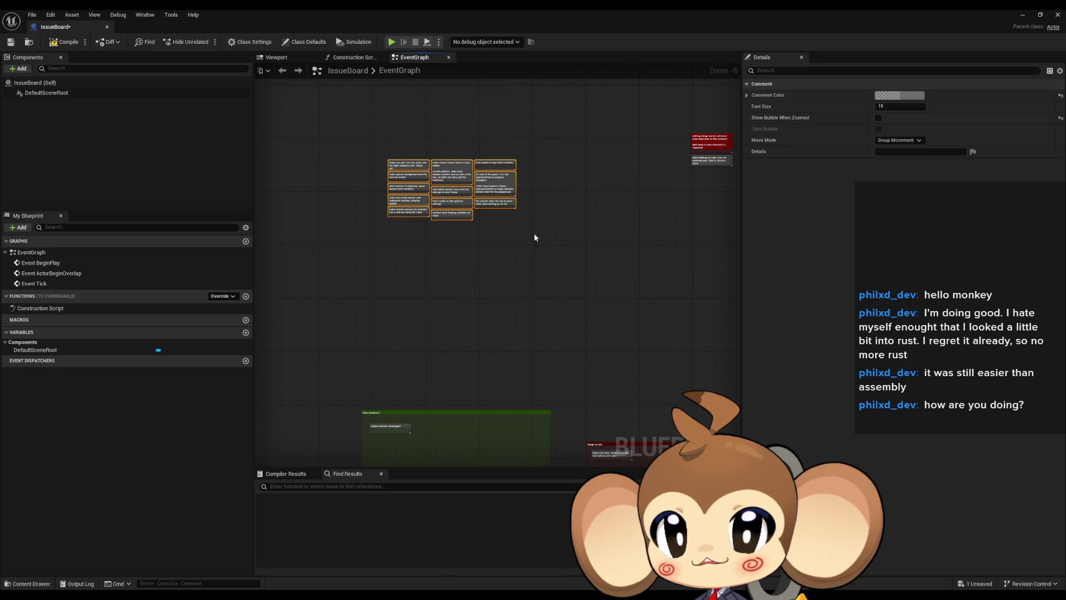
{"action": "mouse_move", "coordinate": [495, 209]}
{"action": "left_mouse_down"}
{"action": "mouse_move", "coordinate": [430, 274]}
{"action": "mouse_move", "coordinate": [369, 271]}
{"action": "left_mouse_up"}
{"action": "left_click_drag", "start_coordinate": [551, 339], "coordinate": [544, 219]}
{"action": "scroll", "coordinate": [544, 218], "scroll_direction": "up", "scroll_amount": 7}
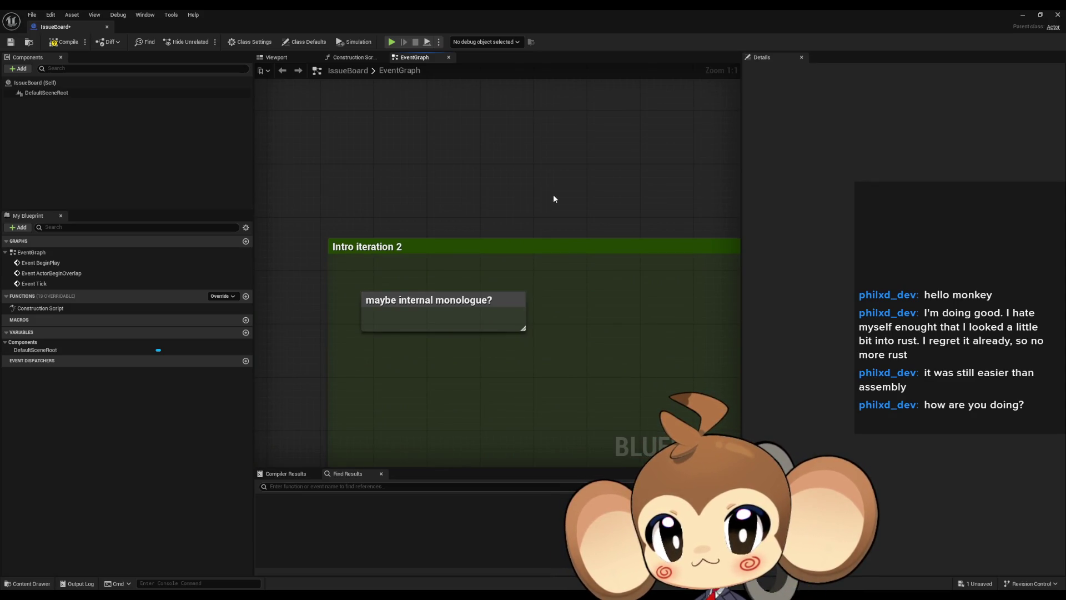
{"action": "scroll", "coordinate": [571, 199], "scroll_direction": "down", "scroll_amount": 2}
{"action": "scroll", "coordinate": [493, 172], "scroll_direction": "up", "scroll_amount": 2}
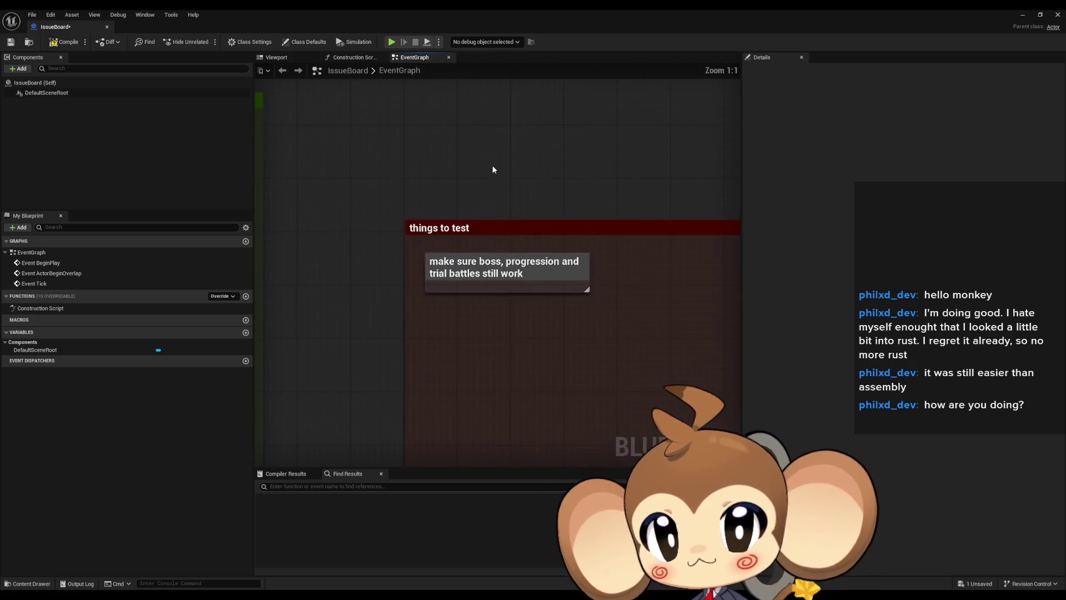
{"action": "left_click_drag", "start_coordinate": [488, 161], "coordinate": [374, 150]}
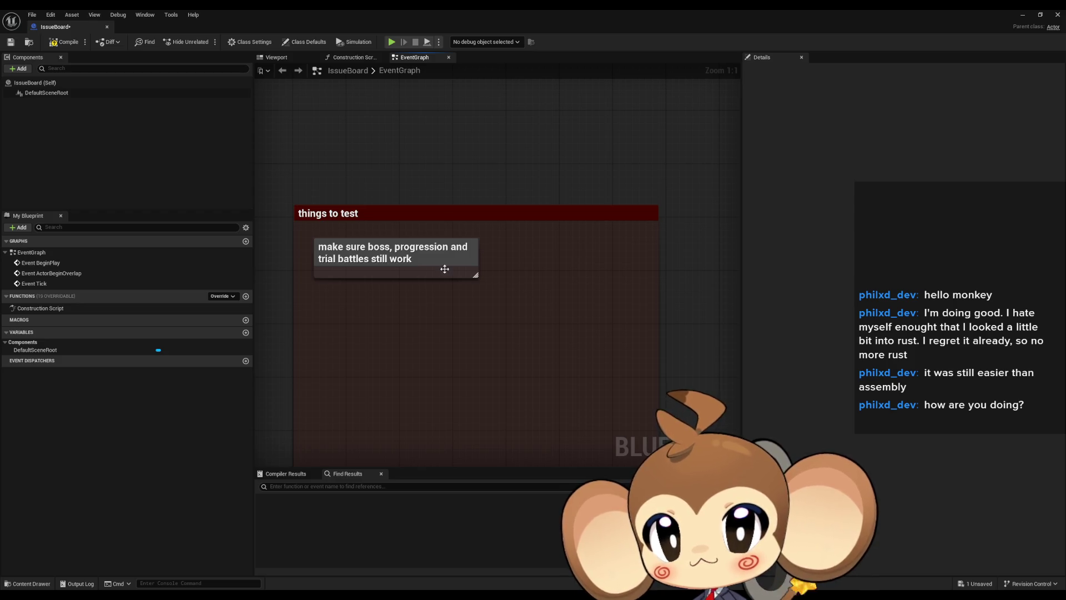
{"action": "left_click", "coordinate": [396, 275]}
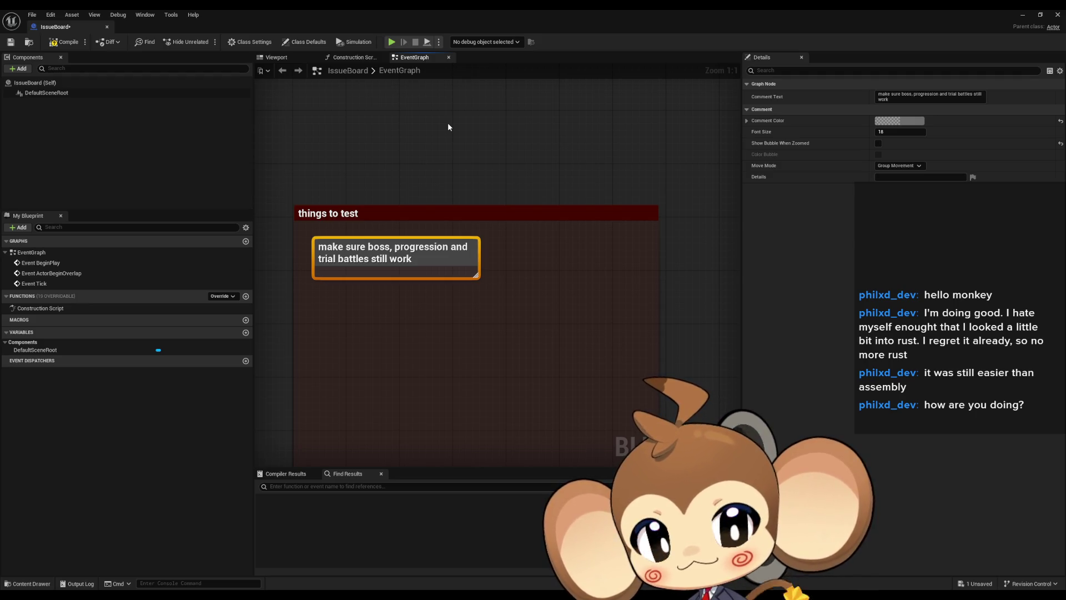
{"action": "scroll", "coordinate": [449, 127], "scroll_direction": "down", "scroll_amount": 8}
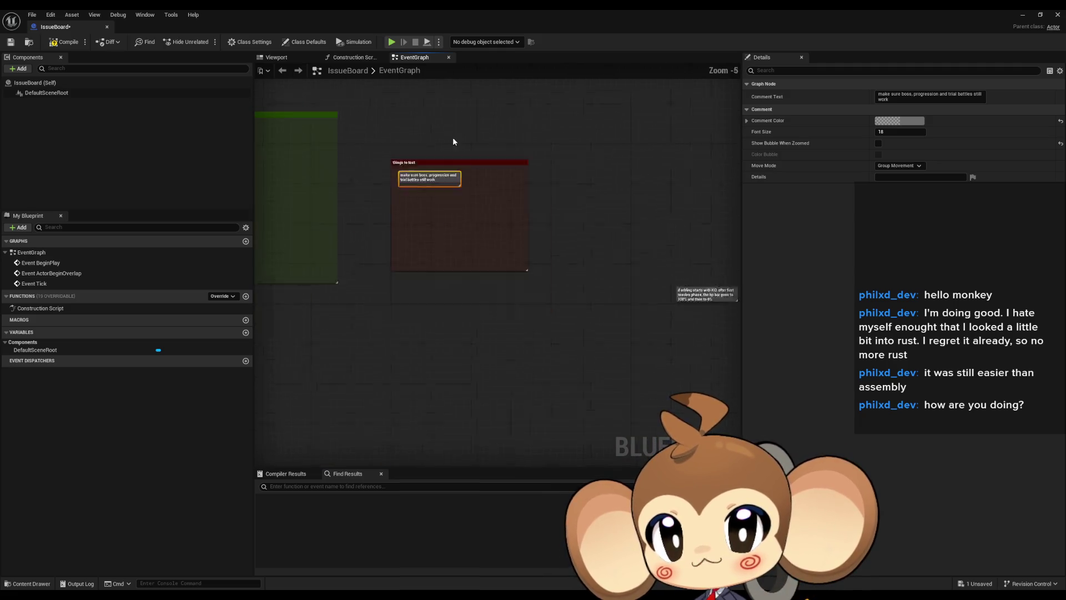
- Move the things to test comment with its note next to the green group
{"action": "scroll", "coordinate": [490, 201], "scroll_direction": "up", "scroll_amount": 3}
{"action": "left_click_drag", "start_coordinate": [569, 262], "coordinate": [660, 339]}
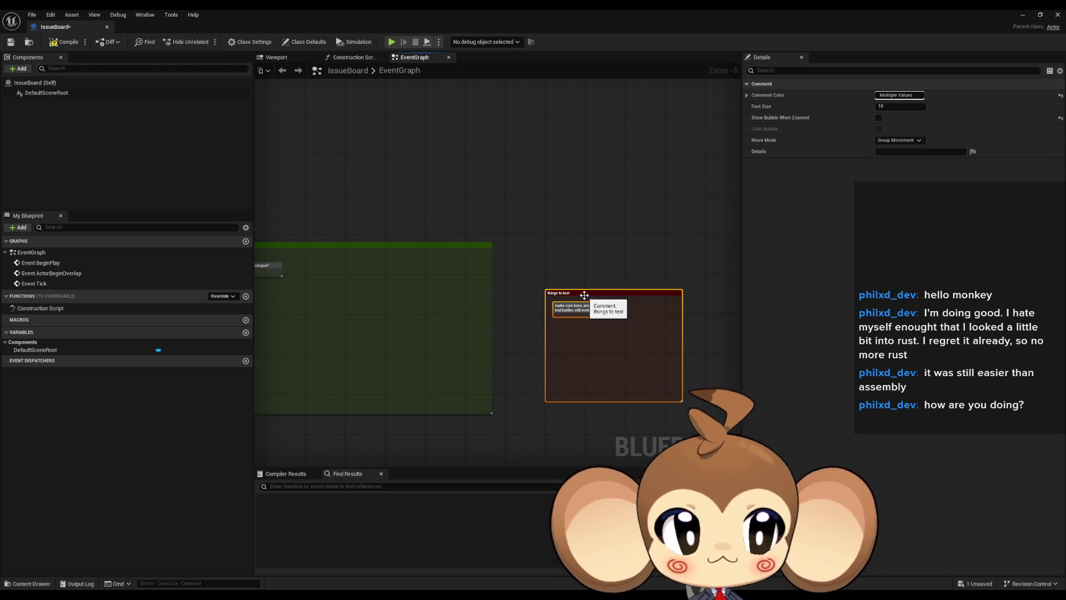
{"action": "scroll", "coordinate": [566, 281], "scroll_direction": "up", "scroll_amount": 5}
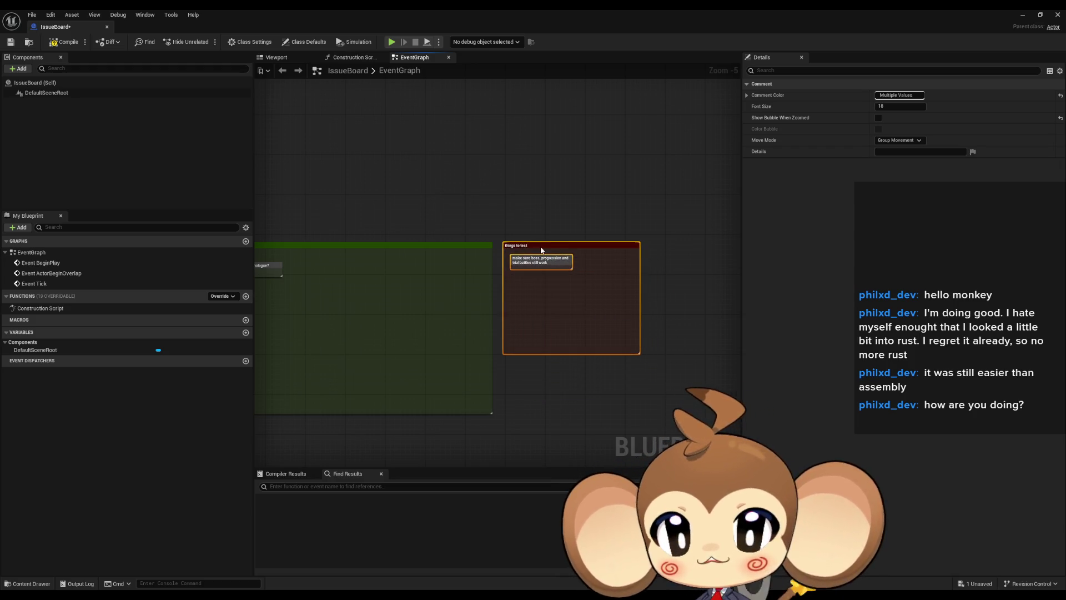
{"action": "left_click_drag", "start_coordinate": [542, 253], "coordinate": [491, 239]}
{"action": "scroll", "coordinate": [492, 239], "scroll_direction": "down", "scroll_amount": 10}
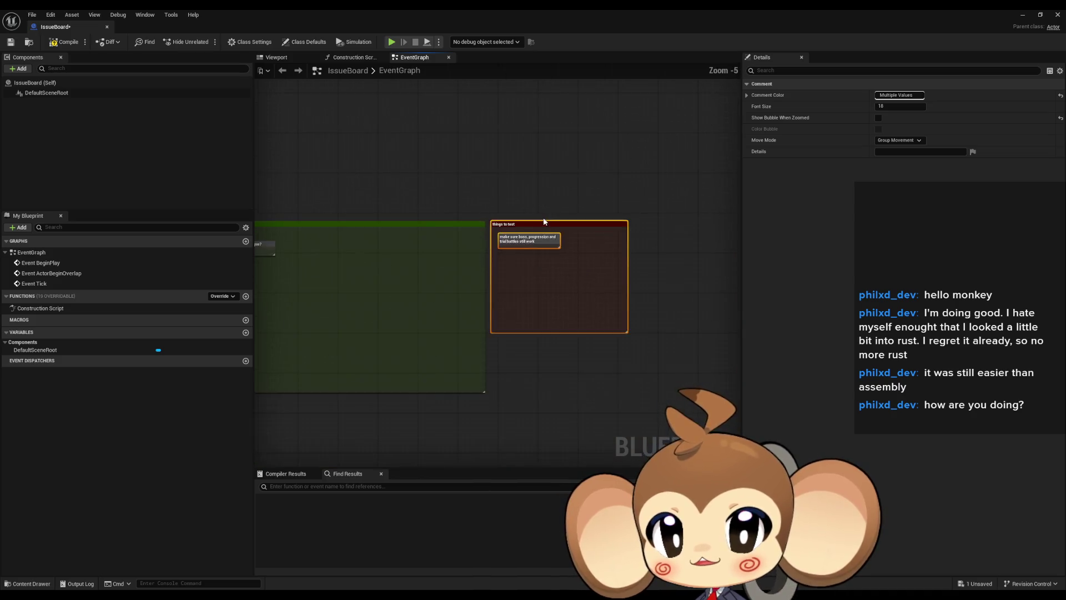
{"action": "left_click", "coordinate": [531, 224]}
{"action": "scroll", "coordinate": [465, 198], "scroll_direction": "up", "scroll_amount": 4}
- Move the orbling KO hp-bar note up and left to sit below the other notes
{"action": "mouse_move", "coordinate": [465, 198]}
{"action": "left_mouse_down"}
{"action": "mouse_move", "coordinate": [458, 281]}
{"action": "mouse_move", "coordinate": [580, 260]}
{"action": "mouse_move", "coordinate": [480, 198]}
{"action": "left_mouse_up"}
{"action": "scroll", "coordinate": [391, 366], "scroll_direction": "up", "scroll_amount": 6}
{"action": "left_click", "coordinate": [533, 361]}
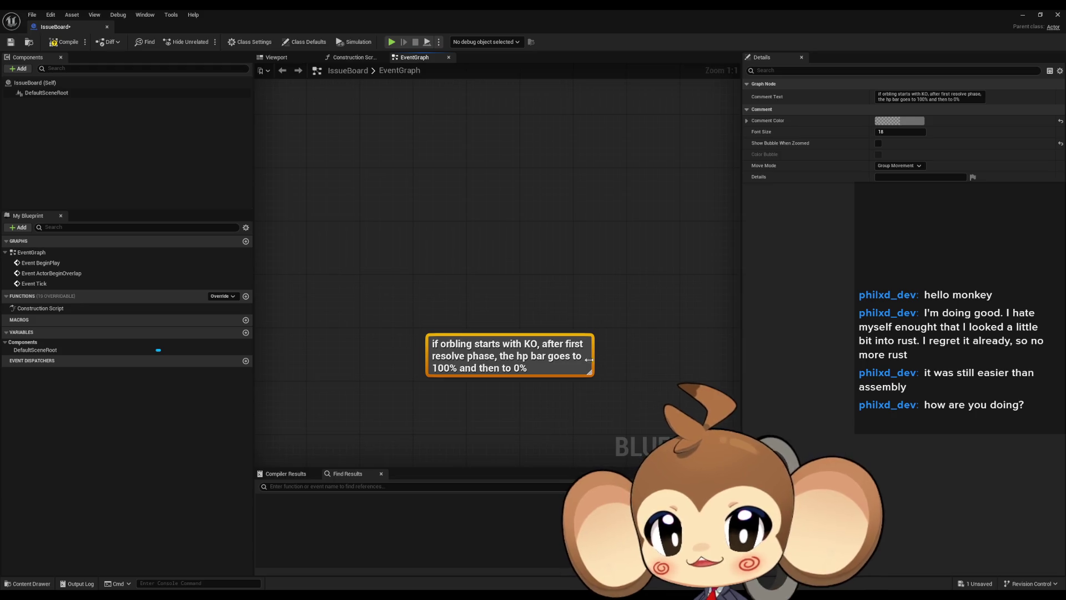
{"action": "left_click", "coordinate": [549, 329]}
{"action": "scroll", "coordinate": [550, 328], "scroll_direction": "down", "scroll_amount": 5}
{"action": "mouse_move", "coordinate": [516, 347]}
{"action": "left_mouse_down"}
{"action": "mouse_move", "coordinate": [321, 185]}
{"action": "mouse_move", "coordinate": [602, 322]}
{"action": "mouse_move", "coordinate": [387, 164]}
{"action": "left_mouse_up"}
{"action": "scroll", "coordinate": [602, 321], "scroll_direction": "down", "scroll_amount": 2}
{"action": "scroll", "coordinate": [265, 109], "scroll_direction": "up", "scroll_amount": 5}
{"action": "left_click_drag", "start_coordinate": [673, 294], "coordinate": [330, 256]}
{"action": "scroll", "coordinate": [637, 326], "scroll_direction": "down", "scroll_amount": 9}
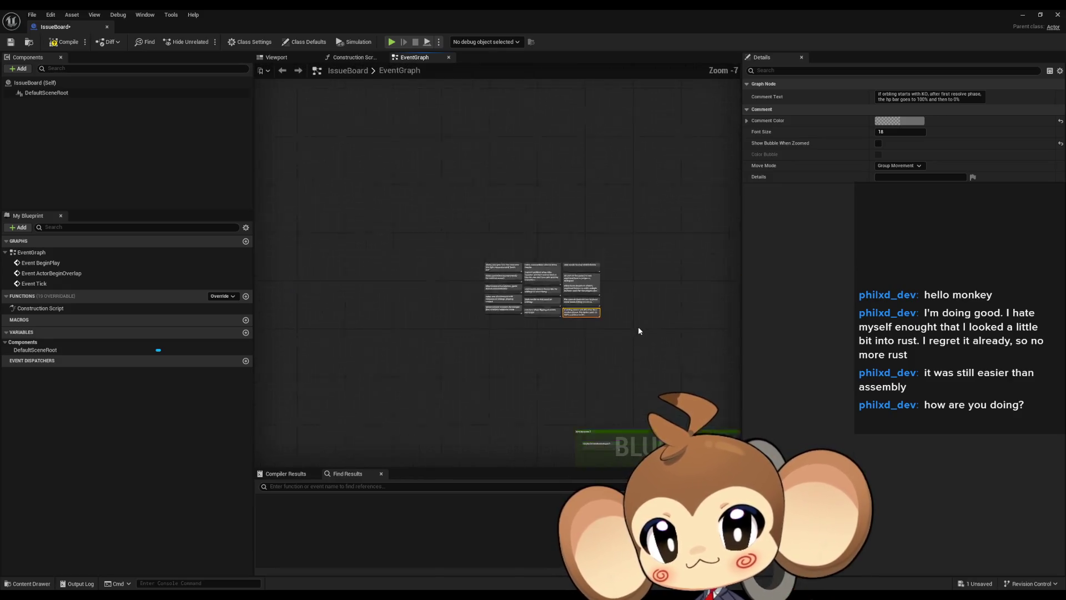
{"action": "scroll", "coordinate": [521, 298], "scroll_direction": "up", "scroll_amount": 2}
{"action": "scroll", "coordinate": [457, 224], "scroll_direction": "up", "scroll_amount": 1}
{"action": "scroll", "coordinate": [375, 221], "scroll_direction": "up", "scroll_amount": 2}
{"action": "scroll", "coordinate": [389, 239], "scroll_direction": "up", "scroll_amount": 4}
{"action": "left_click", "coordinate": [500, 186]}
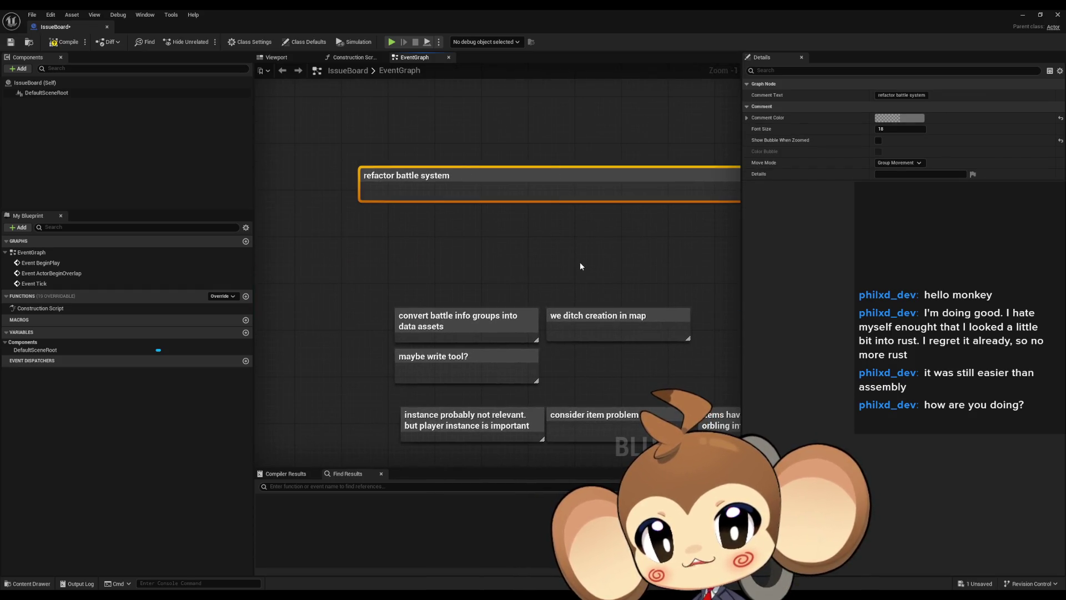
{"action": "scroll", "coordinate": [536, 277], "scroll_direction": "down", "scroll_amount": 3}
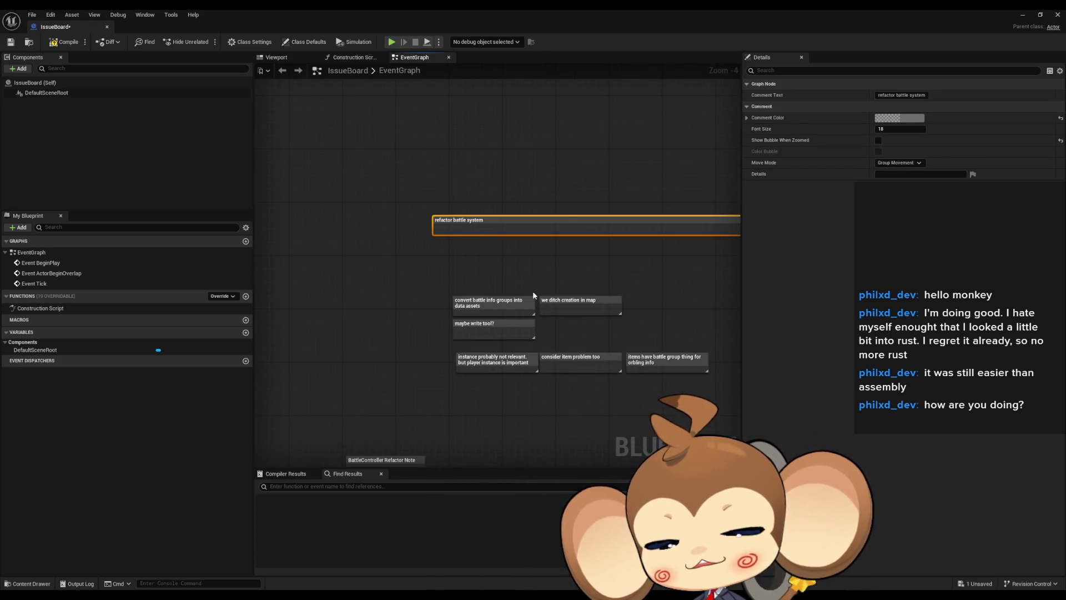
{"action": "mouse_move", "coordinate": [532, 291]}
{"action": "left_mouse_down"}
{"action": "mouse_move", "coordinate": [438, 274]}
{"action": "mouse_move", "coordinate": [583, 261]}
{"action": "mouse_move", "coordinate": [425, 302]}
{"action": "left_mouse_up"}
{"action": "scroll", "coordinate": [426, 305], "scroll_direction": "up", "scroll_amount": 3}
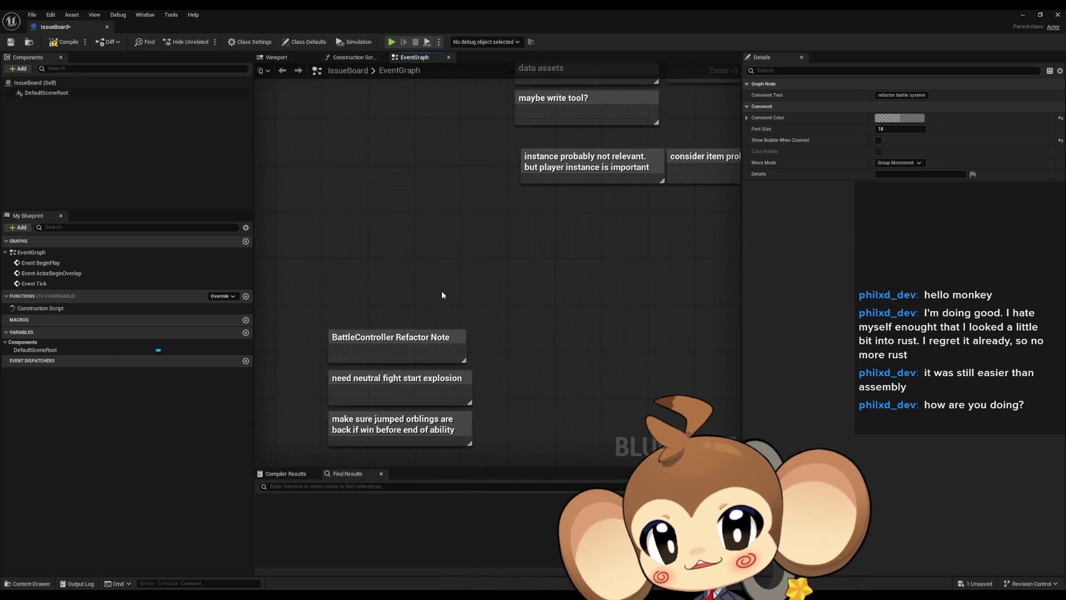
{"action": "scroll", "coordinate": [443, 290], "scroll_direction": "down", "scroll_amount": 4}
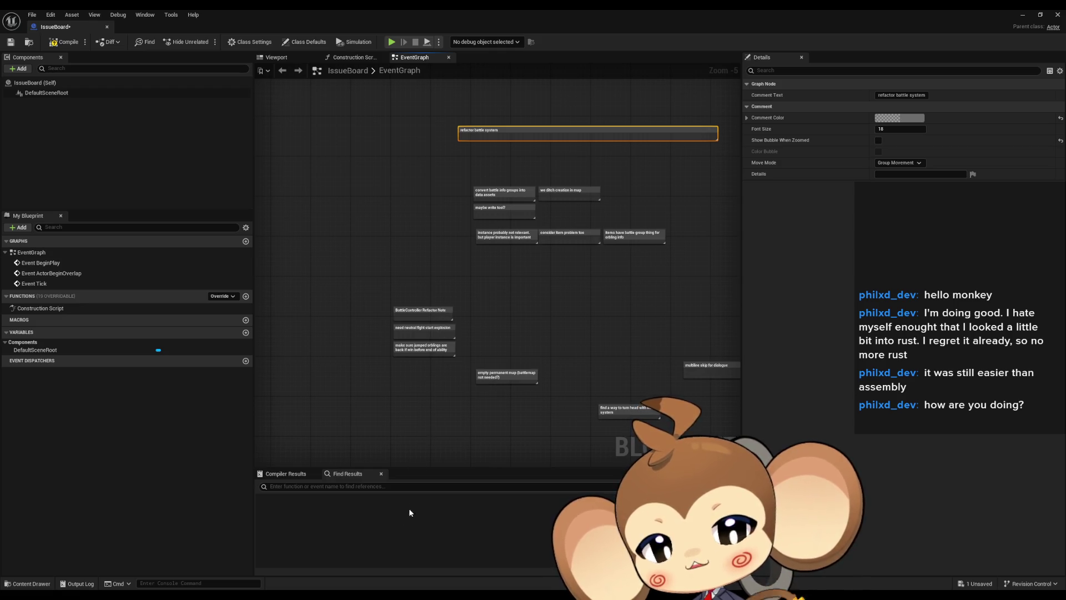
{"action": "mouse_move", "coordinate": [468, 299]}
{"action": "left_mouse_down"}
{"action": "mouse_move", "coordinate": [487, 281]}
{"action": "mouse_move", "coordinate": [445, 279]}
{"action": "left_mouse_up"}
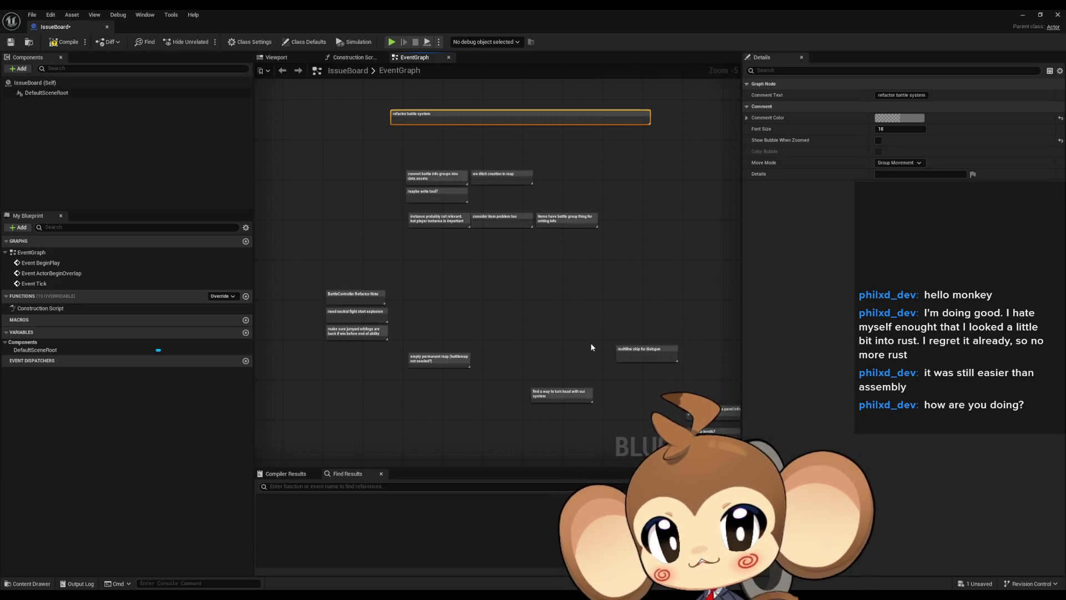
{"action": "left_click", "coordinate": [439, 322]}
{"action": "scroll", "coordinate": [439, 320], "scroll_direction": "up", "scroll_amount": 4}
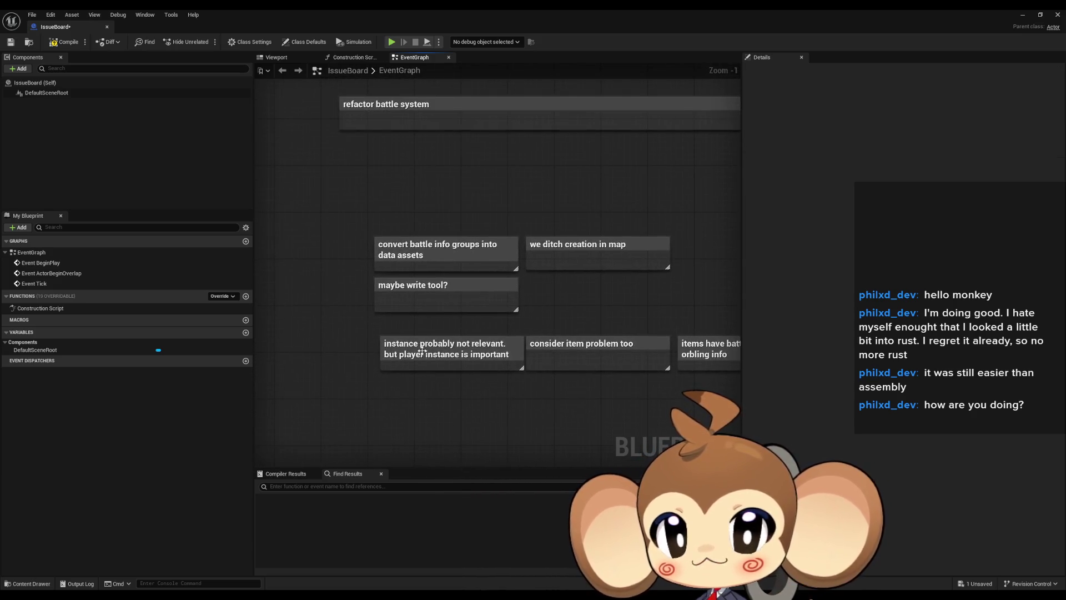
{"action": "key", "text": "ctrl+z"}
- Add a wide 'Battle rework' heading comment and move it up and left
{"action": "scroll", "coordinate": [419, 266], "scroll_direction": "down", "scroll_amount": 3}
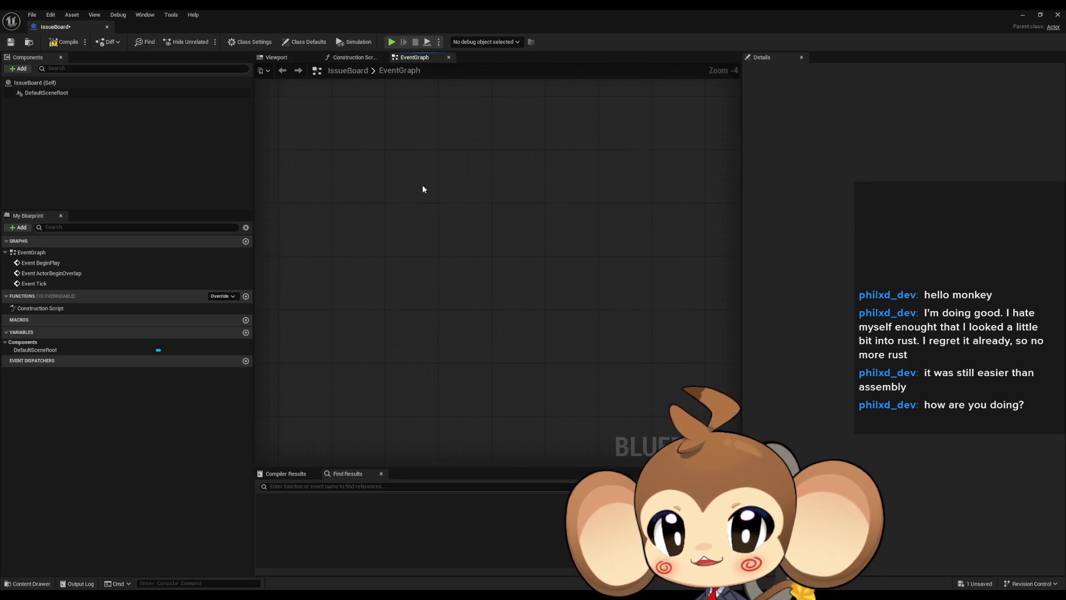
{"action": "type", "text": "cGat"}
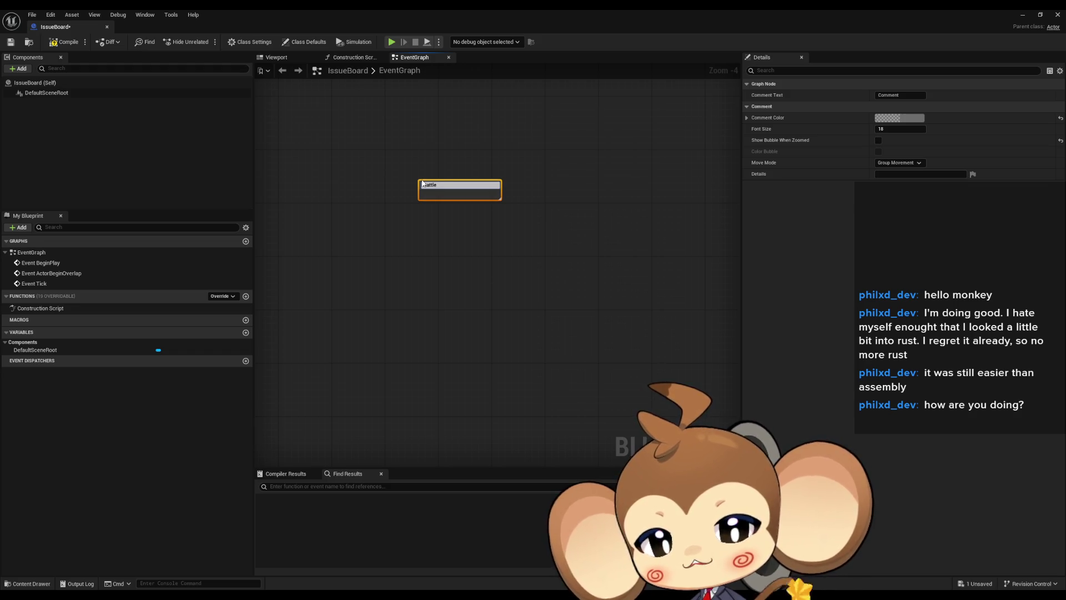
{"action": "type", "text": "l"}
{"action": "key", "text": "Return"}
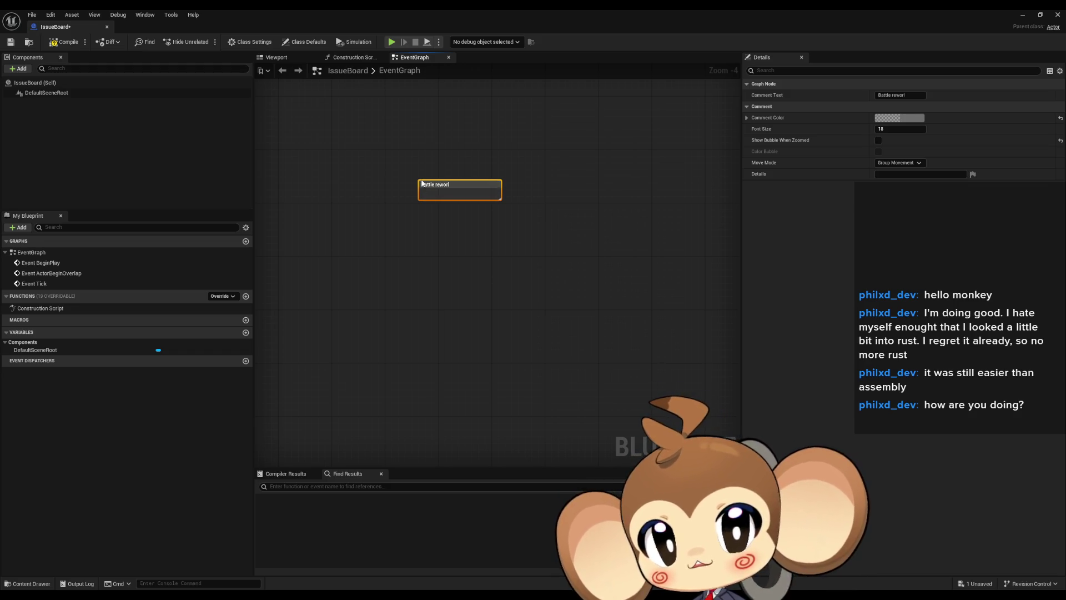
{"action": "double_click", "coordinate": [458, 185]}
{"action": "key", "text": "End"}
{"action": "key", "text": "BackSpace"}
{"action": "type", "text": "k"}
{"action": "key", "text": "Return"}
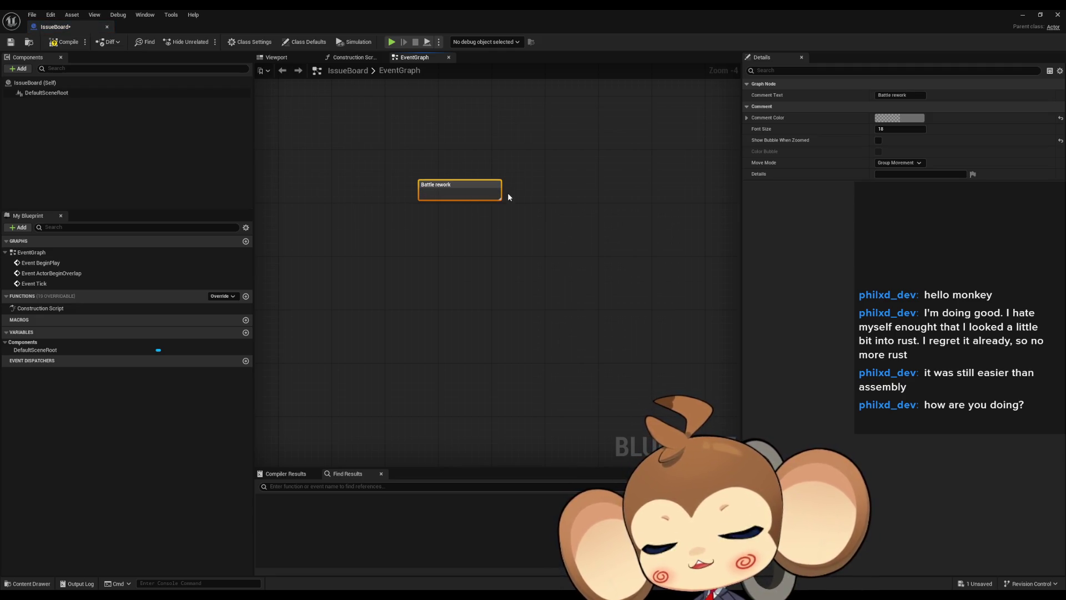
{"action": "left_click_drag", "start_coordinate": [500, 198], "coordinate": [680, 184]}
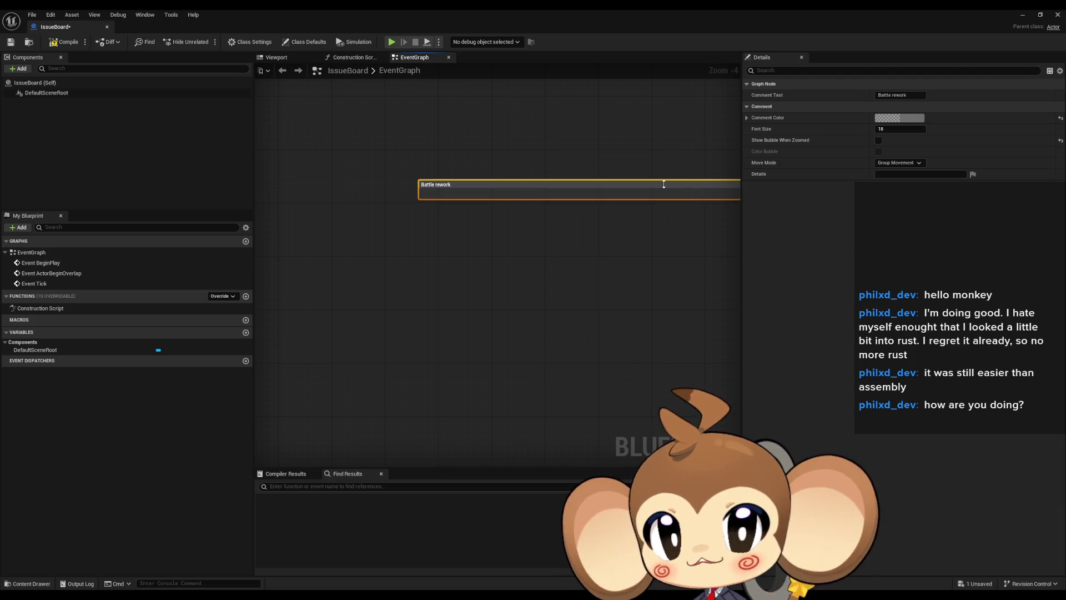
{"action": "left_click_drag", "start_coordinate": [558, 188], "coordinate": [495, 117]}
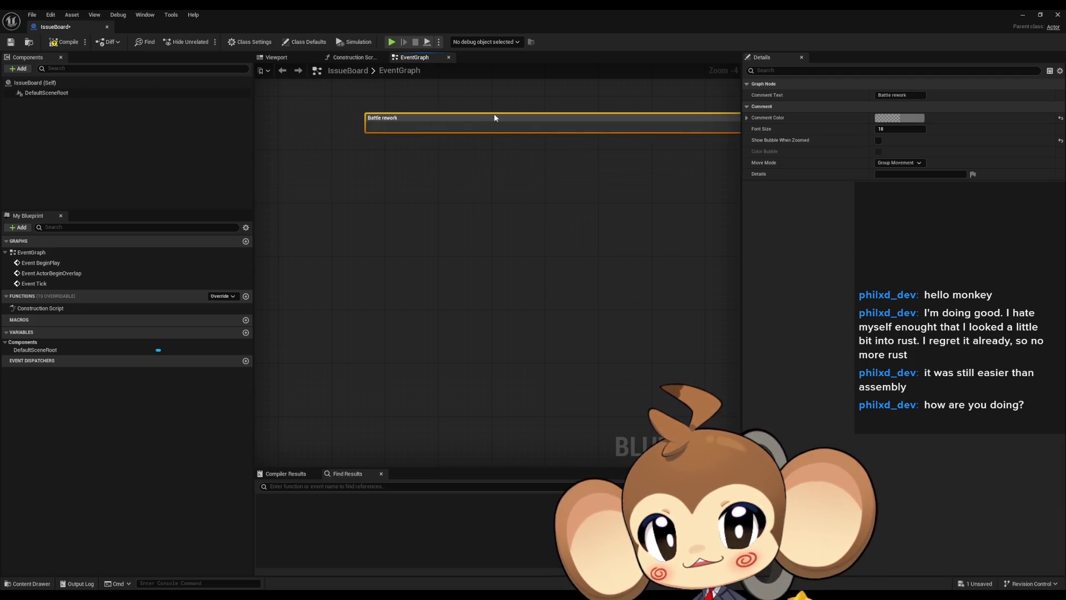
{"action": "left_click", "coordinate": [519, 254]}
{"action": "scroll", "coordinate": [421, 304], "scroll_direction": "up", "scroll_amount": 2}
- Add a note beneath it on rethinking battle rounds since players skip slow animations
{"action": "key", "text": "c"}
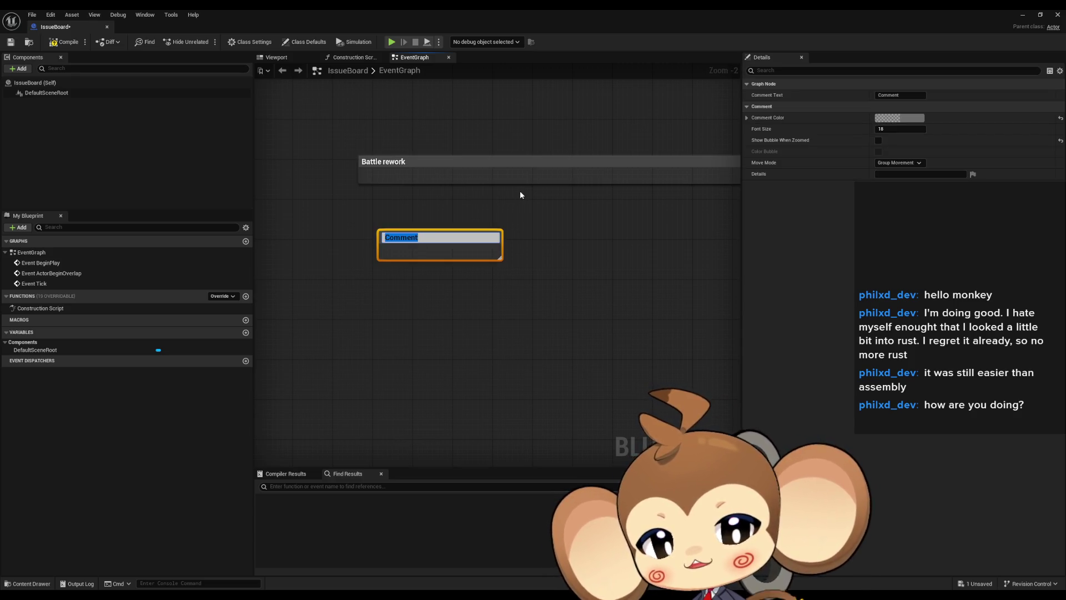
{"action": "type", "text": "Recon"}
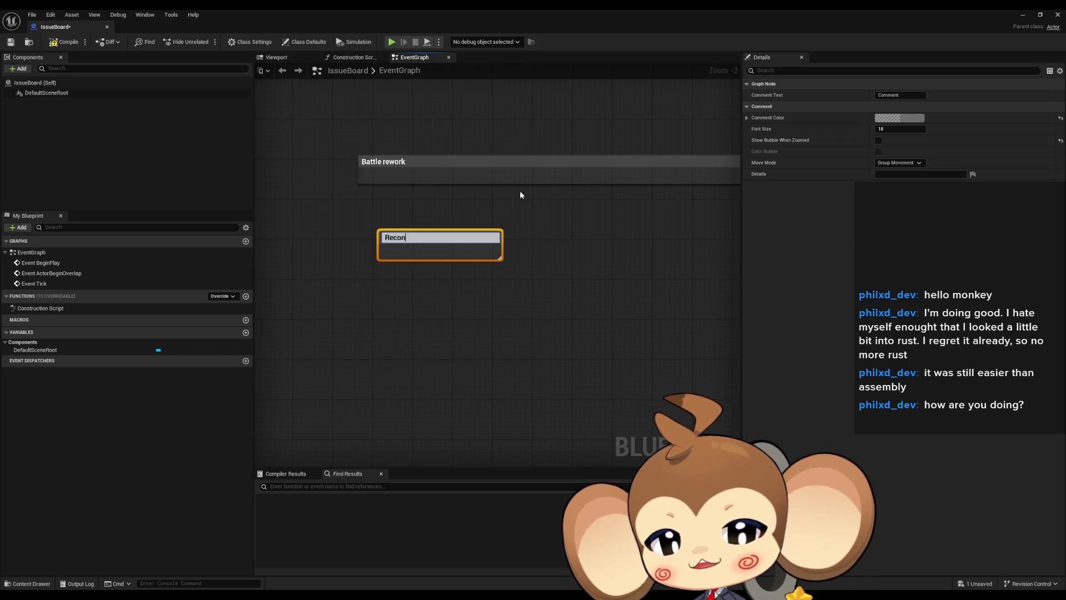
{"action": "type", "text": "zept battle"}
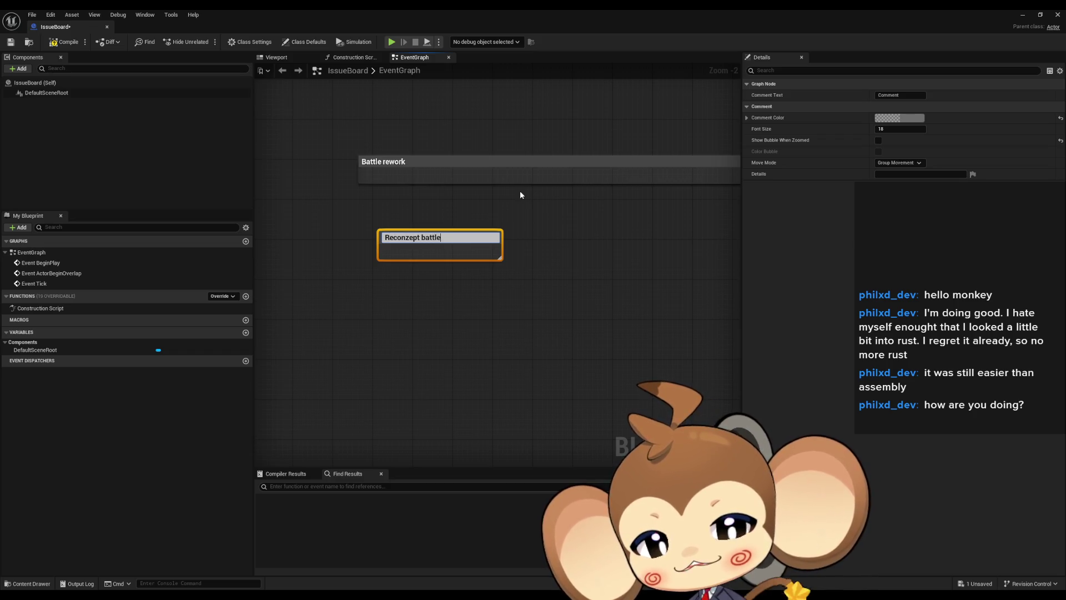
{"action": "type", "text": " rounds, right now "}
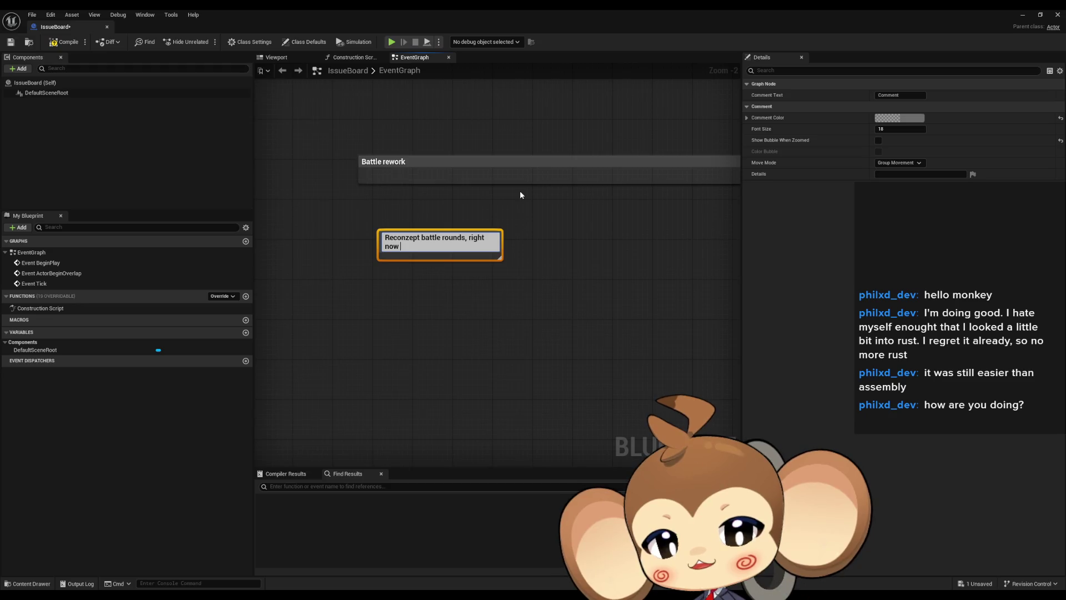
{"action": "type", "text": "play"}
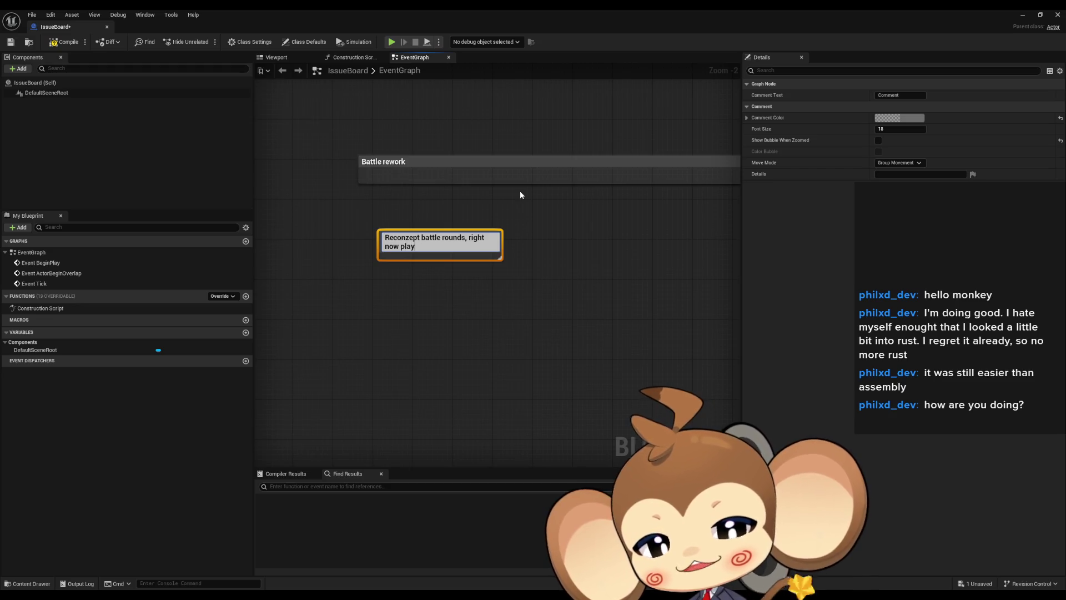
{"action": "type", "text": "er wants to skip everything"}
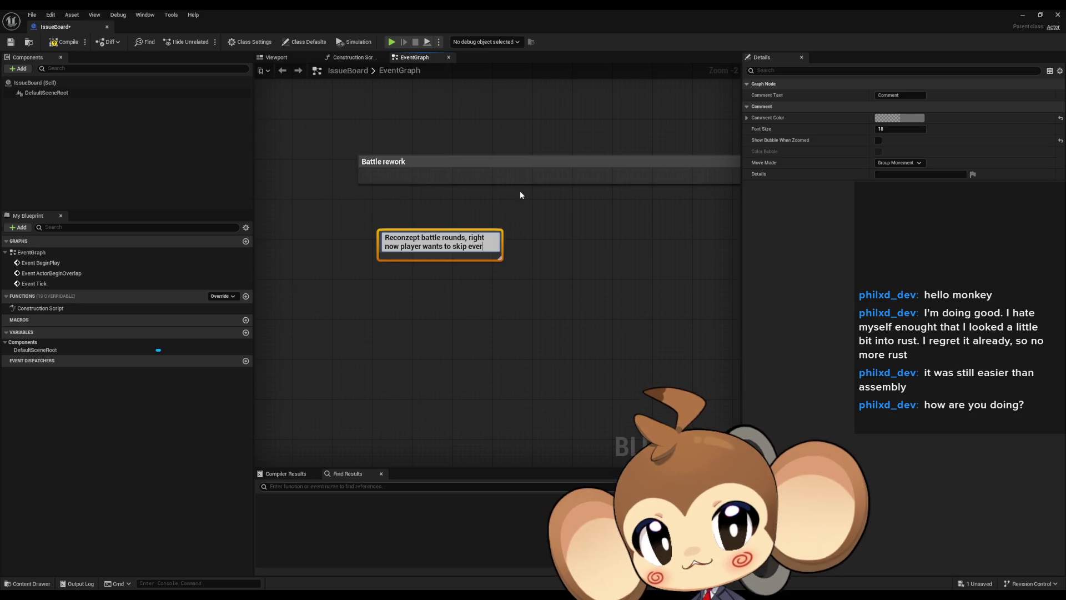
{"action": "type", "text": " because"}
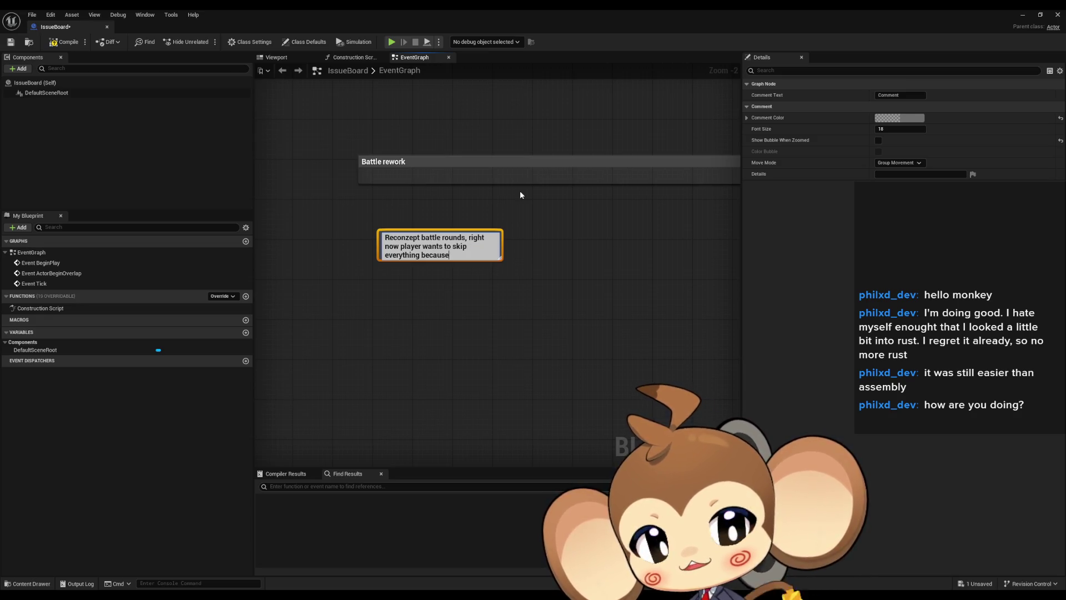
{"action": "type", "text": " ani"}
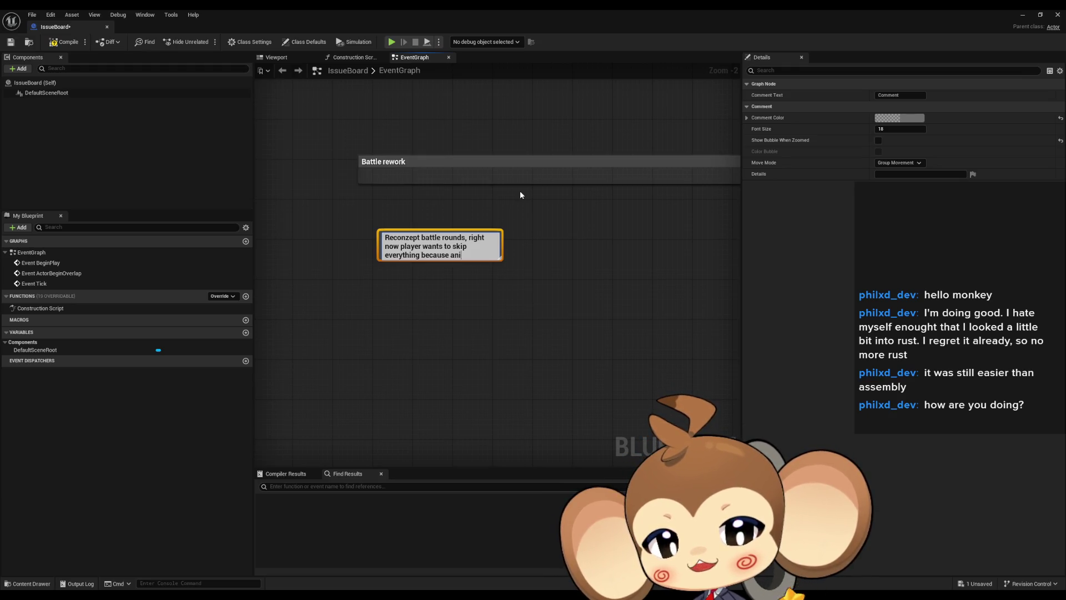
{"action": "type", "text": "mations ect ta"}
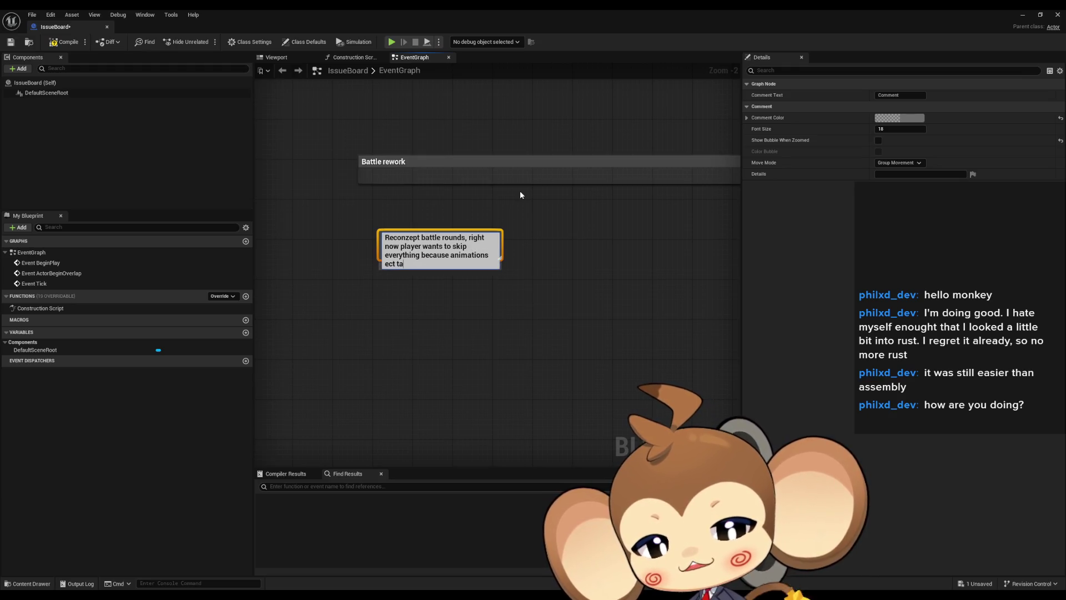
{"action": "type", "text": "ke too long"}
{"action": "key", "text": "Return"}
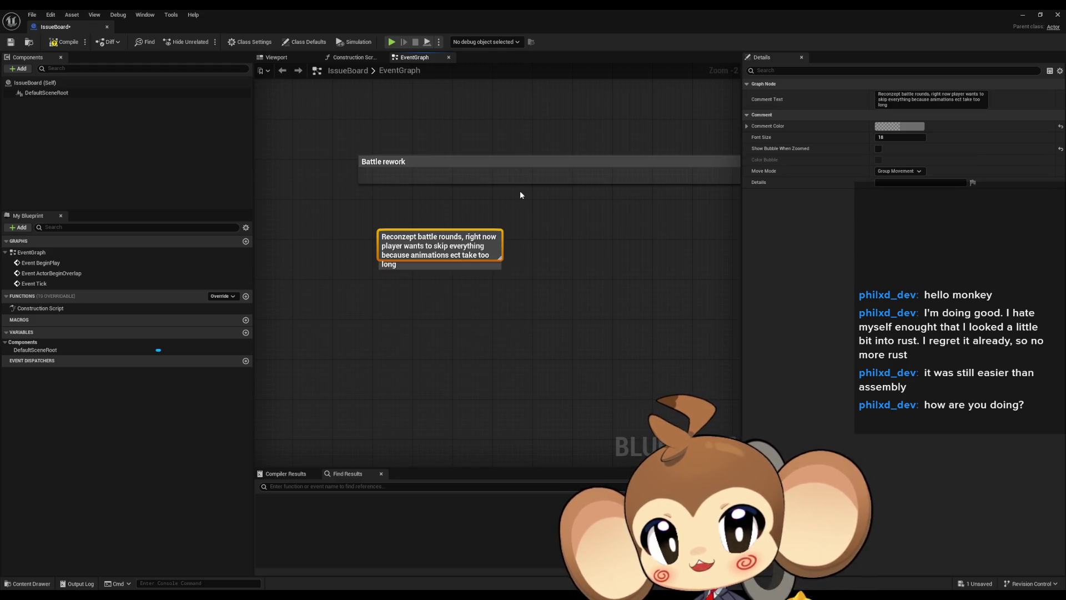
{"action": "left_click_drag", "start_coordinate": [450, 260], "coordinate": [450, 273]}
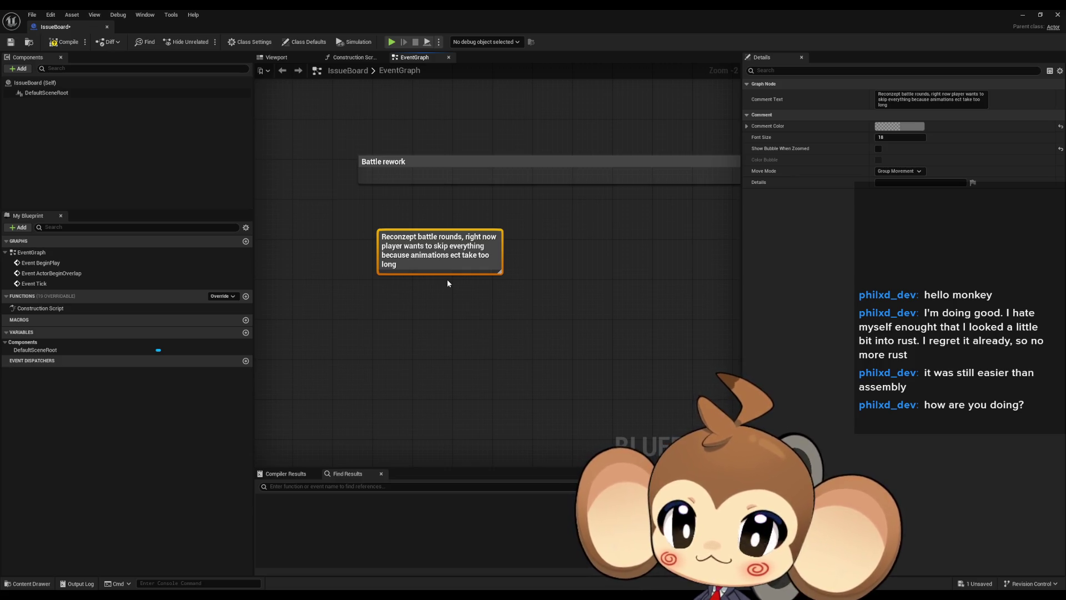
- Move the battle rounds note left, under the Battle rework heading
{"action": "scroll", "coordinate": [525, 303], "scroll_direction": "down", "scroll_amount": 3}
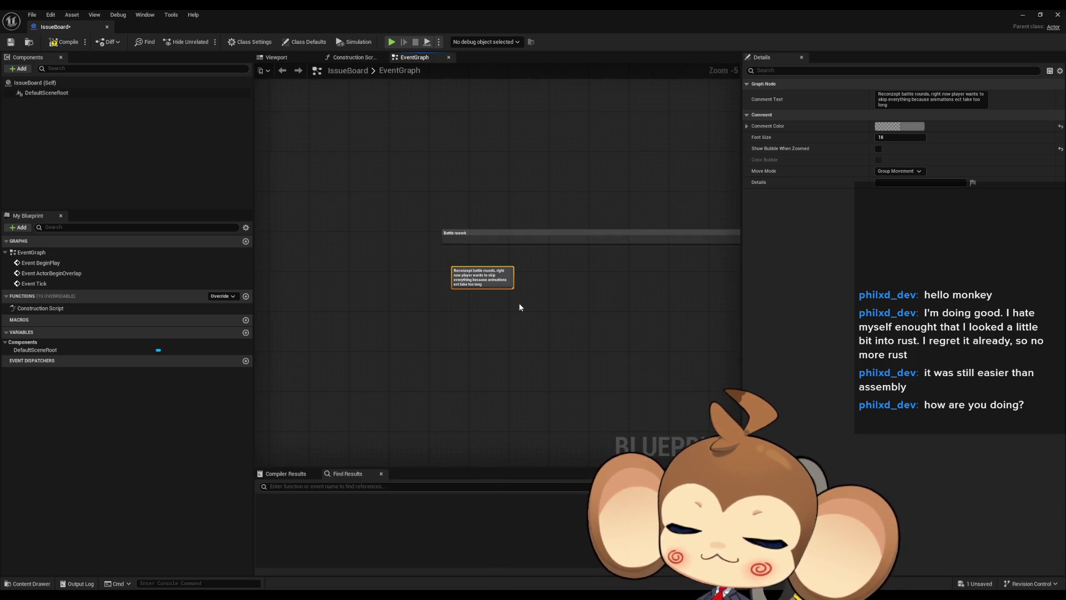
{"action": "left_click_drag", "start_coordinate": [478, 286], "coordinate": [463, 283]}
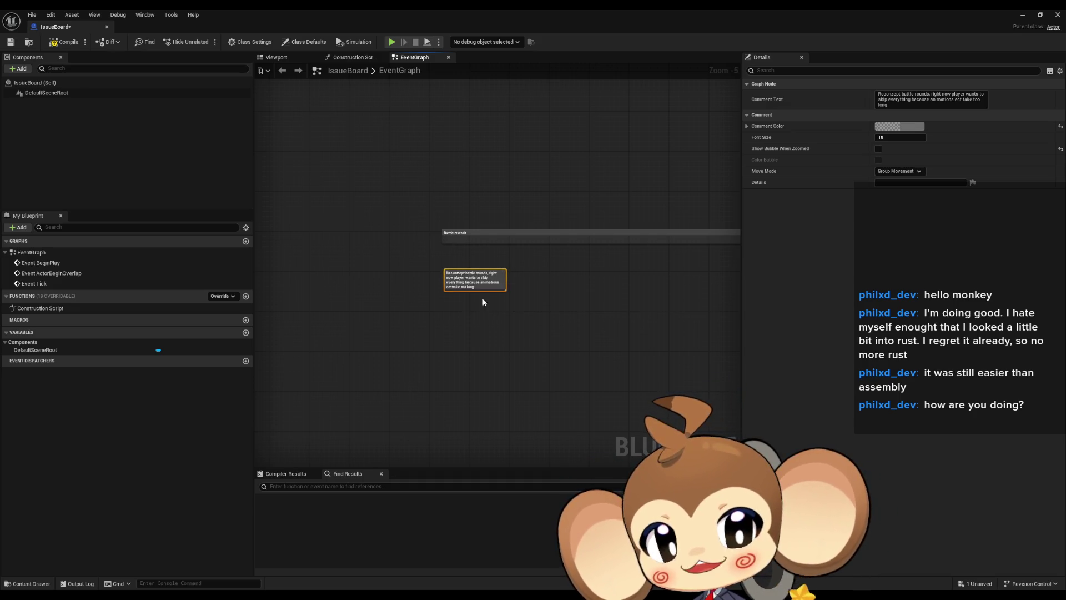
{"action": "scroll", "coordinate": [464, 282], "scroll_direction": "down", "scroll_amount": 5}
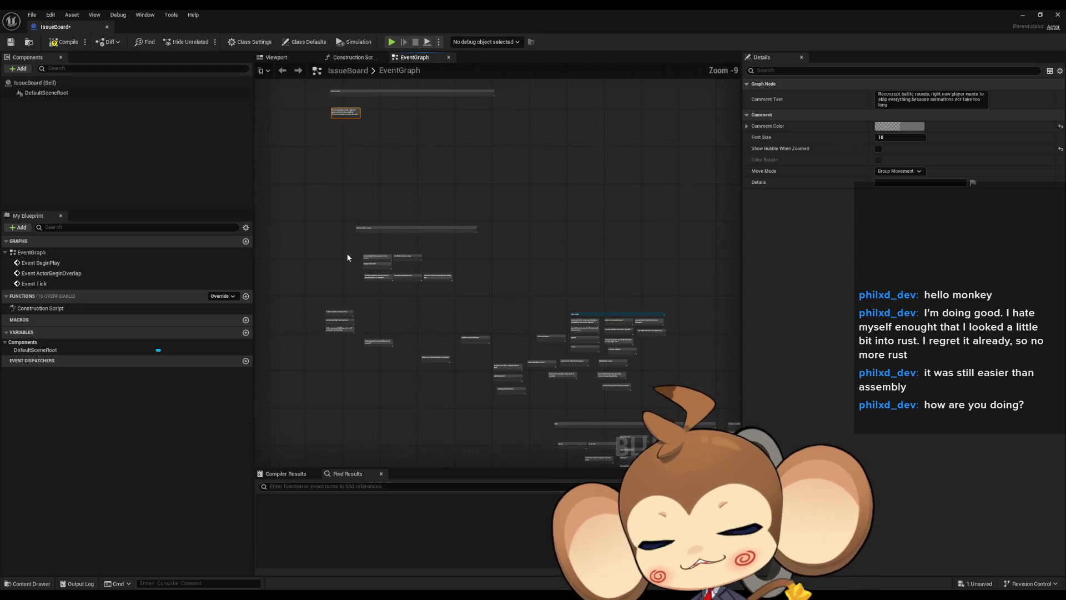
{"action": "scroll", "coordinate": [347, 246], "scroll_direction": "up", "scroll_amount": 6}
{"action": "scroll", "coordinate": [481, 259], "scroll_direction": "up", "scroll_amount": 3}
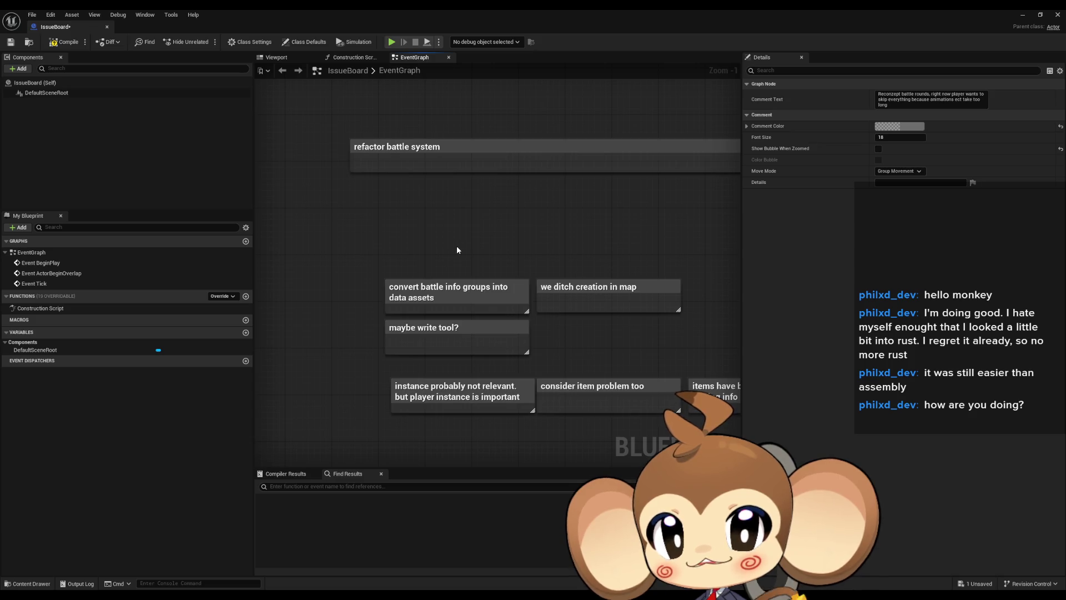
- Review the convert battle info groups and 'we ditch creation in map' notes, then deselect
{"action": "mouse_move", "coordinate": [362, 238]}
{"action": "left_mouse_down"}
{"action": "mouse_move", "coordinate": [446, 295]}
{"action": "mouse_move", "coordinate": [443, 305]}
{"action": "mouse_move", "coordinate": [349, 226]}
{"action": "left_mouse_up"}
{"action": "left_click", "coordinate": [480, 296]}
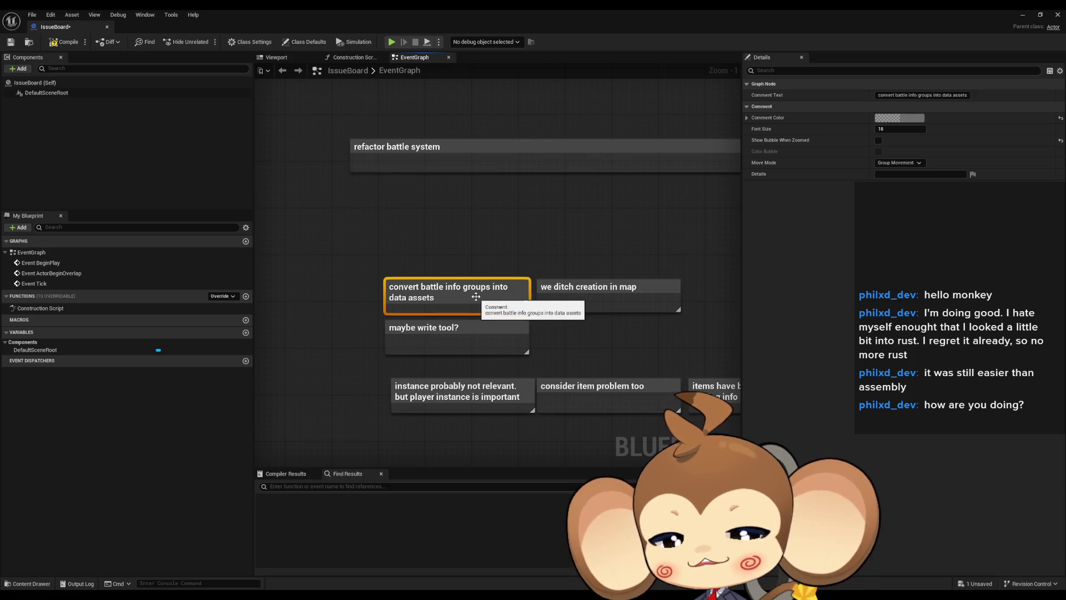
{"action": "scroll", "coordinate": [496, 277], "scroll_direction": "down", "scroll_amount": 3}
{"action": "scroll", "coordinate": [495, 258], "scroll_direction": "up", "scroll_amount": 3}
{"action": "left_click", "coordinate": [611, 308]}
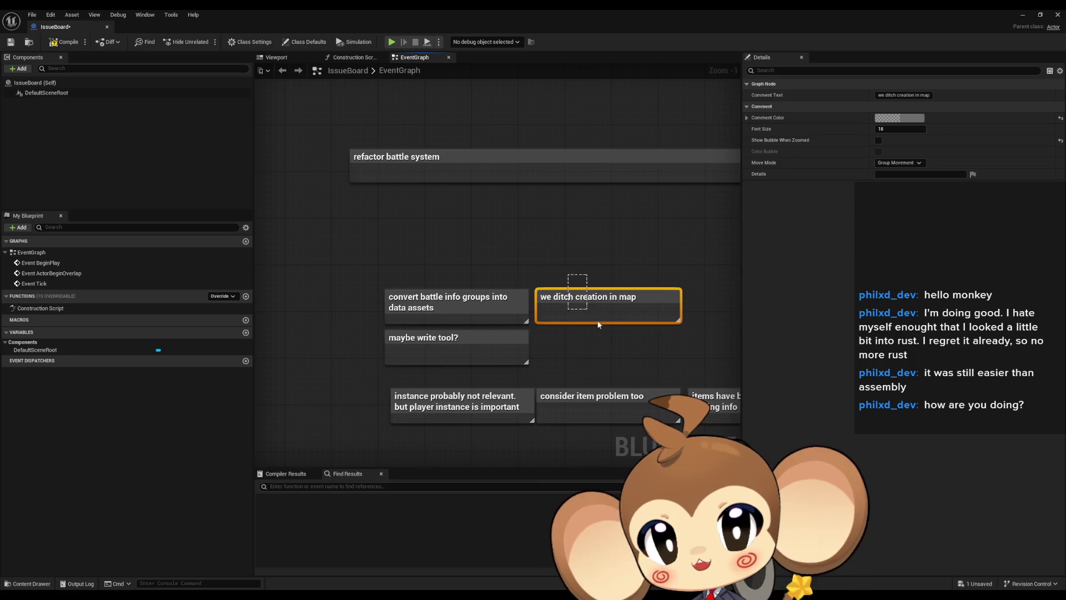
{"action": "left_click", "coordinate": [580, 340]}
{"action": "scroll", "coordinate": [502, 228], "scroll_direction": "down", "scroll_amount": 5}
{"action": "scroll", "coordinate": [544, 338], "scroll_direction": "up", "scroll_amount": 4}
{"action": "scroll", "coordinate": [478, 375], "scroll_direction": "down", "scroll_amount": 1}
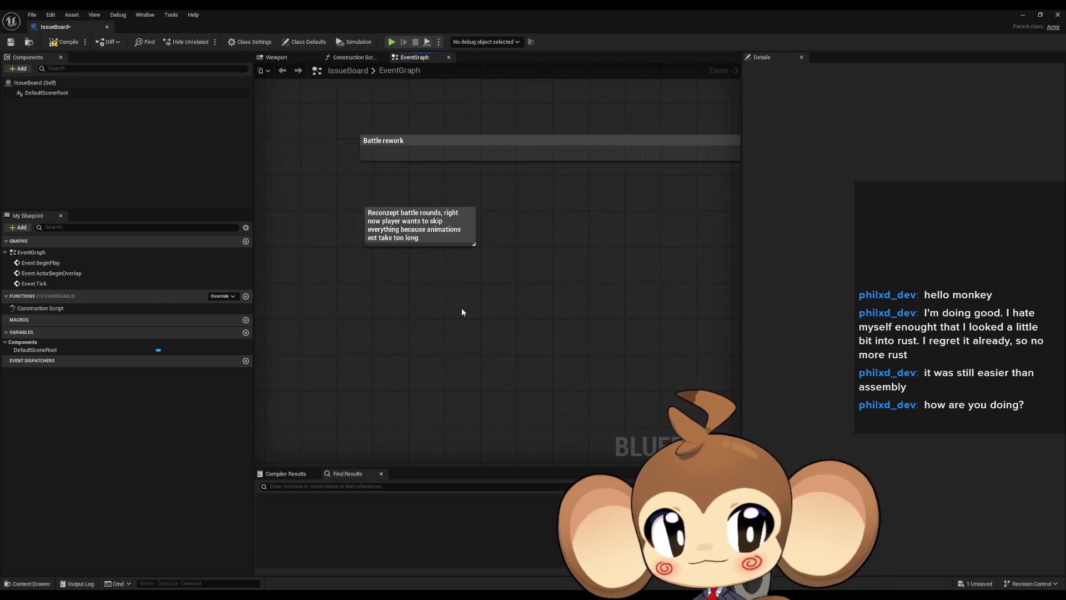
- Add a comment note titled 'make battles easy to create. like test maps' near the Battle rework notes
{"action": "left_click_drag", "start_coordinate": [458, 311], "coordinate": [444, 321]}
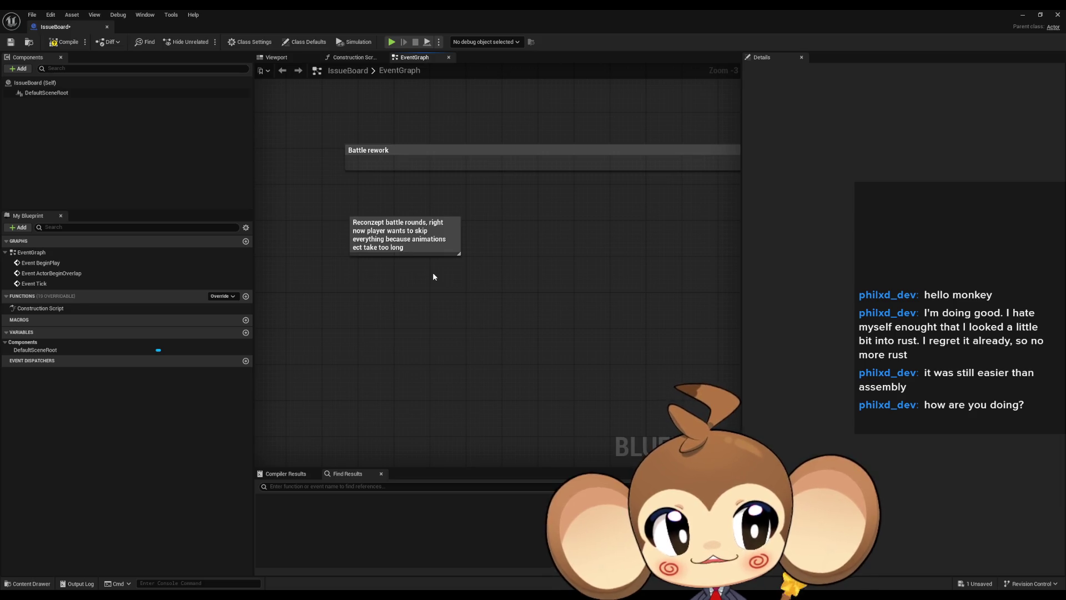
{"action": "left_click_drag", "start_coordinate": [451, 306], "coordinate": [381, 324]}
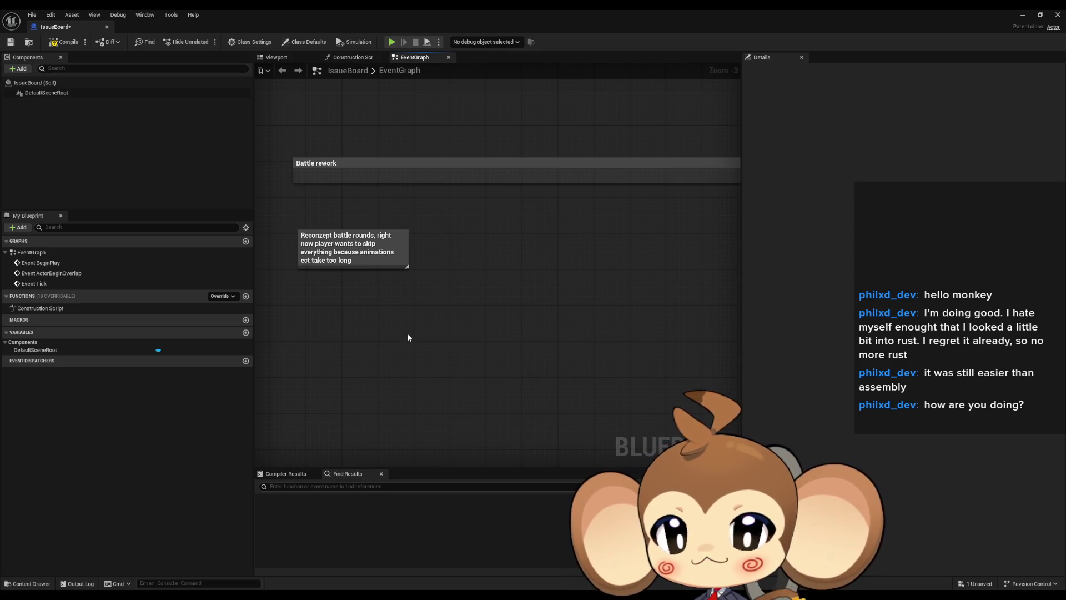
{"action": "type", "text": "cma"}
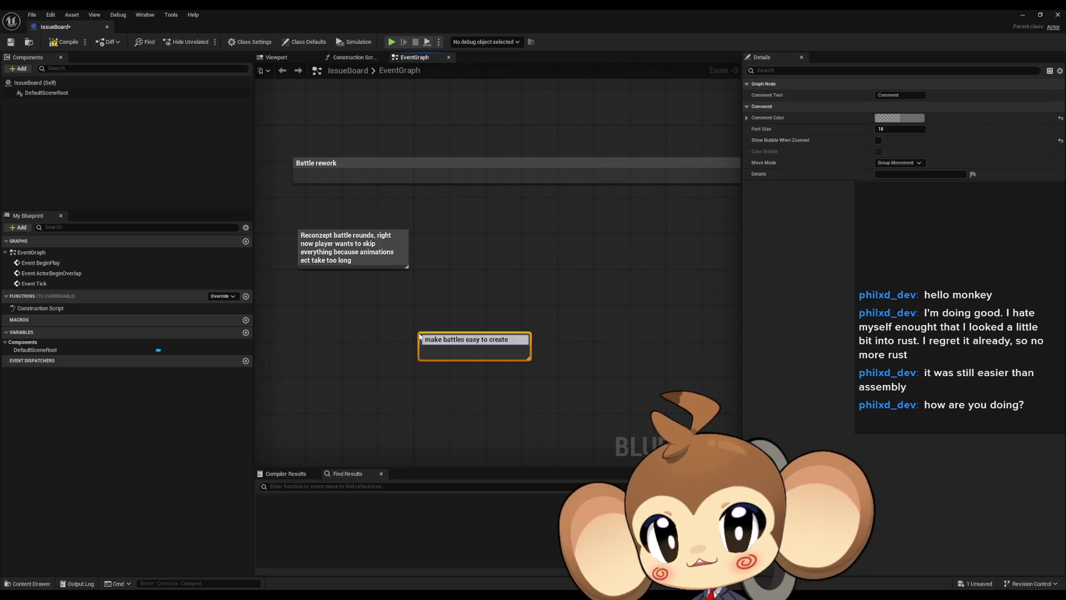
{"action": "type", "text": "."}
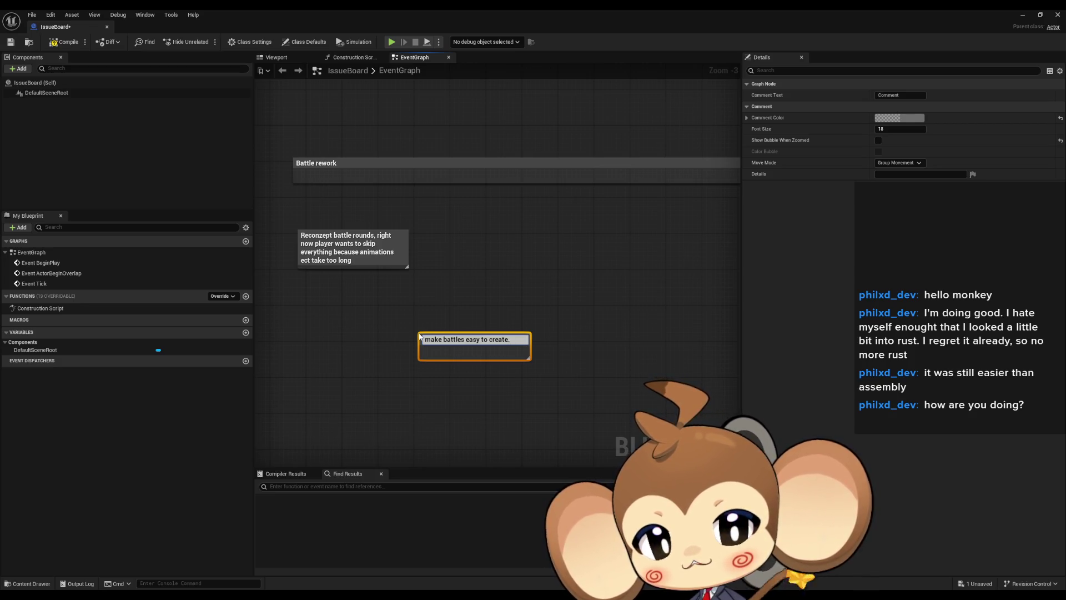
{"action": "type", "text": " like test "}
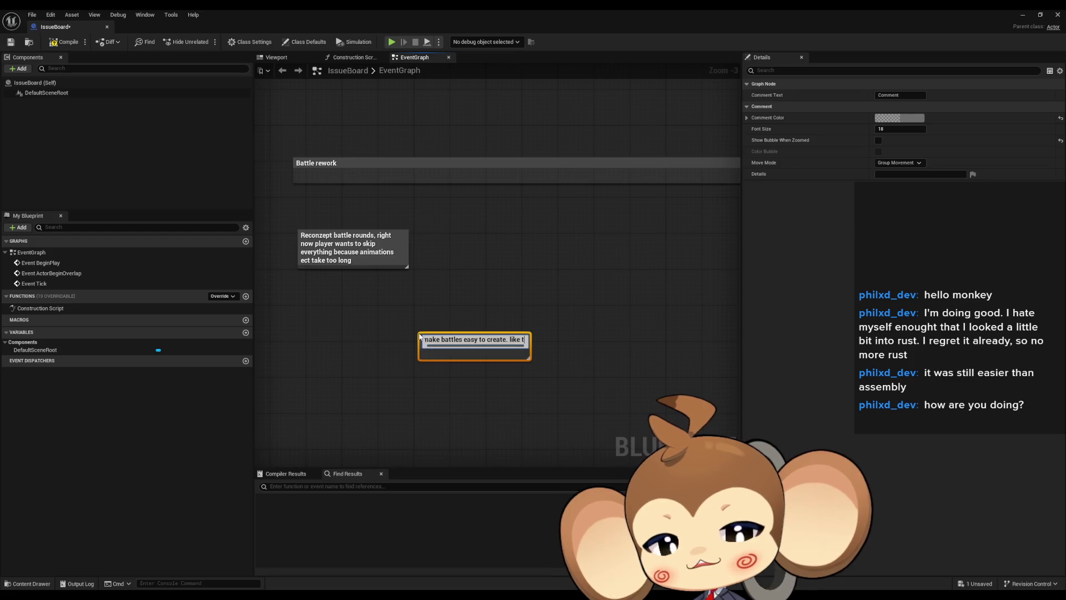
{"action": "type", "text": "maps"}
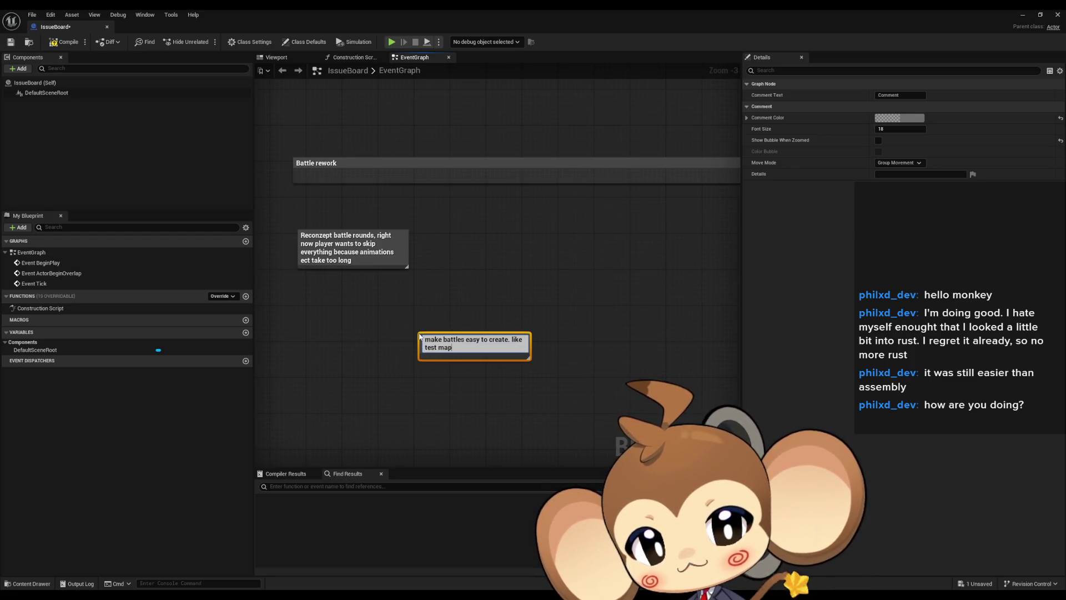
{"action": "key", "text": "Return"}
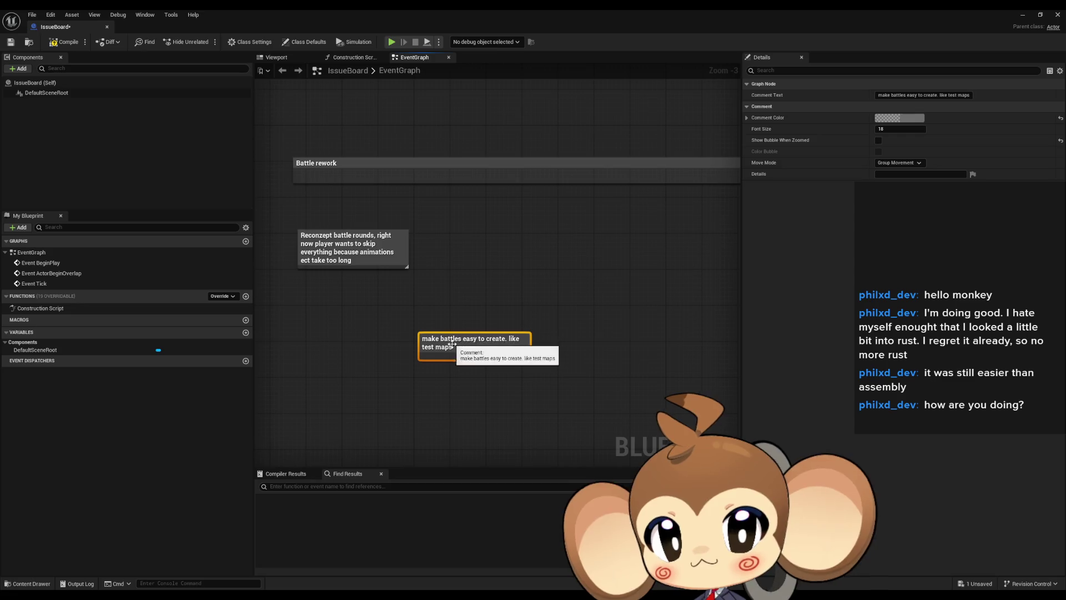
- Extend the note's title with 'drop in' and move it beside the battle-rounds note
{"action": "double_click", "coordinate": [439, 340]}
{"action": "type", "text": "drop in"}
{"action": "key", "text": "Return"}
{"action": "mouse_move", "coordinate": [463, 347]}
{"action": "left_mouse_down"}
{"action": "mouse_move", "coordinate": [488, 245]}
{"action": "mouse_move", "coordinate": [459, 244]}
{"action": "left_mouse_up"}
{"action": "left_click", "coordinate": [467, 338]}
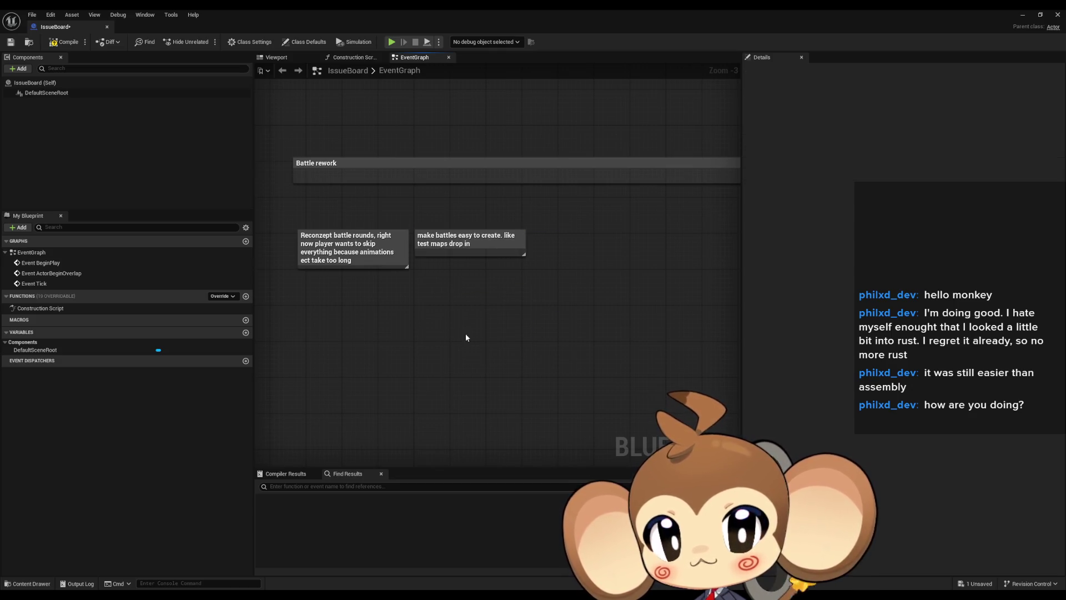
{"action": "scroll", "coordinate": [458, 322], "scroll_direction": "down", "scroll_amount": 3}
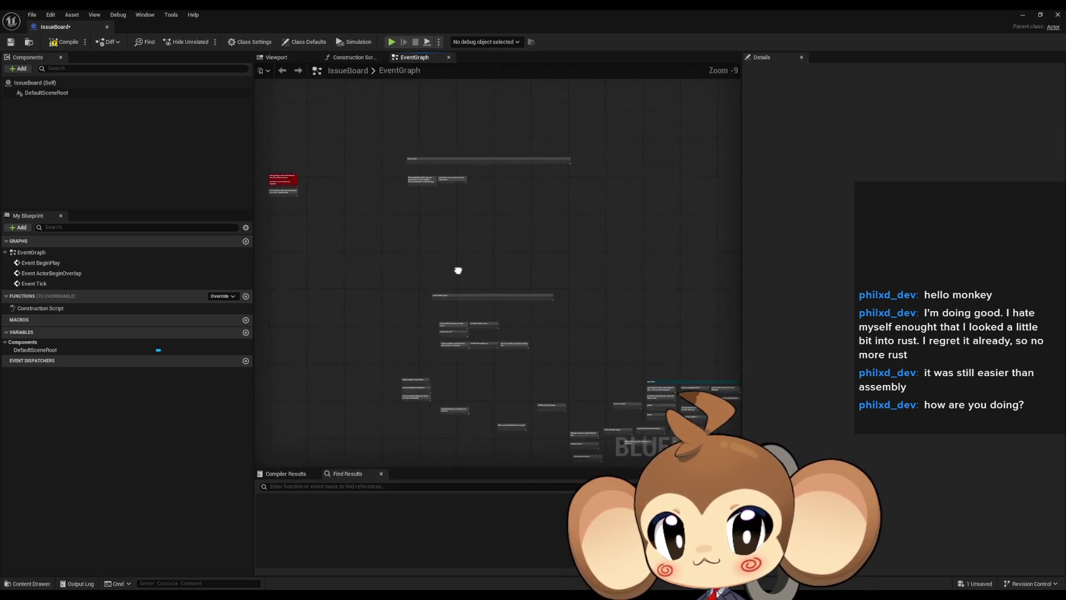
- Frame the lower row of notes, selecting the 'maybe write tool?' and 'instance probably not relevant' notes
{"action": "scroll", "coordinate": [477, 312], "scroll_direction": "up", "scroll_amount": 2}
{"action": "scroll", "coordinate": [508, 318], "scroll_direction": "up", "scroll_amount": 2}
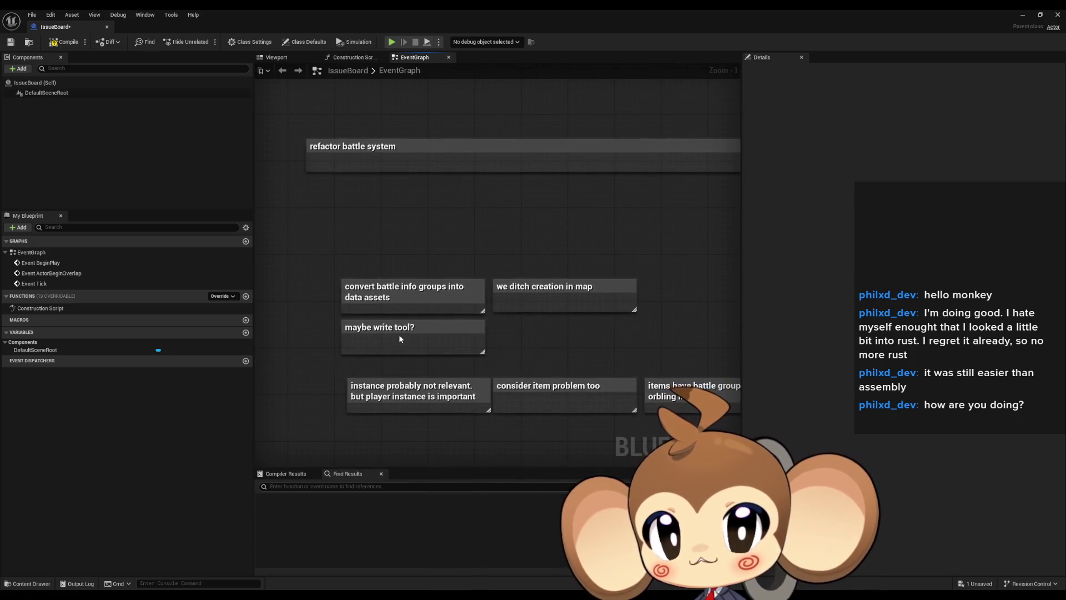
{"action": "left_click", "coordinate": [373, 347]}
{"action": "mouse_move", "coordinate": [356, 347]}
{"action": "left_mouse_down"}
{"action": "mouse_move", "coordinate": [392, 325]}
{"action": "mouse_move", "coordinate": [399, 251]}
{"action": "left_mouse_up"}
{"action": "left_click", "coordinate": [418, 304]}
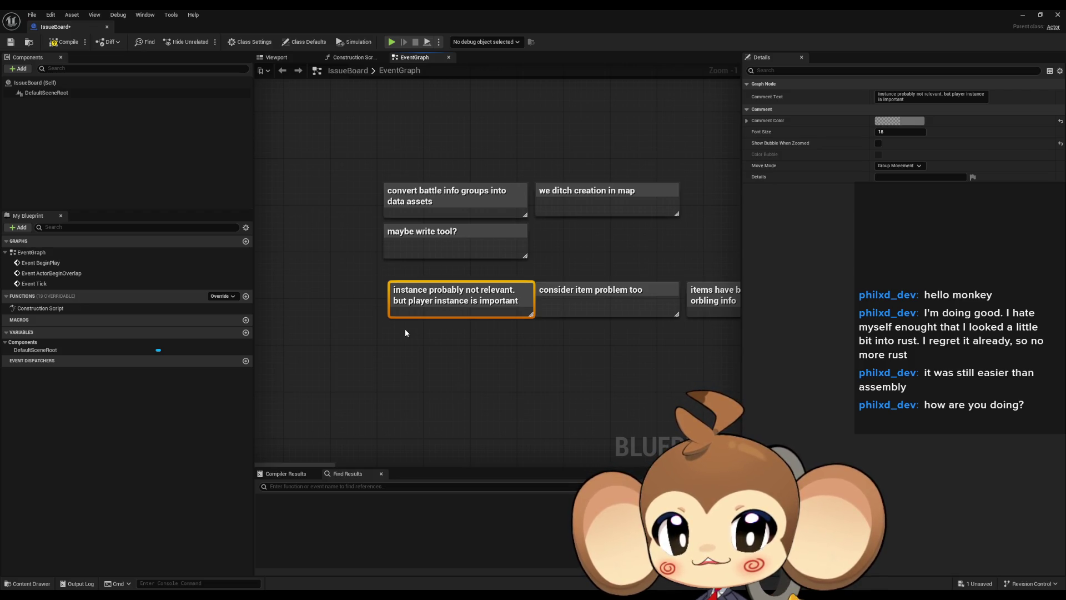
- Add a 'perma stats vs temporal stats' comment and place it beside the other Battle rework notes
{"action": "key", "text": "c"}
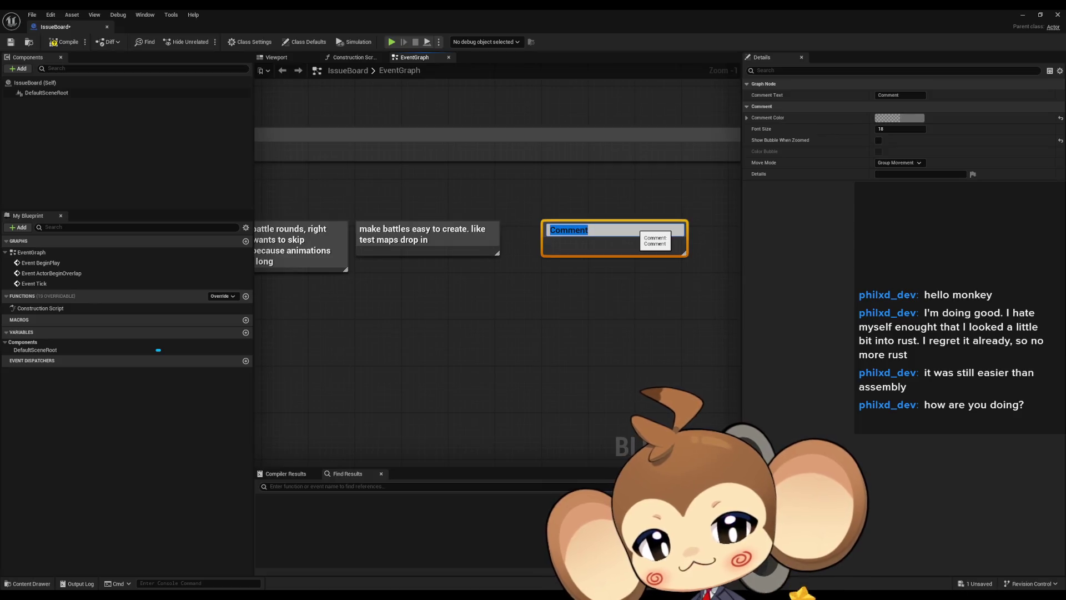
{"action": "type", "text": "stat"}
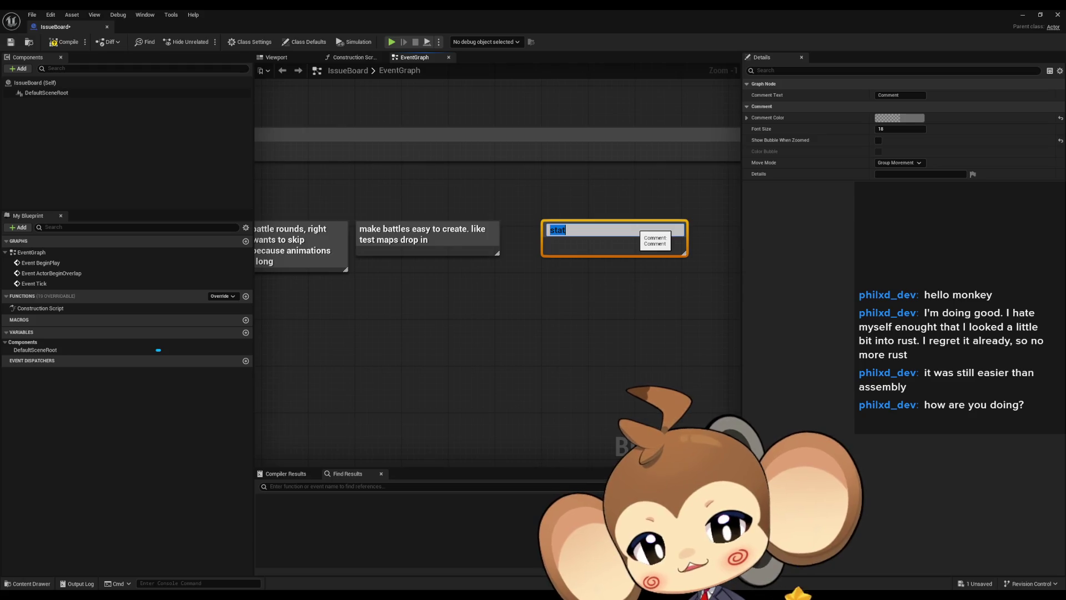
{"action": "type", "text": "perman"}
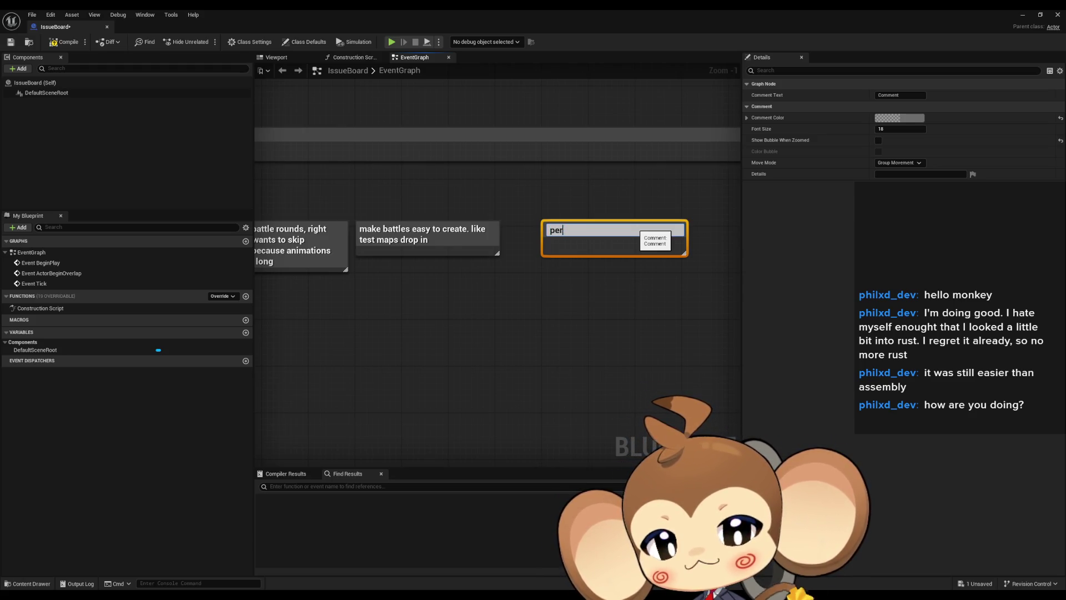
{"action": "key", "text": "BackSpace"}
{"action": "type", "text": "stats vs "}
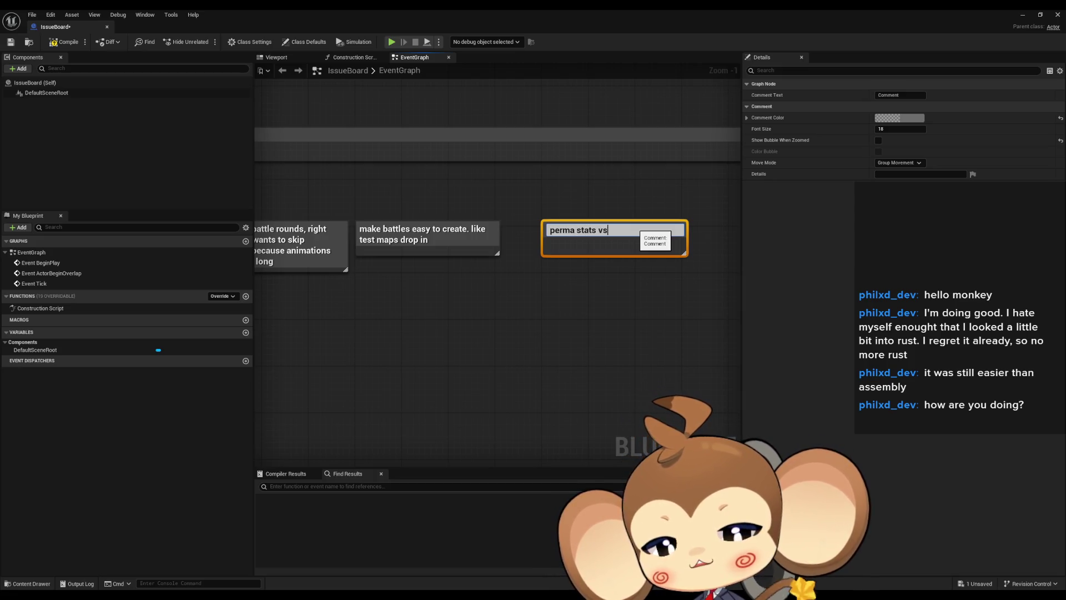
{"action": "type", "text": "tem"}
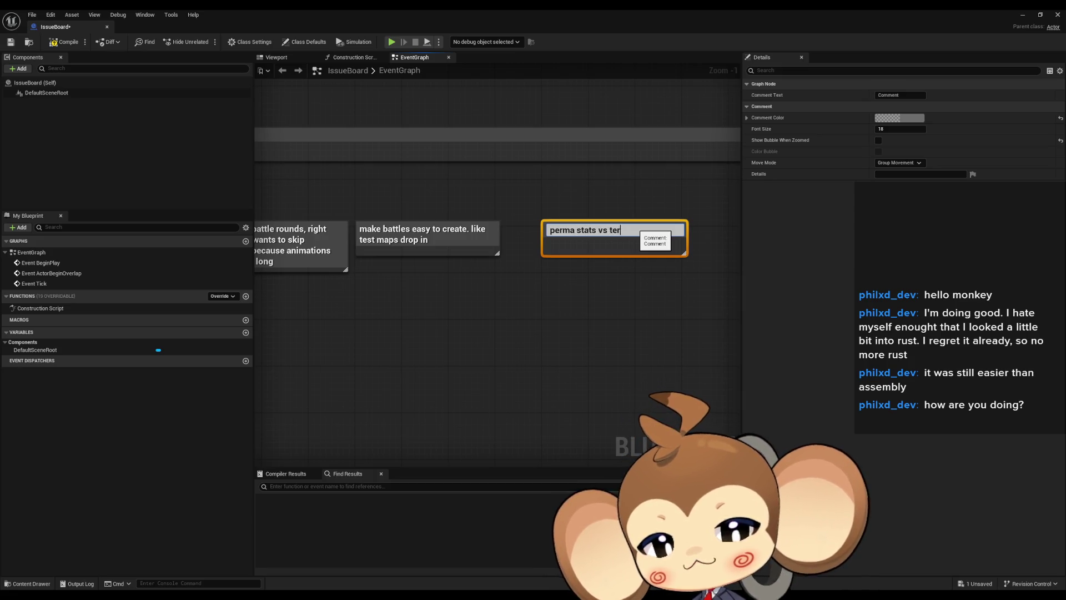
{"action": "type", "text": "poral stats"}
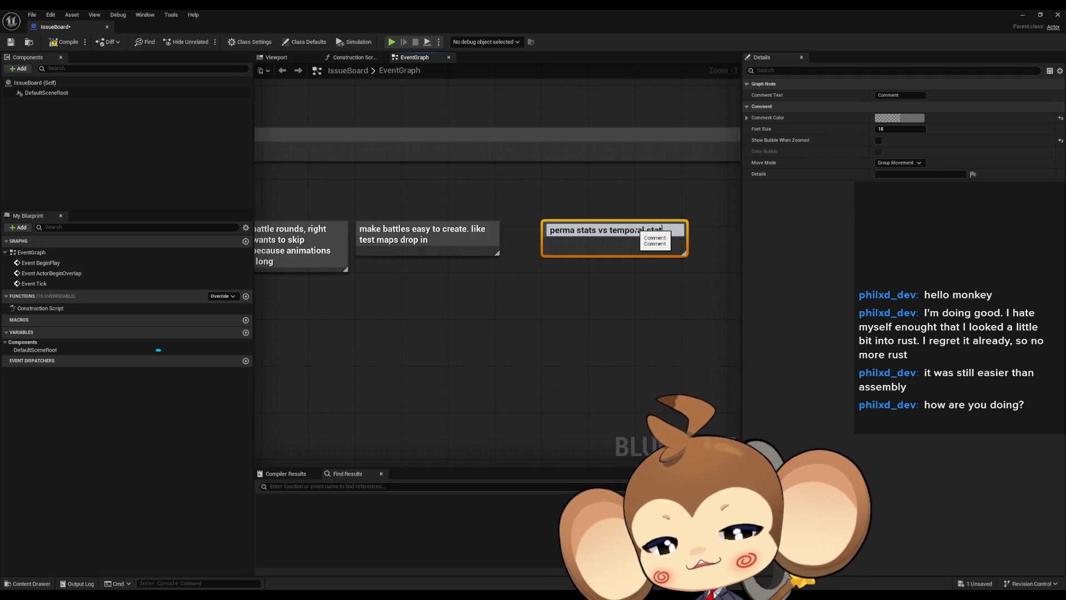
{"action": "key", "text": "Return"}
{"action": "left_click_drag", "start_coordinate": [634, 227], "coordinate": [609, 231]}
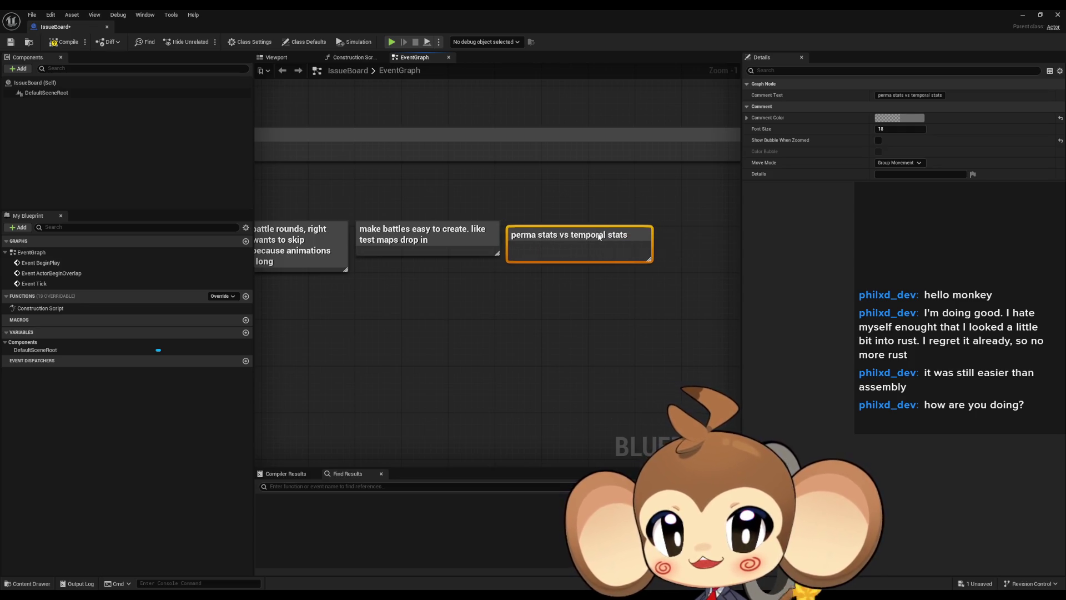
{"action": "left_click", "coordinate": [583, 304]}
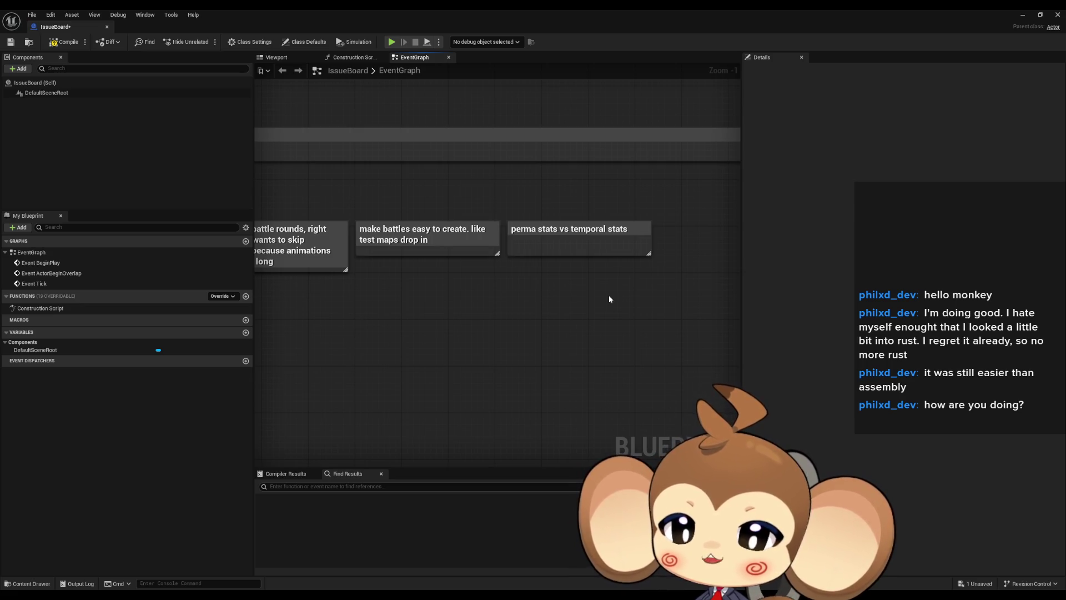
{"action": "left_click_drag", "start_coordinate": [608, 295], "coordinate": [599, 272]}
- Zoom and centre the view on the 'make battles easy to create' note
{"action": "scroll", "coordinate": [601, 355], "scroll_direction": "down", "scroll_amount": 1}
{"action": "scroll", "coordinate": [597, 404], "scroll_direction": "down", "scroll_amount": 5}
{"action": "scroll", "coordinate": [488, 326], "scroll_direction": "up", "scroll_amount": 3}
{"action": "scroll", "coordinate": [468, 331], "scroll_direction": "up", "scroll_amount": 1}
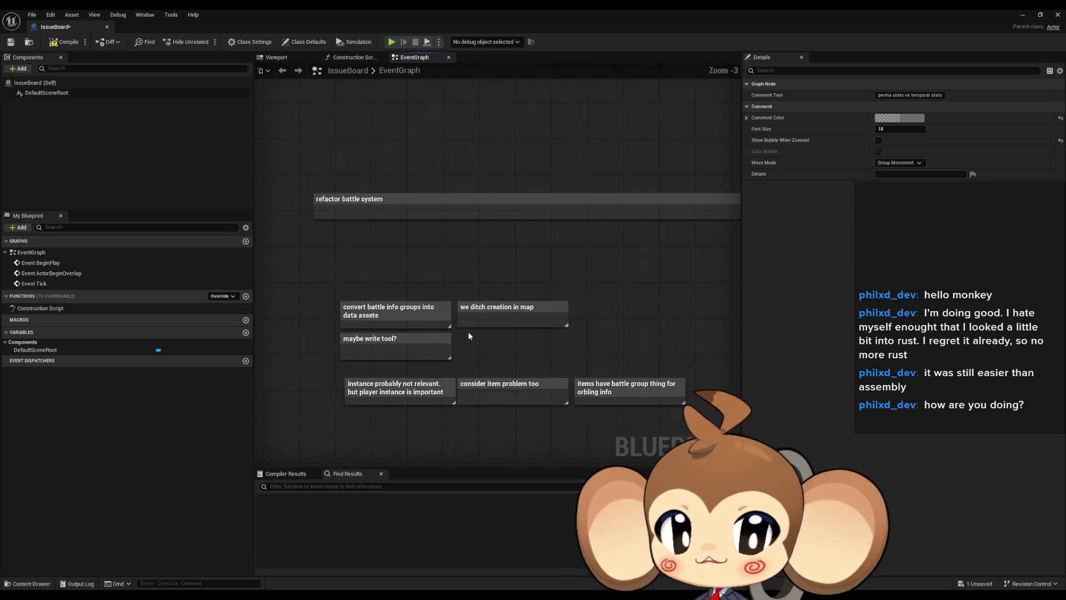
{"action": "key", "text": "f"}
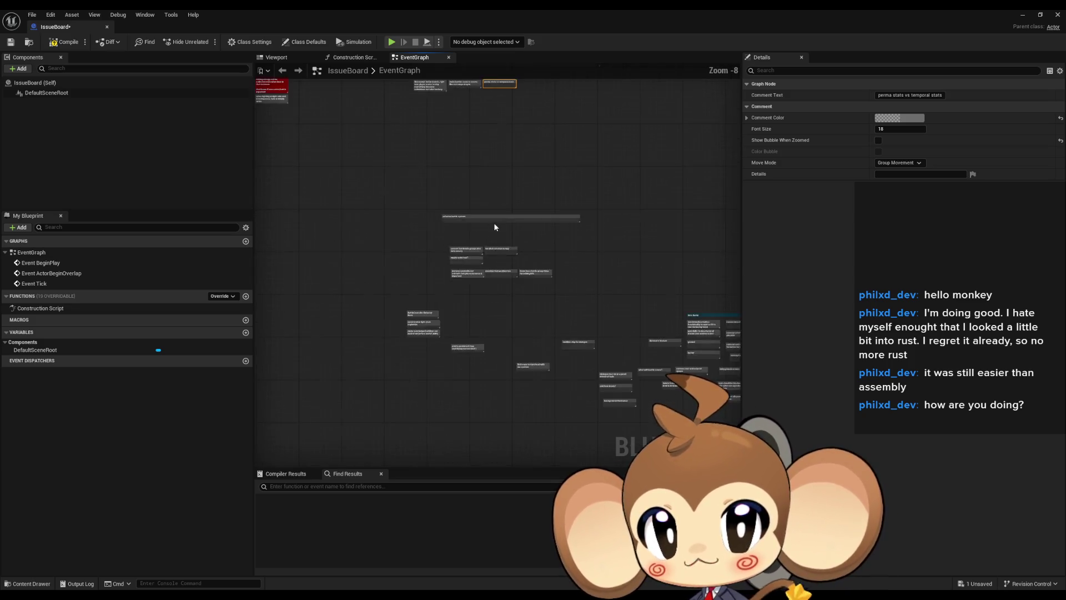
{"action": "scroll", "coordinate": [411, 179], "scroll_direction": "down", "scroll_amount": 2}
{"action": "left_click", "coordinate": [461, 219]}
{"action": "key", "text": "f"}
{"action": "scroll", "coordinate": [500, 355], "scroll_direction": "down", "scroll_amount": 3}
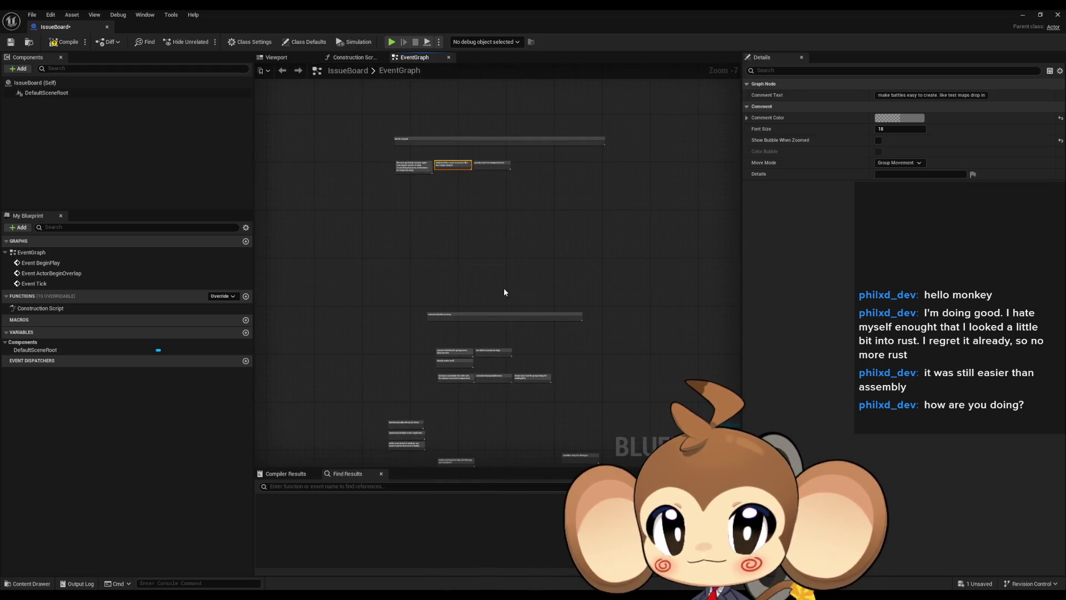
{"action": "scroll", "coordinate": [476, 315], "scroll_direction": "up", "scroll_amount": 3}
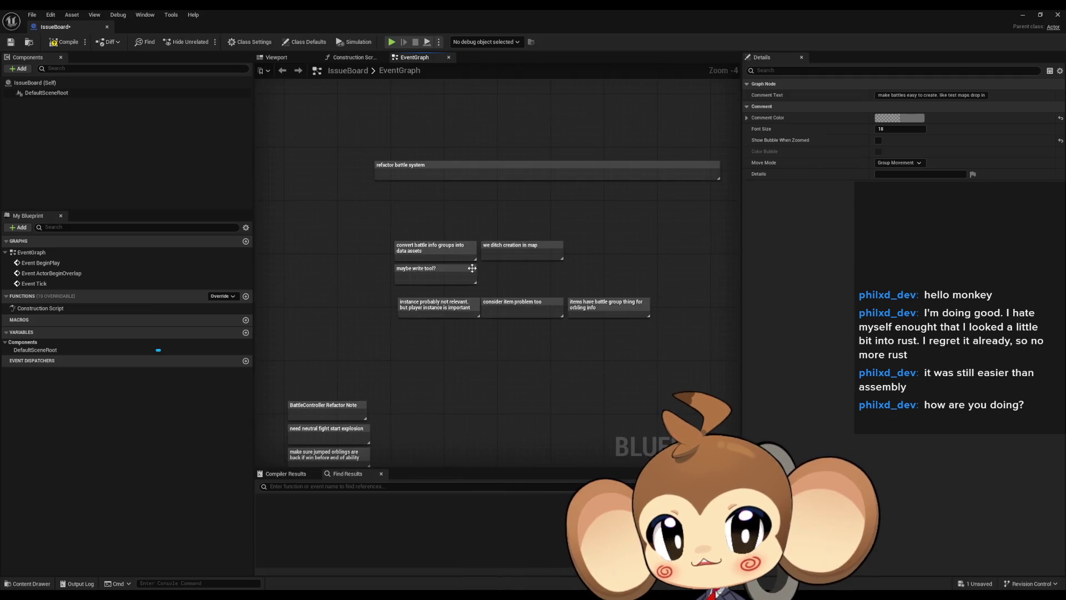
- Select and then deselect the 'consider item problem too' note, panning across nearby notes
{"action": "left_click", "coordinate": [469, 331]}
{"action": "scroll", "coordinate": [454, 323], "scroll_direction": "up", "scroll_amount": 4}
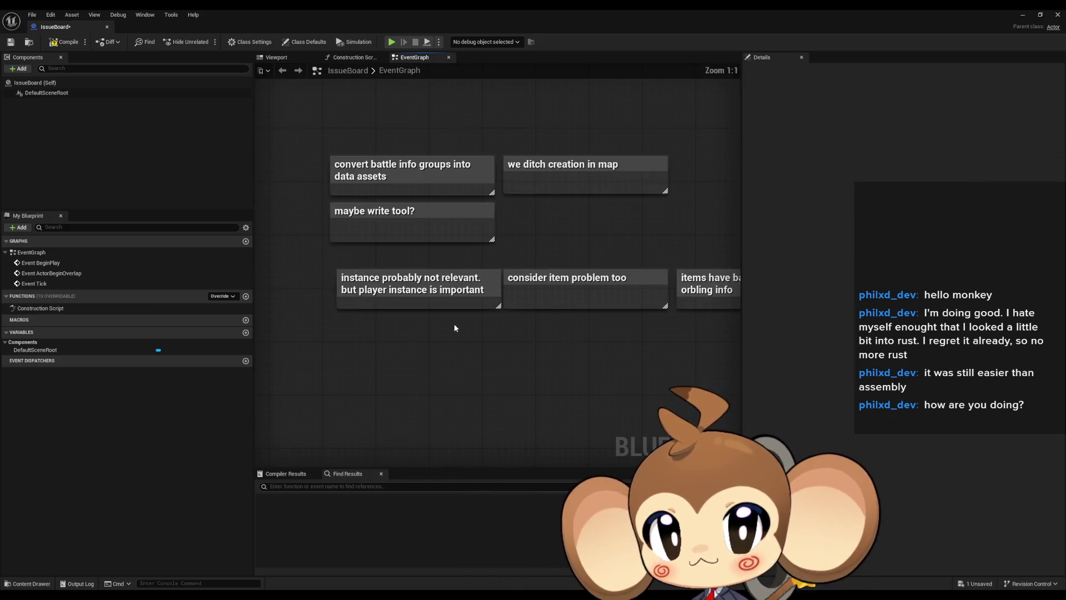
{"action": "mouse_move", "coordinate": [286, 262]}
{"action": "left_mouse_down"}
{"action": "mouse_move", "coordinate": [428, 314]}
{"action": "mouse_move", "coordinate": [427, 328]}
{"action": "left_mouse_up"}
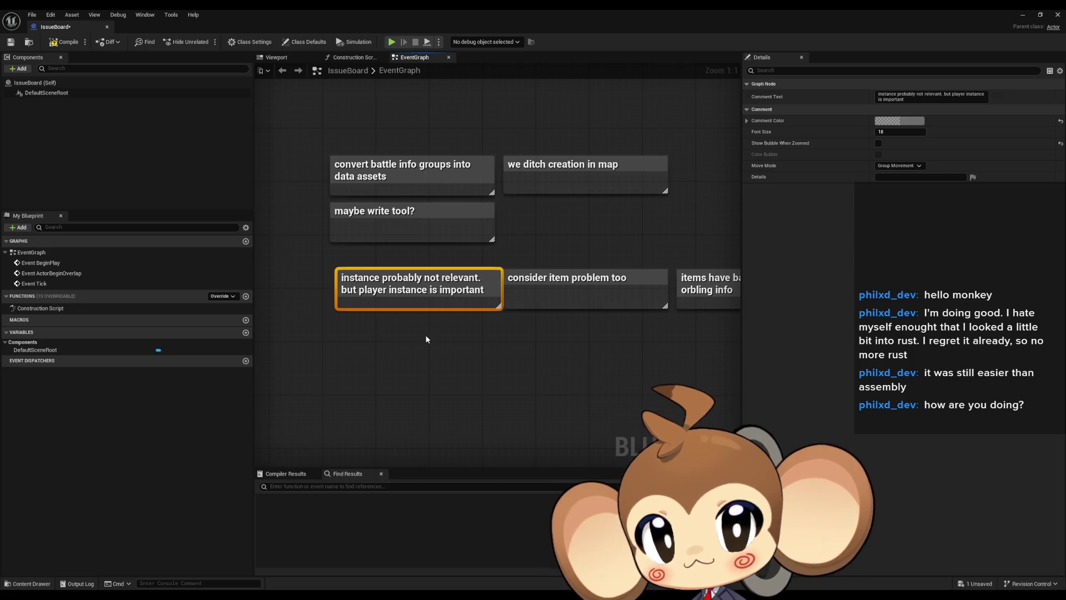
{"action": "left_click", "coordinate": [448, 277]}
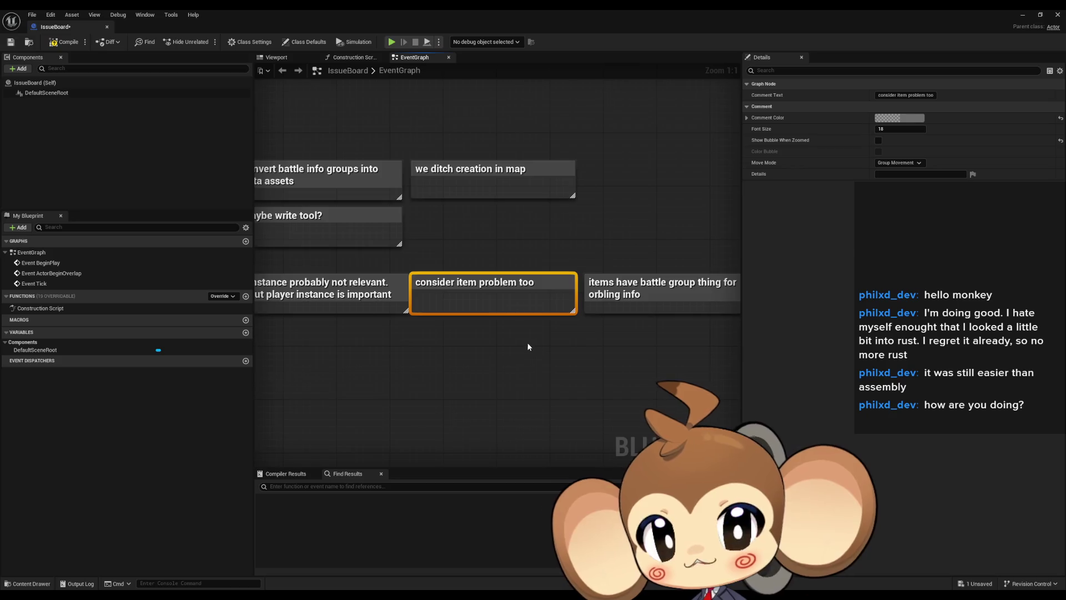
{"action": "left_click_drag", "start_coordinate": [529, 347], "coordinate": [481, 335]}
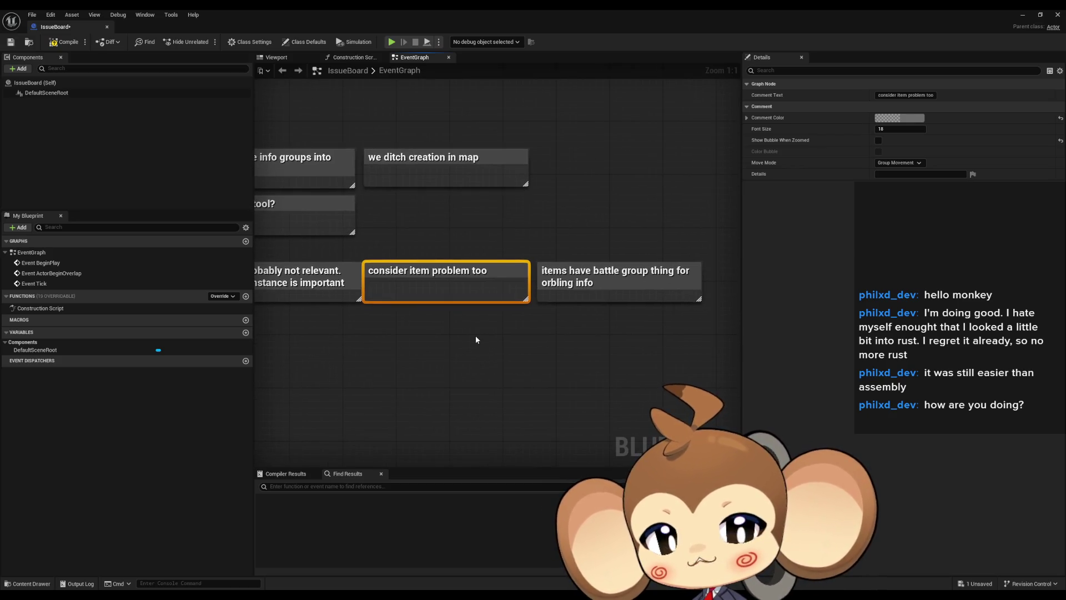
{"action": "left_click", "coordinate": [474, 331]}
{"action": "scroll", "coordinate": [534, 201], "scroll_direction": "down", "scroll_amount": 7}
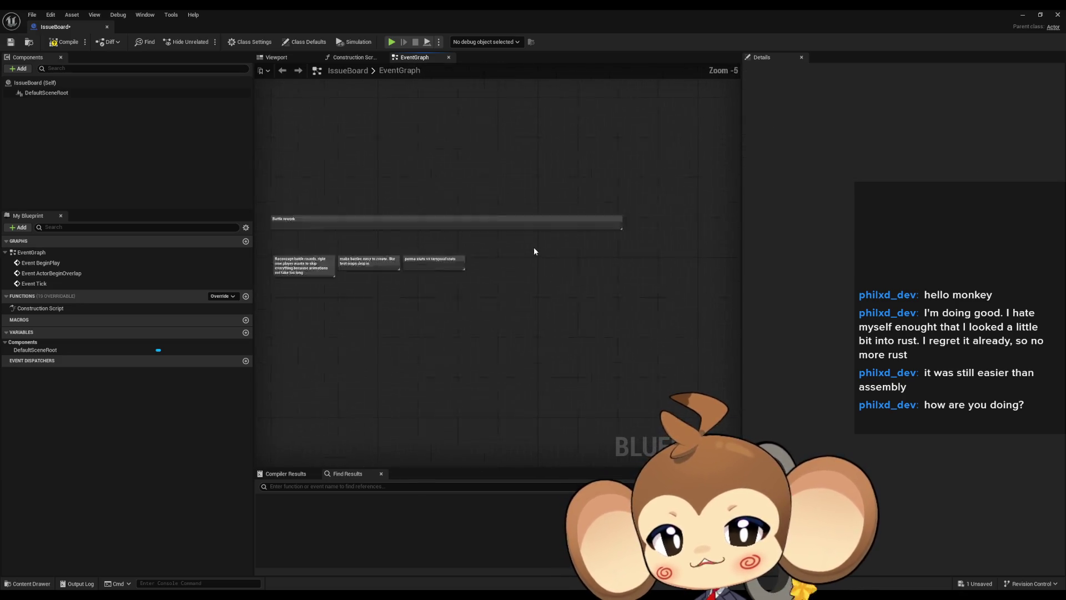
{"action": "scroll", "coordinate": [538, 254], "scroll_direction": "up", "scroll_amount": 5}
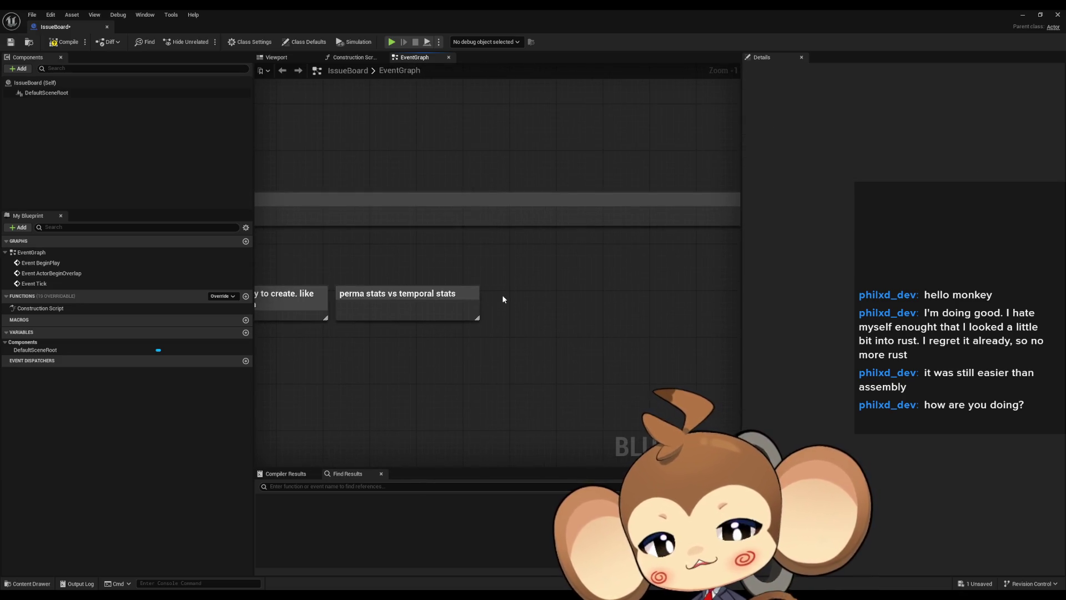
- Add two comment notes titled 'use item' and 'flee', then box-select both
{"action": "type", "text": "c"}
{"action": "type", "text": "use item"}
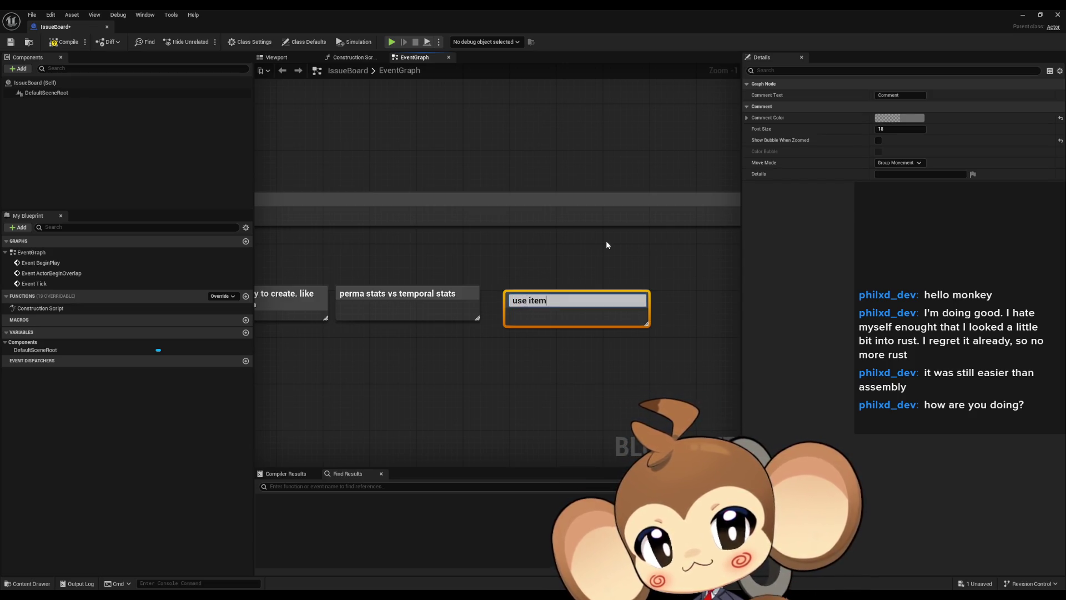
{"action": "key", "text": "Return"}
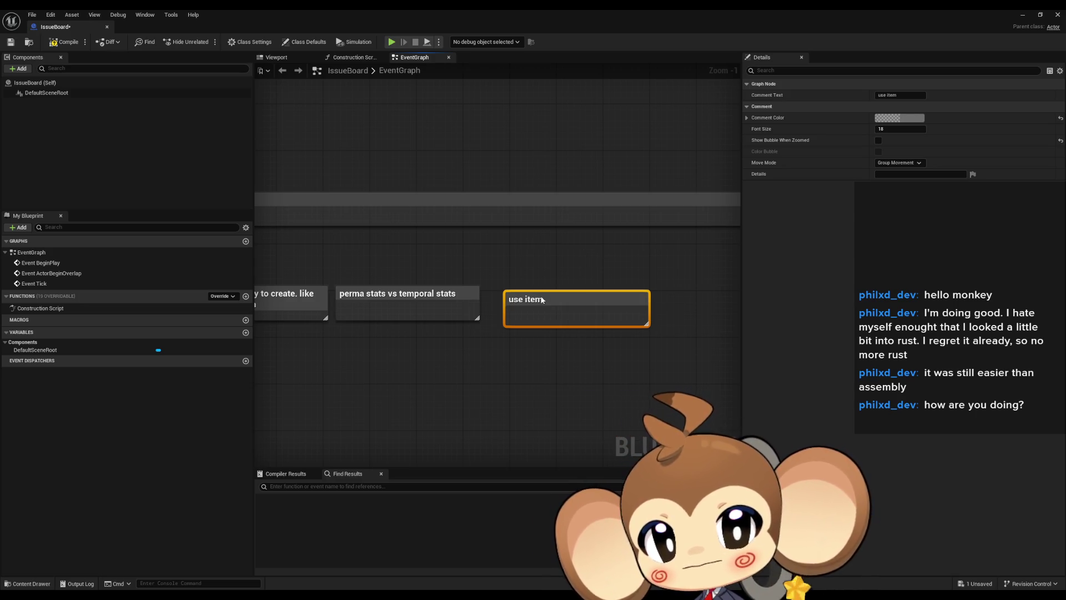
{"action": "type", "text": "c"}
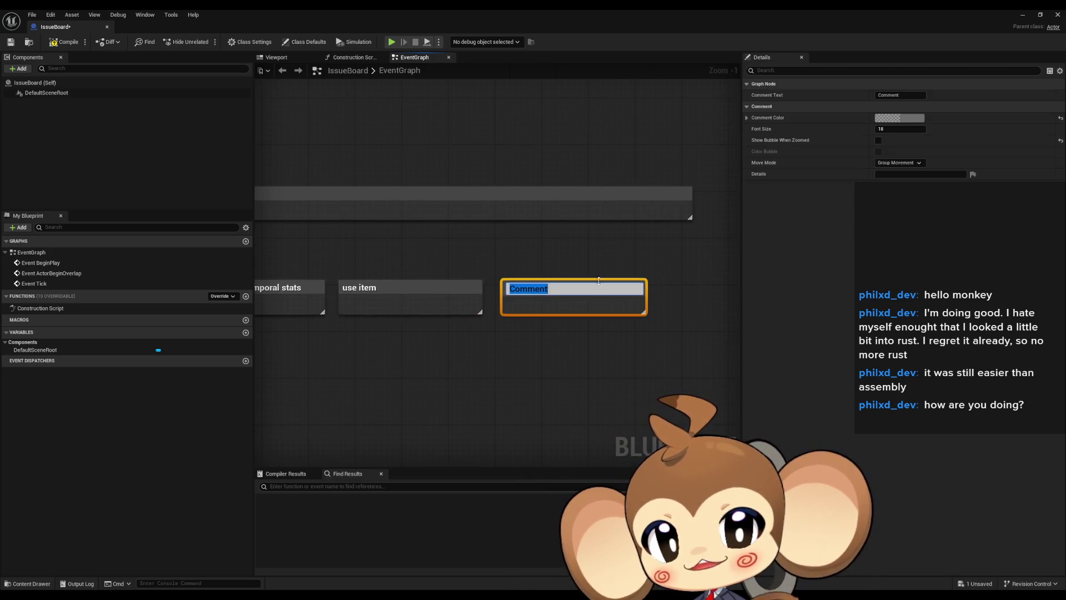
{"action": "type", "text": "flee"}
{"action": "key", "text": "Return"}
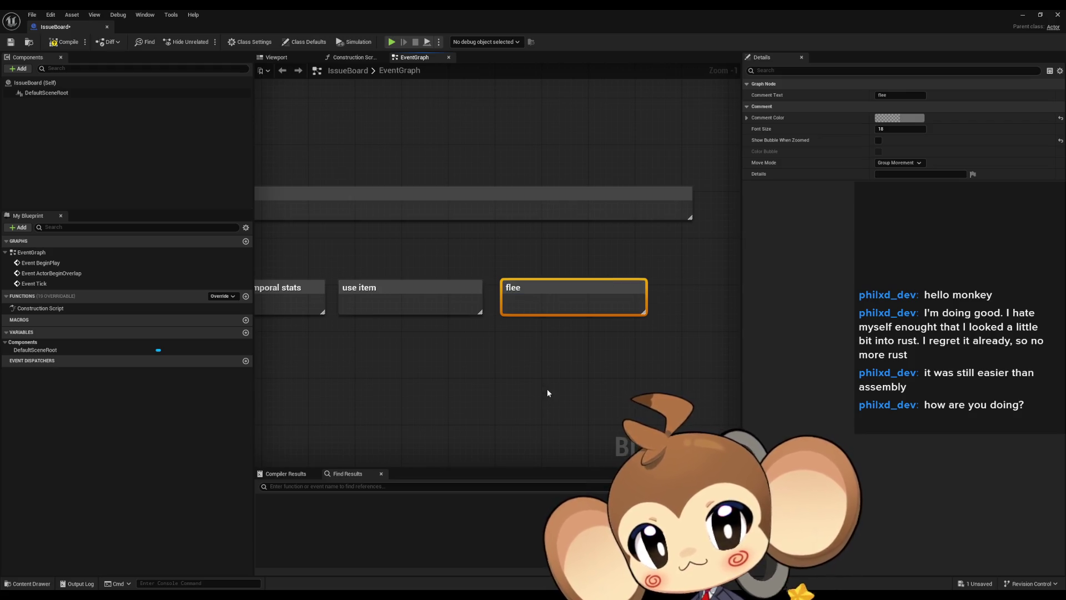
{"action": "scroll", "coordinate": [548, 388], "scroll_direction": "down", "scroll_amount": 3}
{"action": "mouse_move", "coordinate": [435, 269]}
{"action": "left_mouse_down"}
{"action": "mouse_move", "coordinate": [626, 358]}
{"action": "mouse_move", "coordinate": [564, 257]}
{"action": "mouse_move", "coordinate": [520, 57]}
{"action": "left_mouse_up"}
{"action": "scroll", "coordinate": [564, 358], "scroll_direction": "down", "scroll_amount": 3}
{"action": "scroll", "coordinate": [504, 335], "scroll_direction": "up", "scroll_amount": 1}
{"action": "scroll", "coordinate": [520, 251], "scroll_direction": "up", "scroll_amount": 1}
{"action": "scroll", "coordinate": [520, 251], "scroll_direction": "up", "scroll_amount": 3}
{"action": "left_click", "coordinate": [507, 302]}
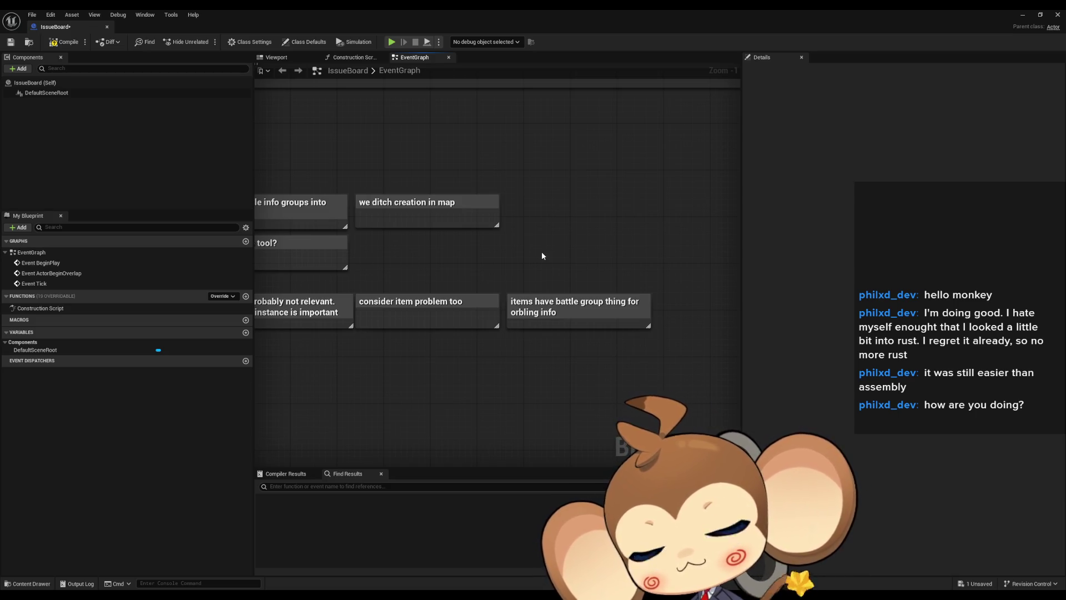
{"action": "left_click_drag", "start_coordinate": [542, 255], "coordinate": [506, 368]}
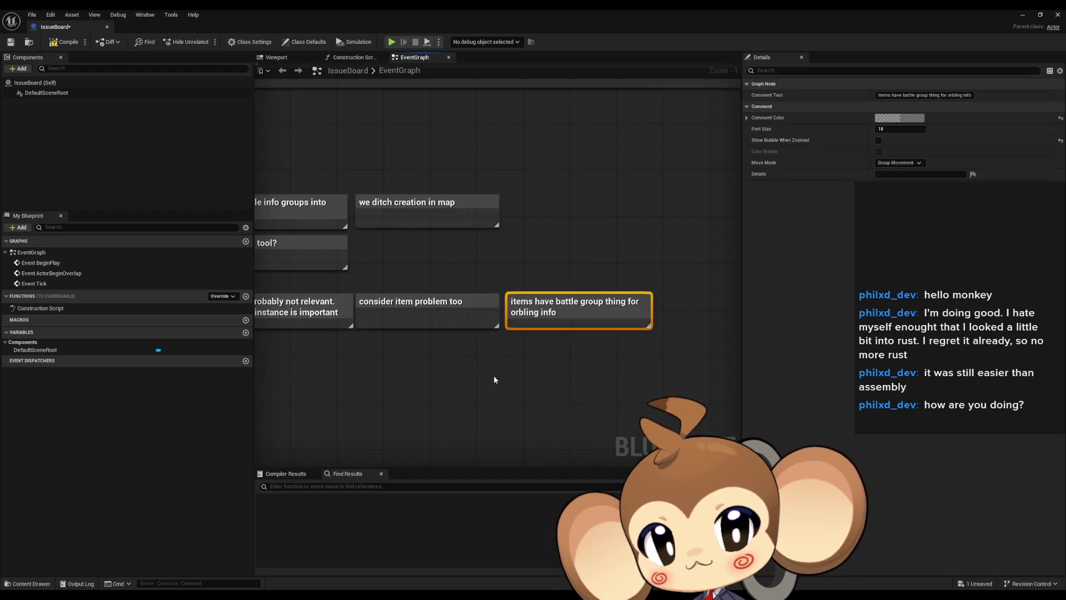
{"action": "scroll", "coordinate": [506, 309], "scroll_direction": "down", "scroll_amount": 4}
{"action": "left_click", "coordinate": [449, 251]}
{"action": "left_click", "coordinate": [333, 280]}
{"action": "key", "text": "Home"}
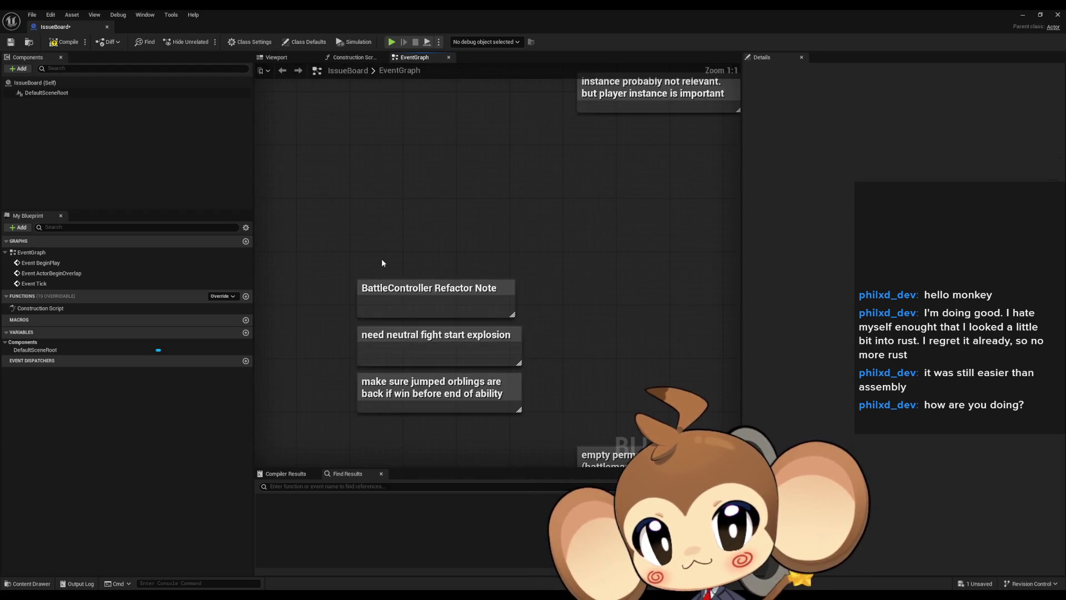
{"action": "scroll", "coordinate": [527, 292], "scroll_direction": "down", "scroll_amount": 2}
{"action": "key", "text": "ctrl+z"}
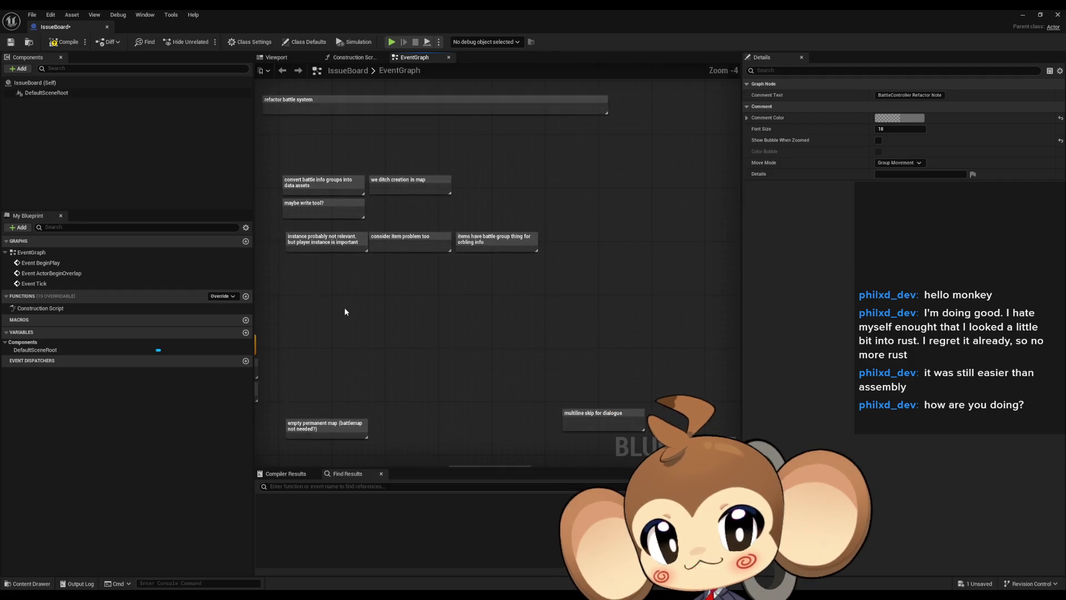
{"action": "left_click_drag", "start_coordinate": [458, 314], "coordinate": [508, 349]}
{"action": "left_click", "coordinate": [517, 356]}
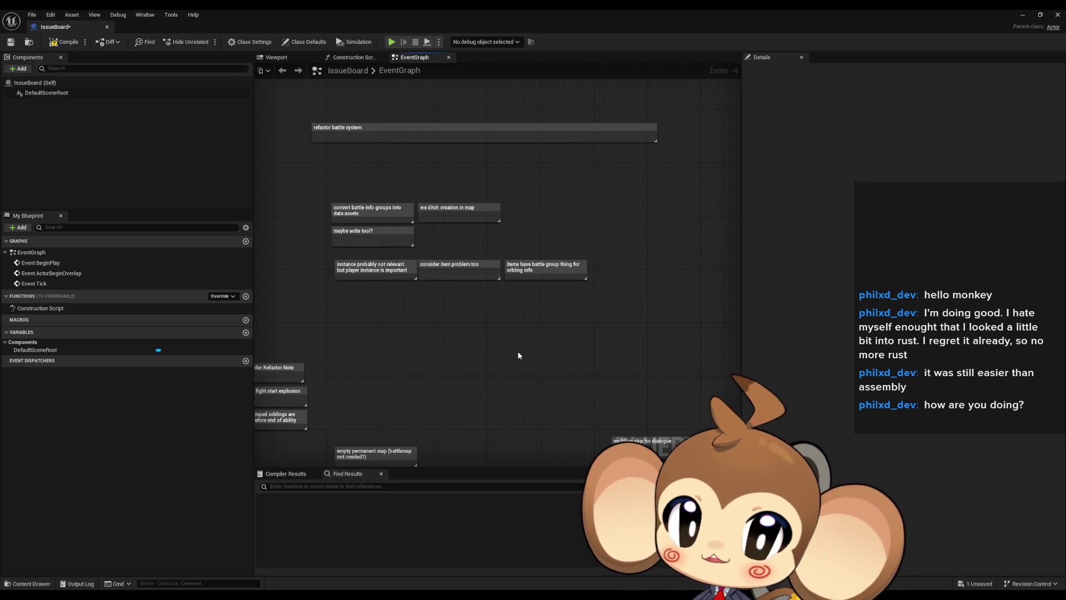
{"action": "mouse_move", "coordinate": [518, 351]}
{"action": "left_mouse_down"}
{"action": "mouse_move", "coordinate": [518, 362]}
{"action": "mouse_move", "coordinate": [562, 261]}
{"action": "mouse_move", "coordinate": [503, 303]}
{"action": "mouse_move", "coordinate": [505, 315]}
{"action": "left_mouse_up"}
- Insert '/item/orbling' into the Battle rework comment's title so it reads 'Battle/item/orbling rework'
{"action": "scroll", "coordinate": [500, 314], "scroll_direction": "up", "scroll_amount": 1}
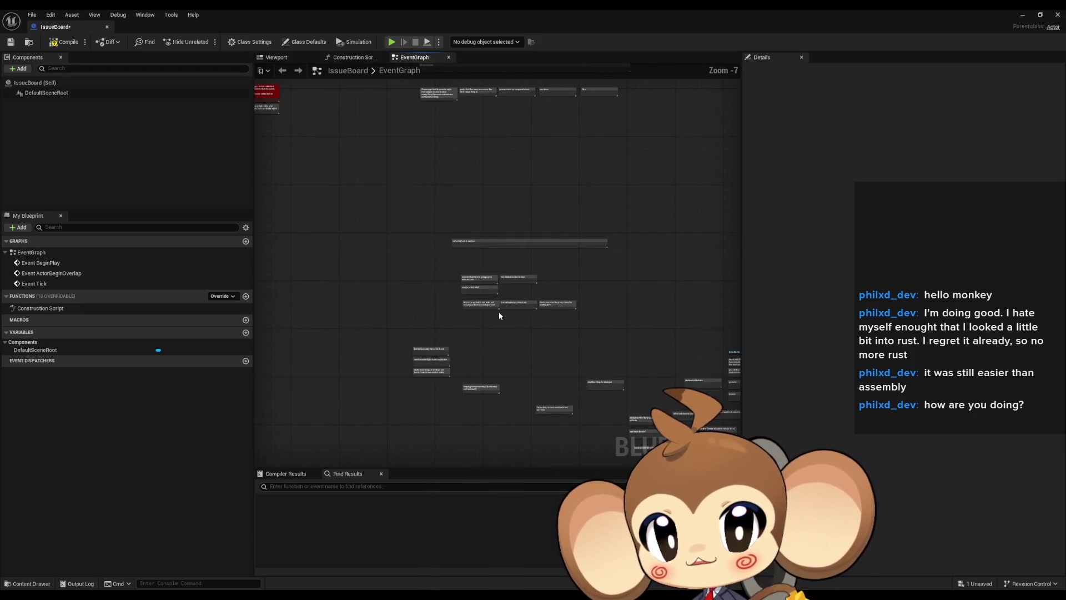
{"action": "scroll", "coordinate": [466, 250], "scroll_direction": "up", "scroll_amount": 1}
{"action": "mouse_move", "coordinate": [494, 234]}
{"action": "left_mouse_down"}
{"action": "mouse_move", "coordinate": [432, 454]}
{"action": "mouse_move", "coordinate": [479, 388]}
{"action": "left_mouse_up"}
{"action": "scroll", "coordinate": [376, 241], "scroll_direction": "up", "scroll_amount": 1}
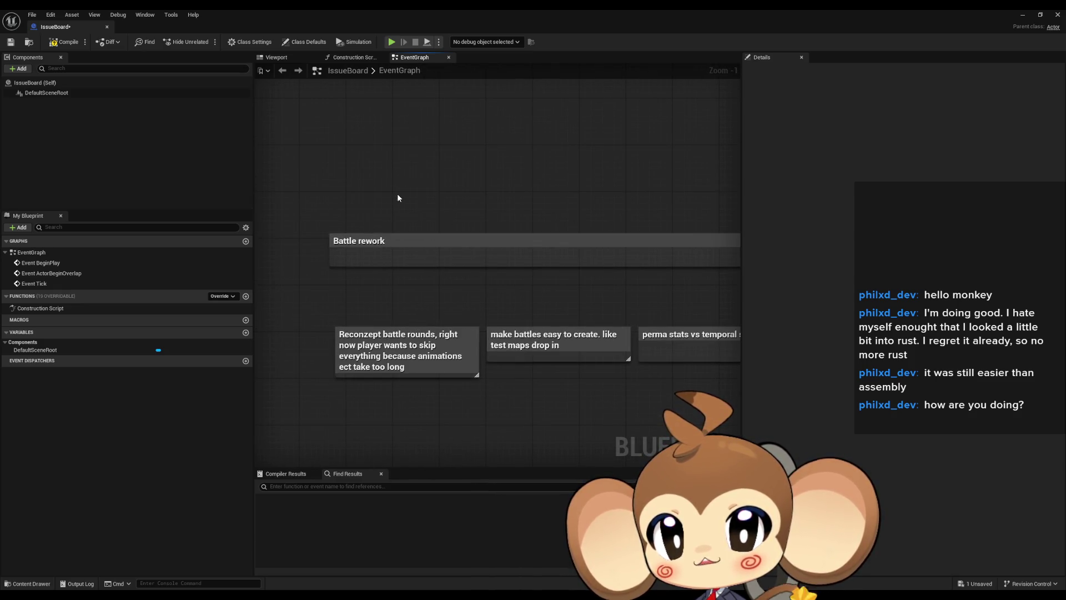
{"action": "left_click", "coordinate": [401, 244]}
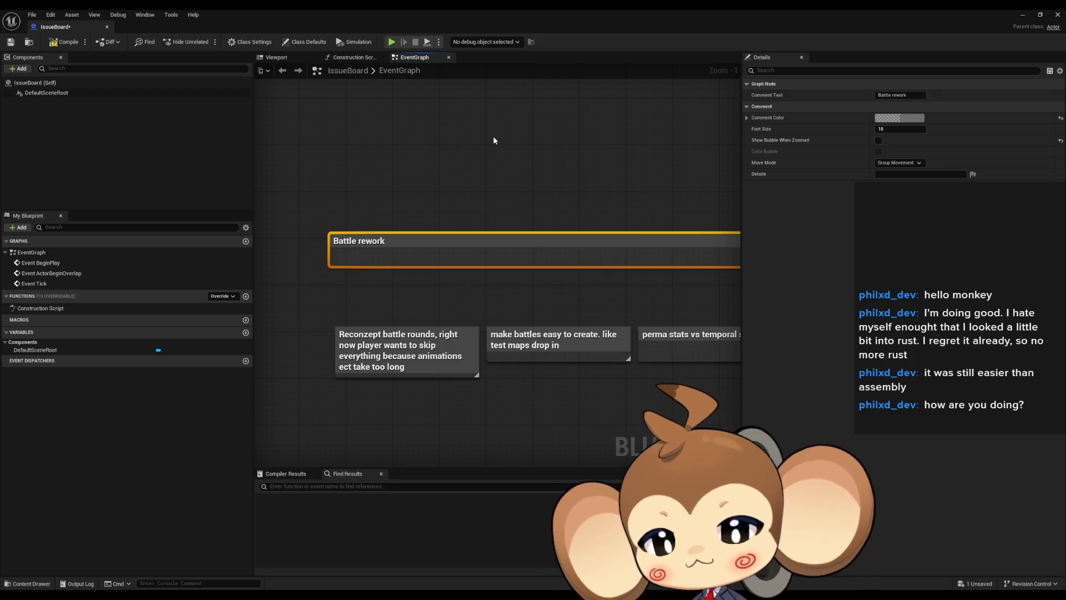
{"action": "key", "text": "F2"}
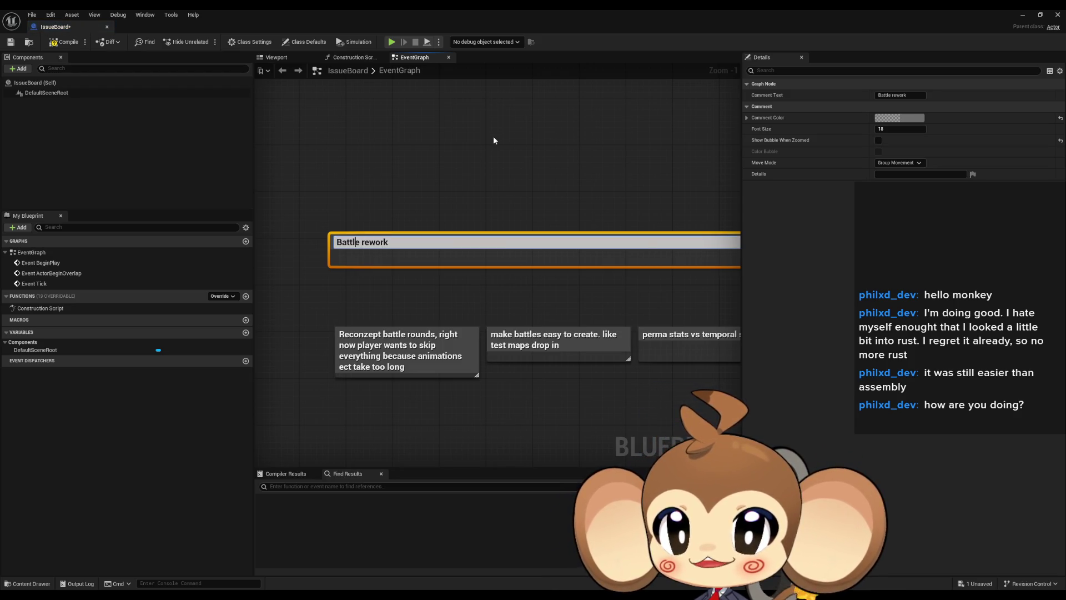
{"action": "type", "text": "/"}
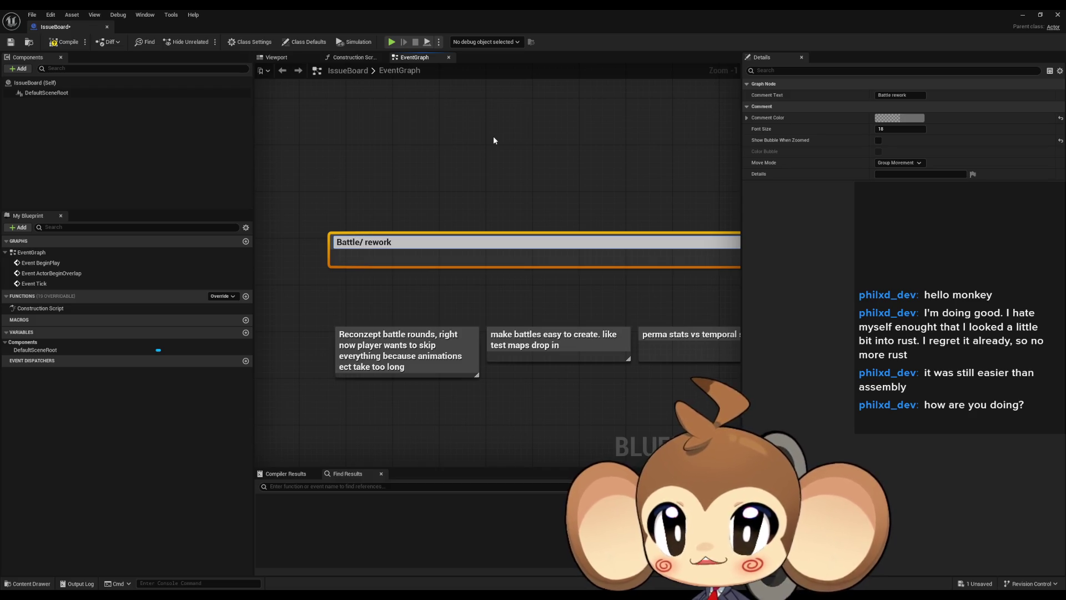
{"action": "type", "text": "item"}
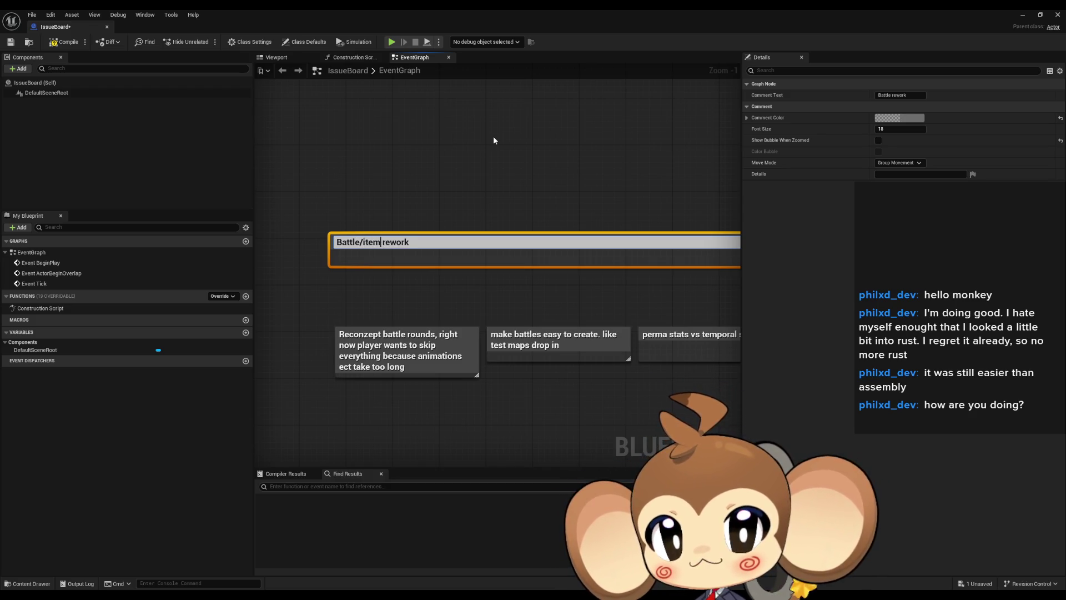
{"action": "type", "text": "/orbl"}
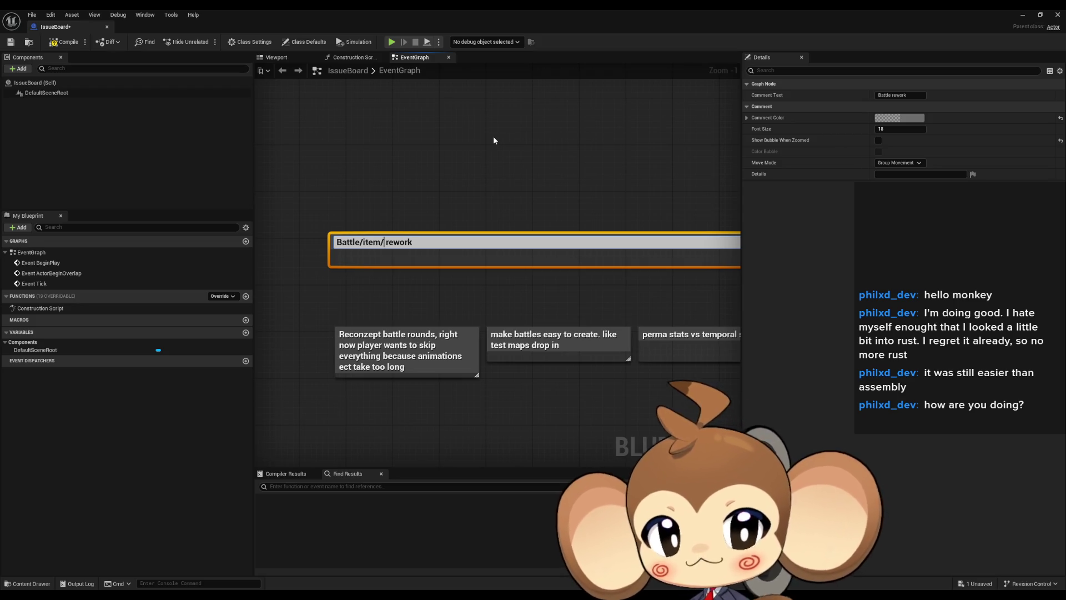
{"action": "type", "text": "ing"}
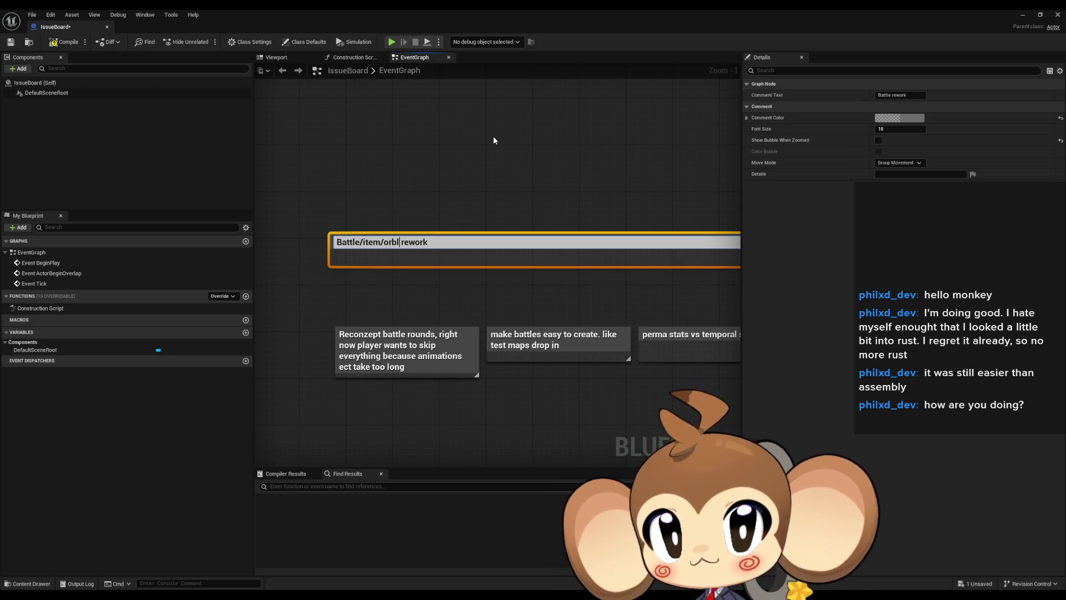
{"action": "key", "text": "Return"}
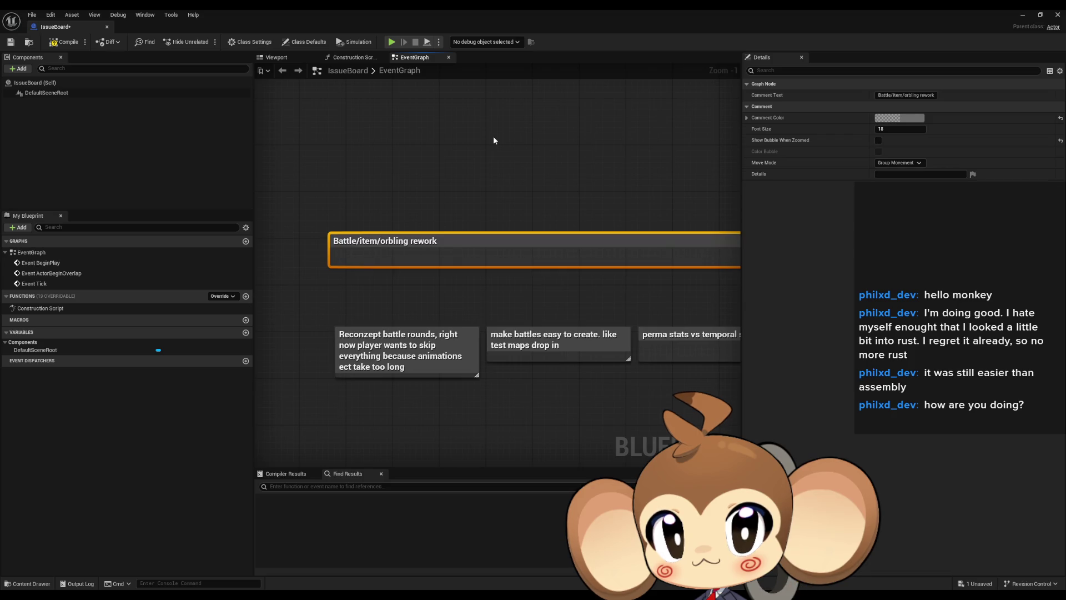
{"action": "left_click", "coordinate": [494, 140]}
{"action": "scroll", "coordinate": [482, 168], "scroll_direction": "down", "scroll_amount": 5}
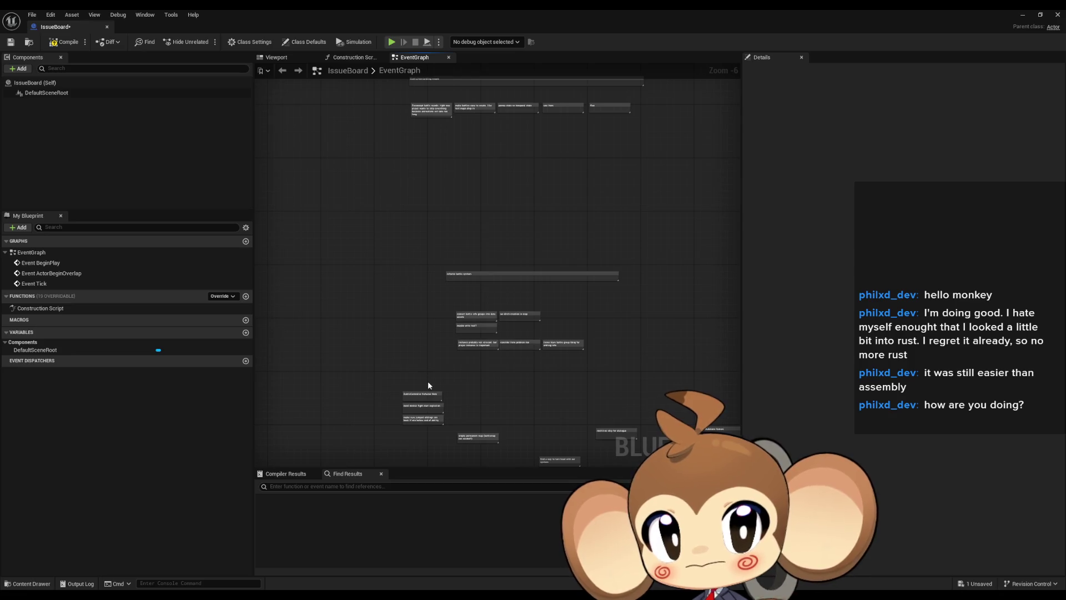
- Bring the BattleController Refactor Note into view and select it
{"action": "scroll", "coordinate": [428, 384], "scroll_direction": "up", "scroll_amount": 1}
{"action": "left_click_drag", "start_coordinate": [428, 368], "coordinate": [418, 230]}
{"action": "scroll", "coordinate": [414, 332], "scroll_direction": "up", "scroll_amount": 4}
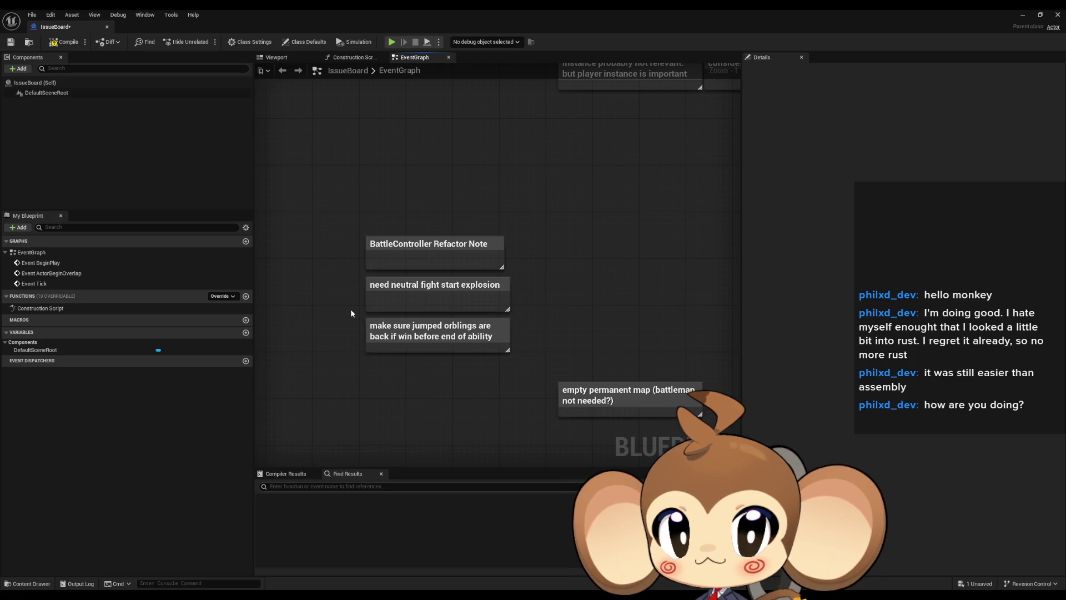
{"action": "left_click", "coordinate": [427, 244]}
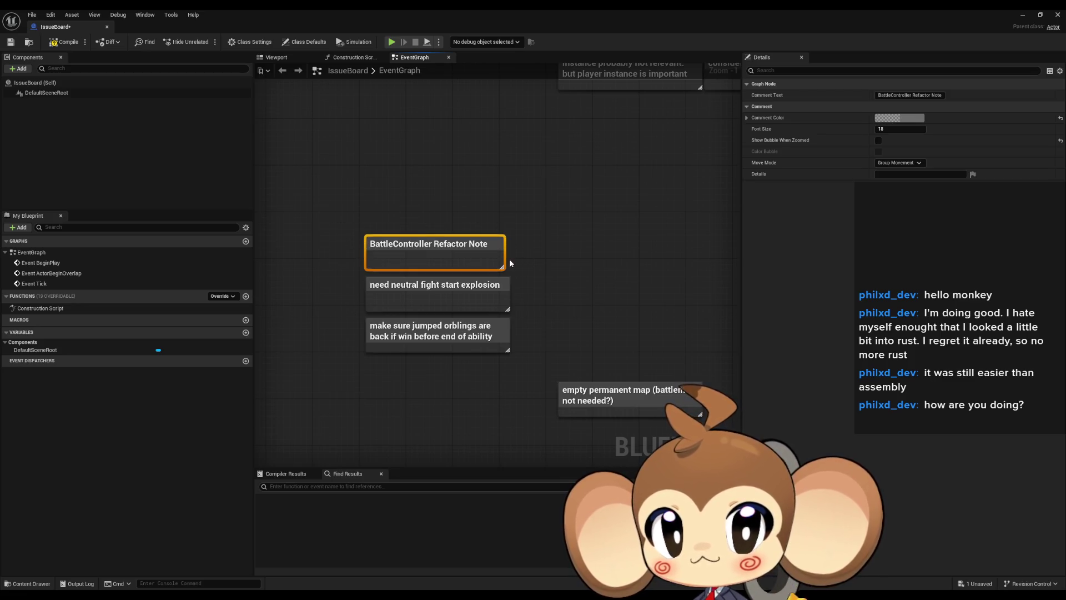
{"action": "left_click", "coordinate": [558, 271]}
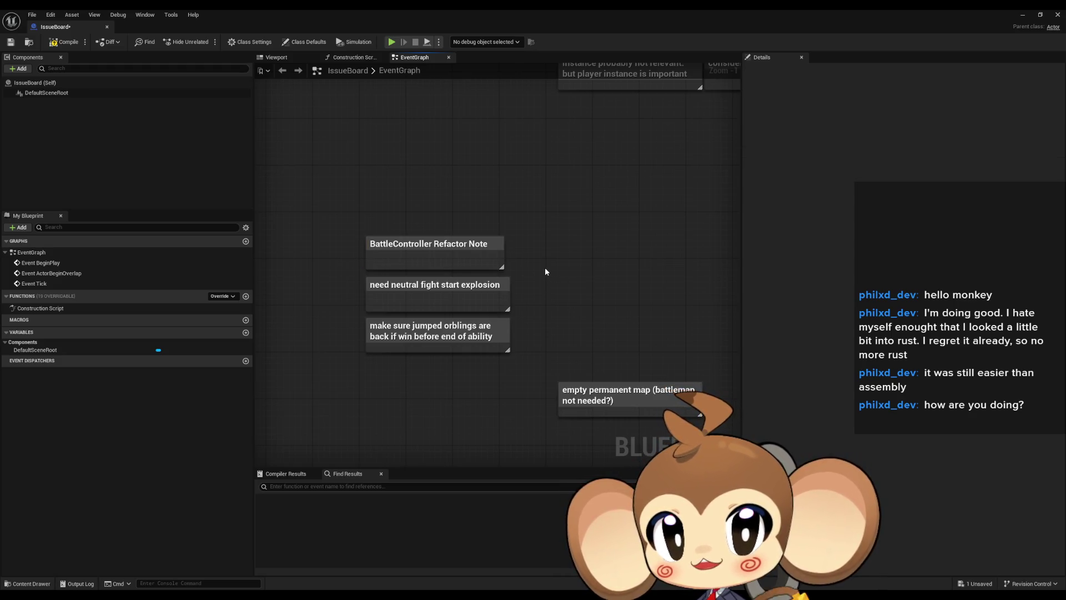
{"action": "left_click", "coordinate": [481, 258]}
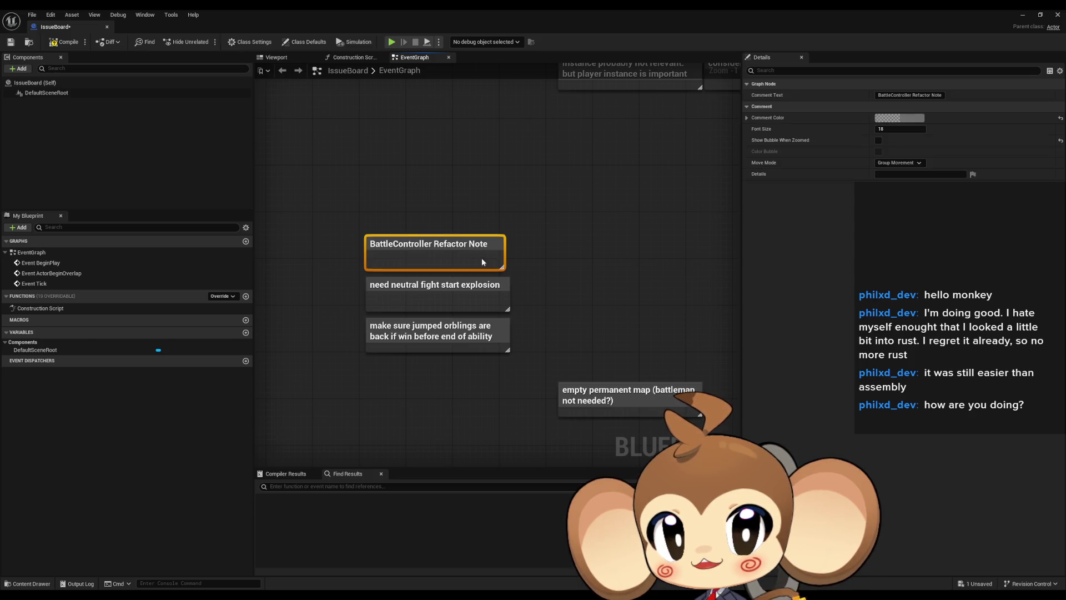
- Copy the BattleController Refactor Note's title and search the blueprints for it
{"action": "double_click", "coordinate": [448, 250]}
{"action": "left_click_drag", "start_coordinate": [472, 245], "coordinate": [342, 247]}
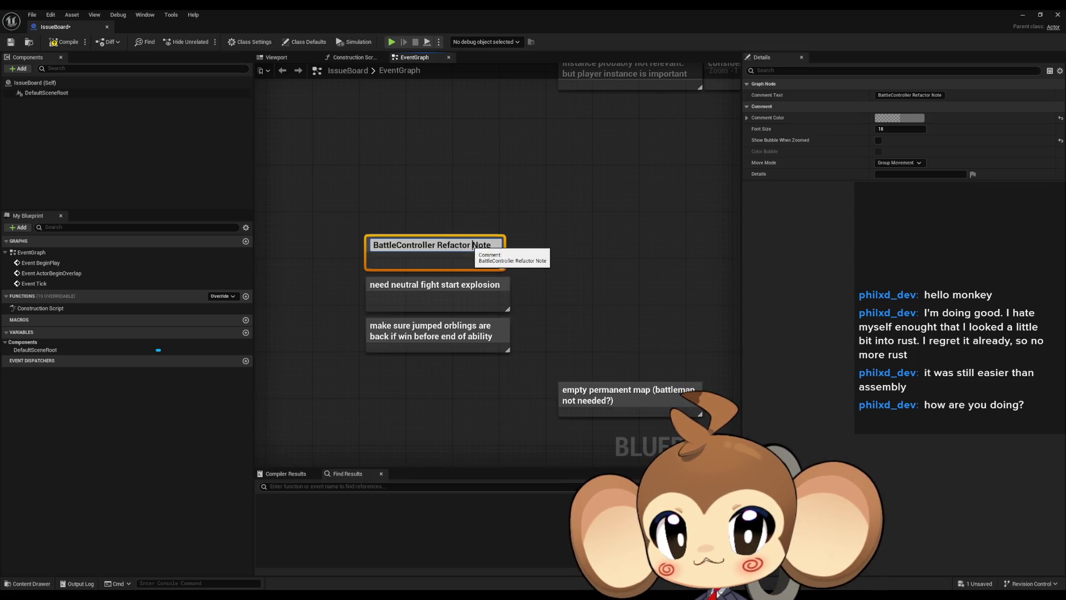
{"action": "key", "text": "ctrl+c"}
{"action": "left_click", "coordinate": [445, 485]}
{"action": "key", "text": "ctrl+v"}
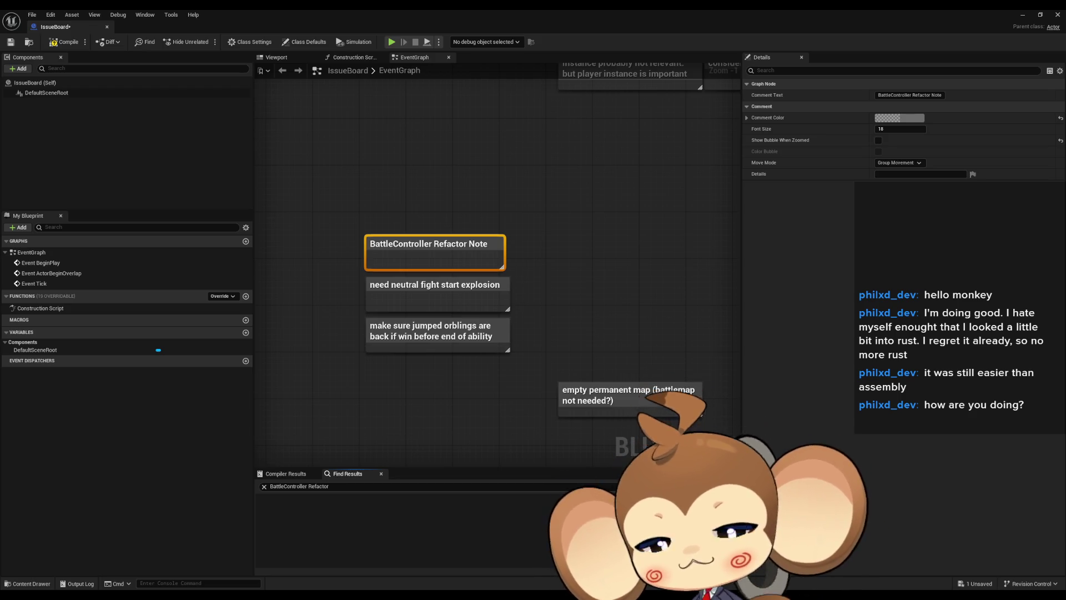
{"action": "scroll", "coordinate": [472, 289], "scroll_direction": "up", "scroll_amount": 1}
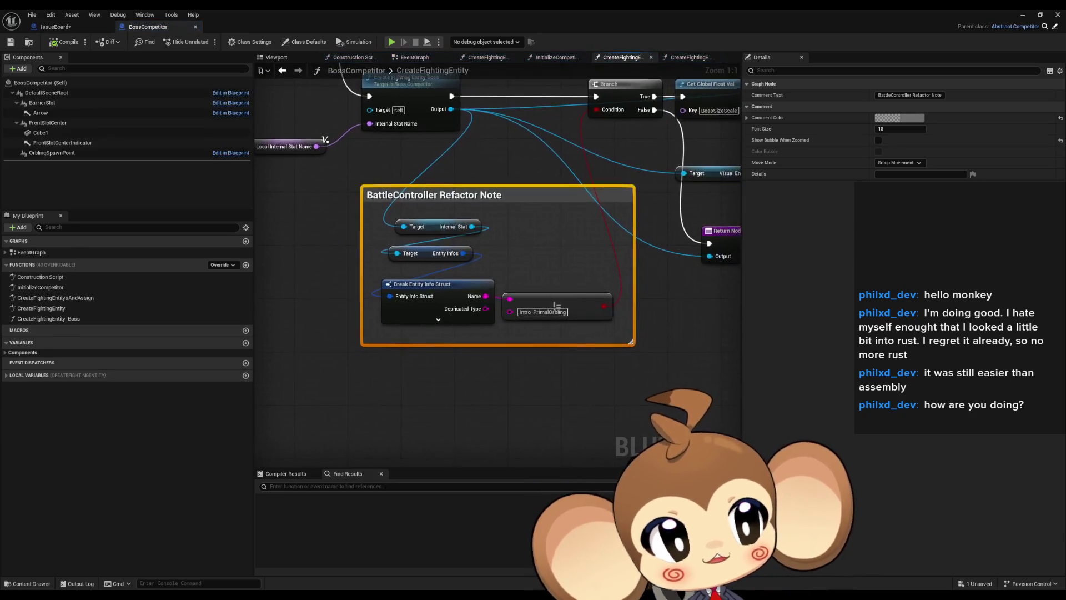
{"action": "left_click", "coordinate": [508, 376]}
{"action": "scroll", "coordinate": [568, 282], "scroll_direction": "down", "scroll_amount": 2}
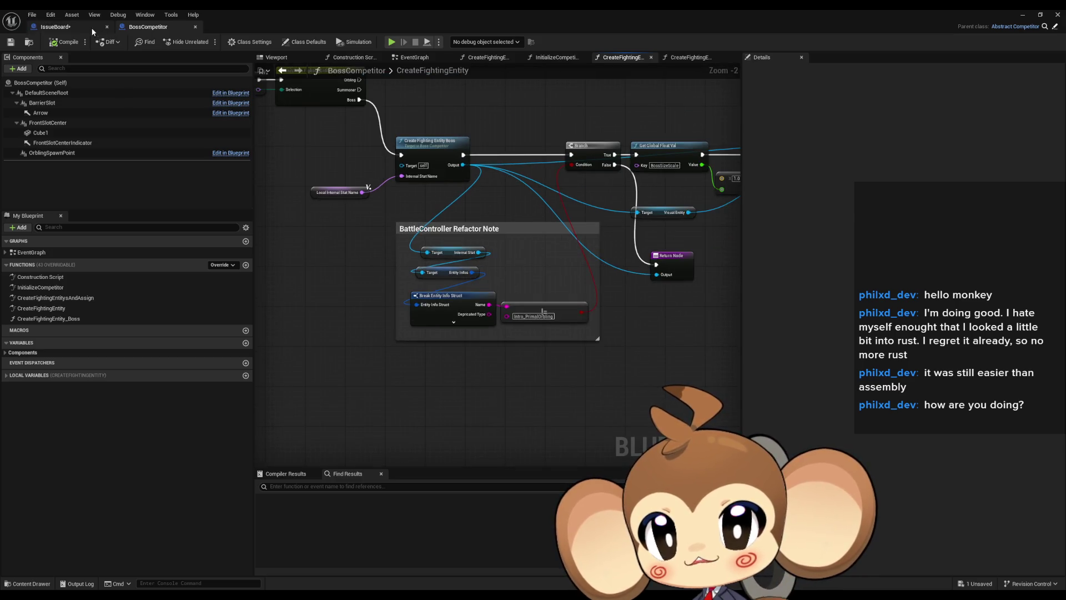
- Return to the IssueBoard event graph and look over the refactor notes
{"action": "left_click", "coordinate": [94, 27]}
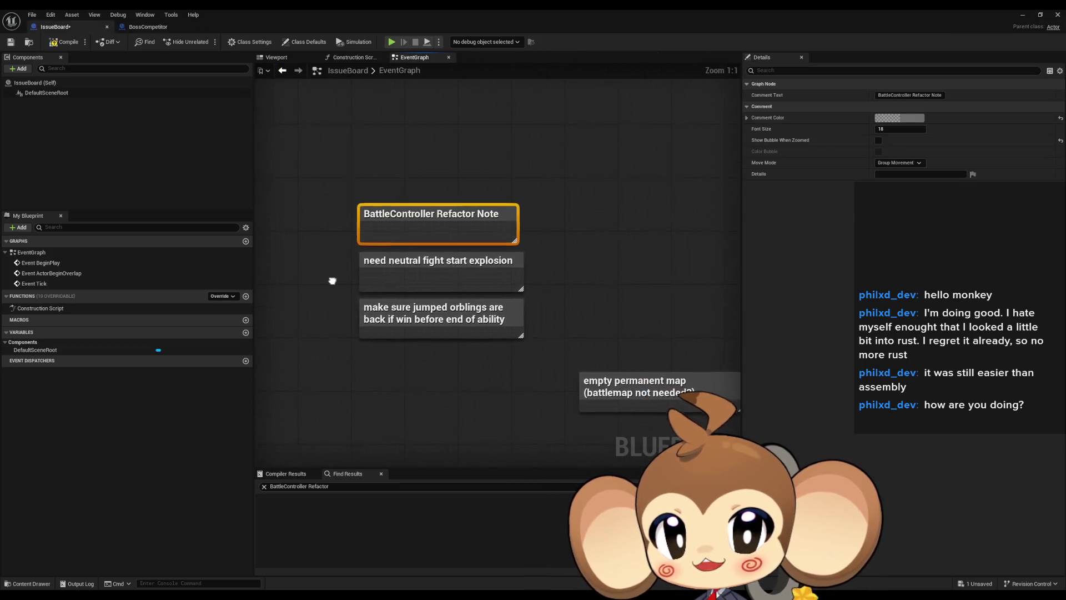
{"action": "left_click_drag", "start_coordinate": [335, 281], "coordinate": [331, 279]}
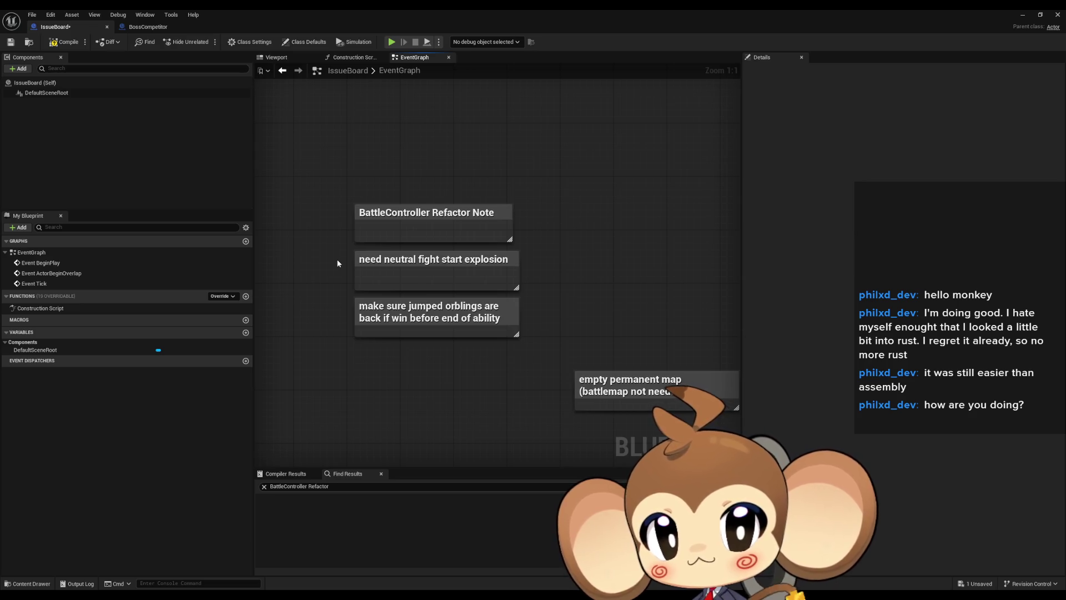
{"action": "left_click", "coordinate": [367, 275]}
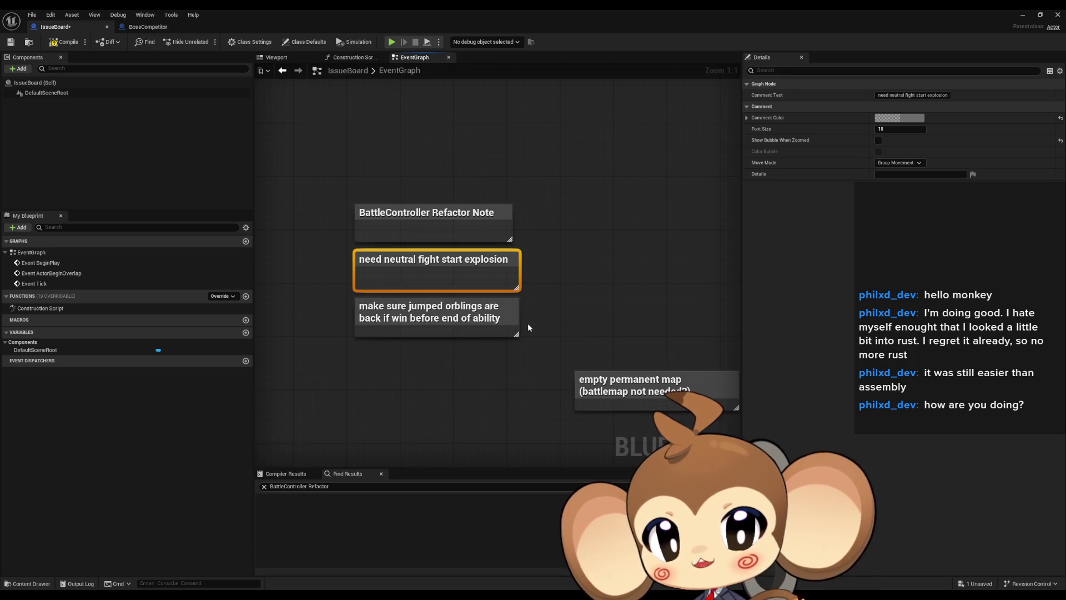
{"action": "left_click_drag", "start_coordinate": [521, 248], "coordinate": [536, 309]}
{"action": "left_click", "coordinate": [538, 304]}
{"action": "scroll", "coordinate": [540, 280], "scroll_direction": "down", "scroll_amount": 6}
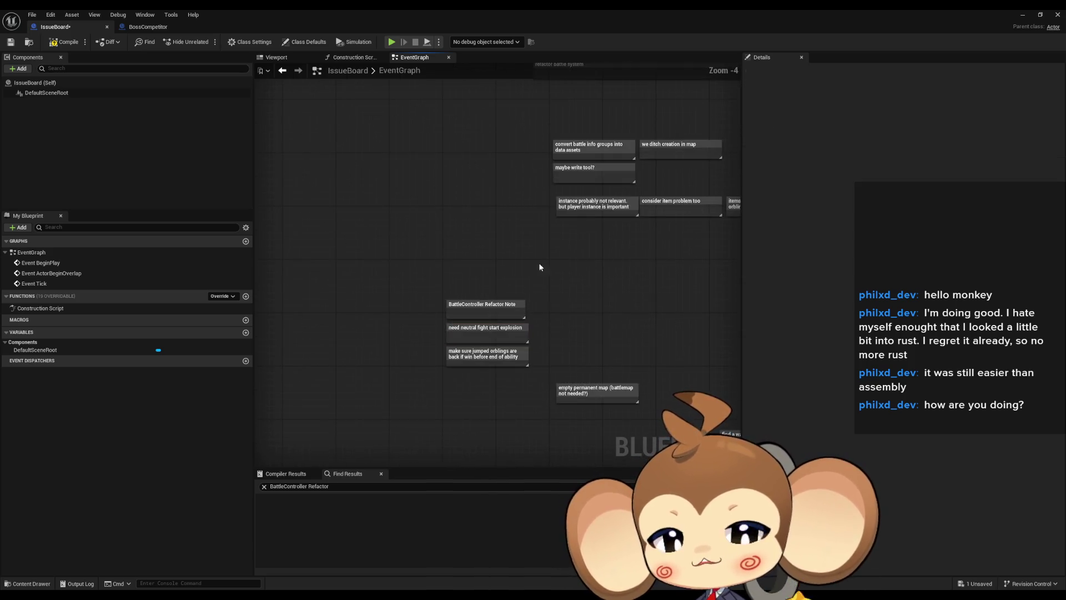
{"action": "scroll", "coordinate": [429, 365], "scroll_direction": "up", "scroll_amount": 2}
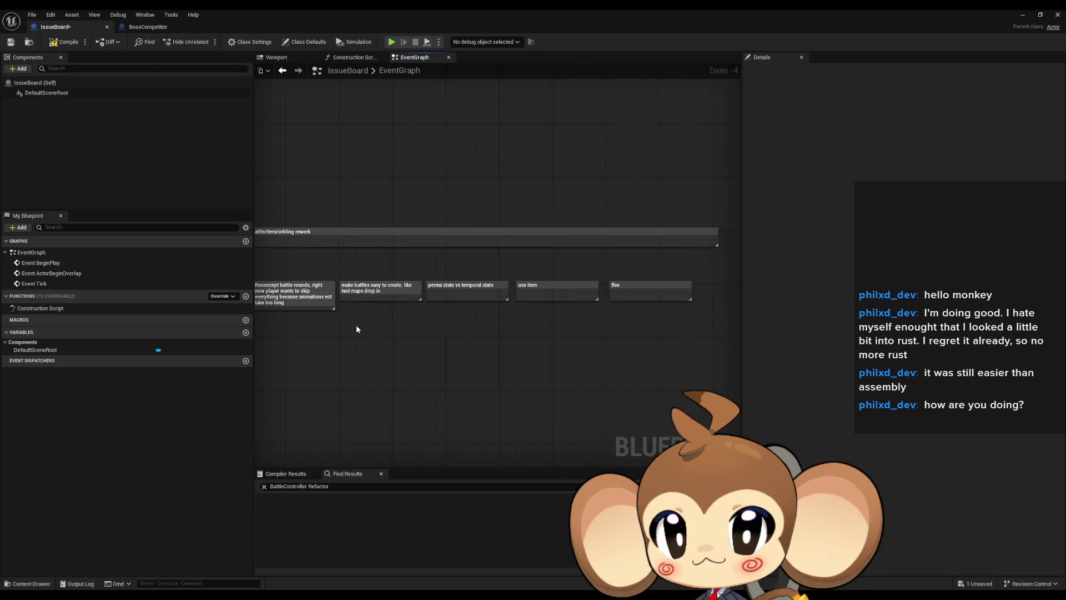
{"action": "key", "text": "ctrl+z"}
{"action": "scroll", "coordinate": [381, 338], "scroll_direction": "up", "scroll_amount": 3}
{"action": "scroll", "coordinate": [480, 318], "scroll_direction": "down", "scroll_amount": 1}
{"action": "left_click_drag", "start_coordinate": [480, 318], "coordinate": [399, 328]}
{"action": "scroll", "coordinate": [428, 318], "scroll_direction": "up", "scroll_amount": 2}
{"action": "scroll", "coordinate": [437, 328], "scroll_direction": "down", "scroll_amount": 8}
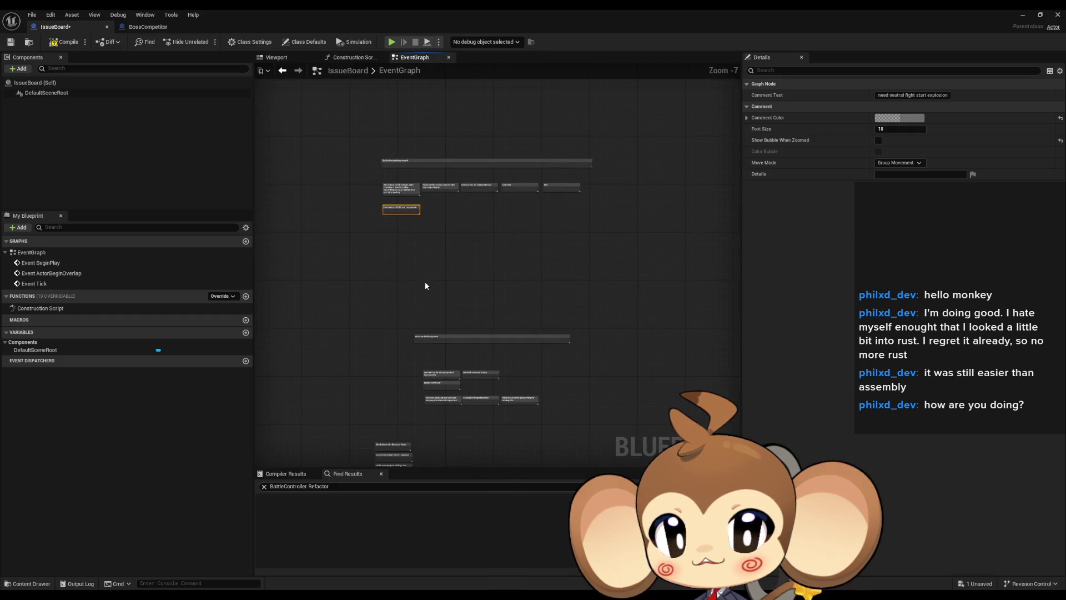
{"action": "left_click", "coordinate": [432, 403]}
{"action": "scroll", "coordinate": [418, 222], "scroll_direction": "up", "scroll_amount": 7}
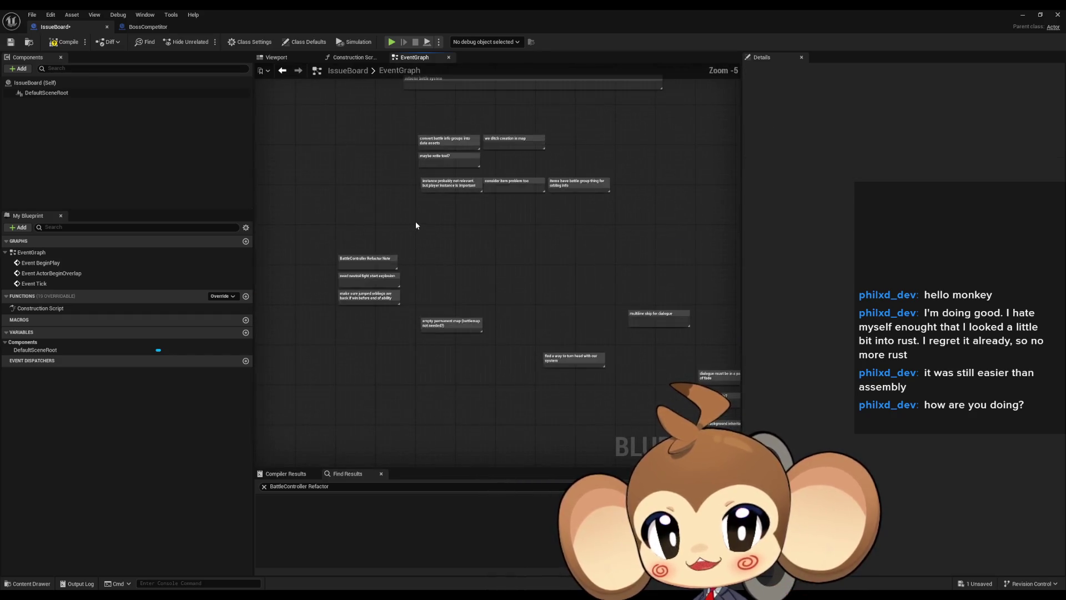
{"action": "left_click_drag", "start_coordinate": [401, 250], "coordinate": [512, 199]}
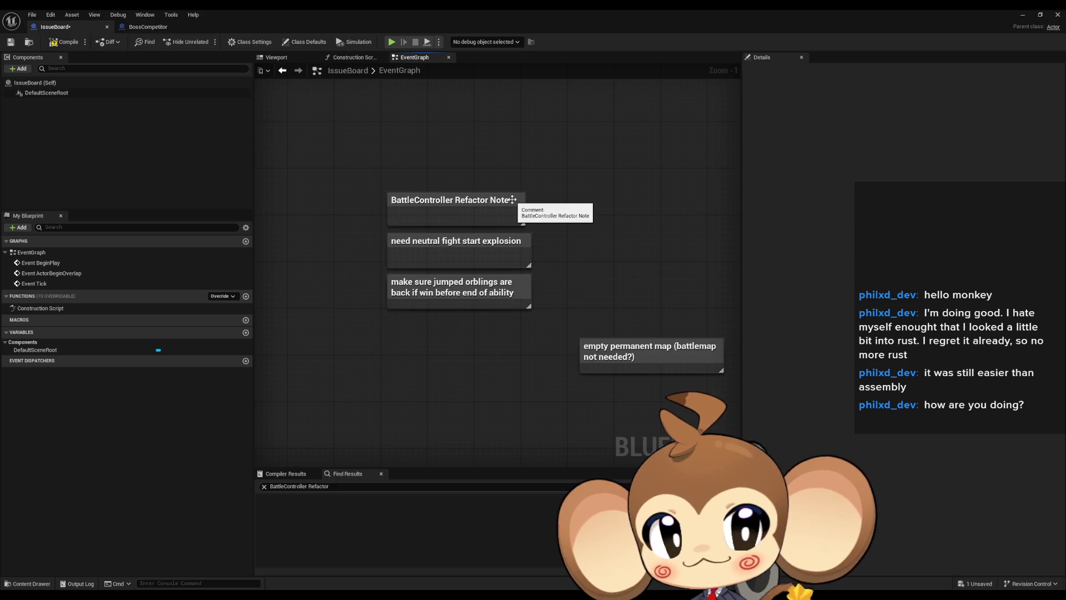
{"action": "scroll", "coordinate": [514, 194], "scroll_direction": "up", "scroll_amount": 1}
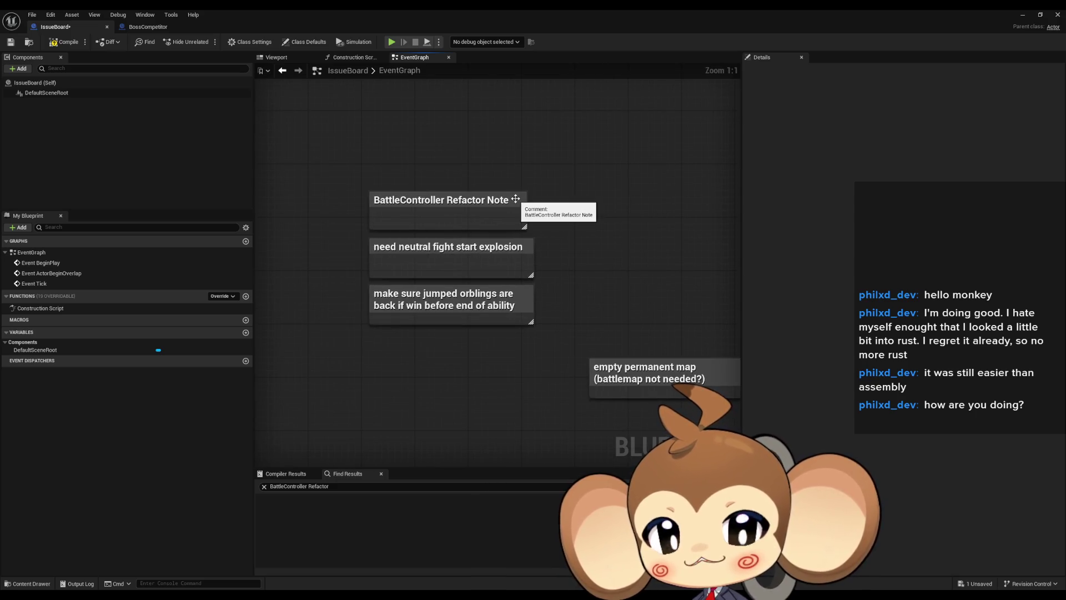
{"action": "left_click", "coordinate": [396, 302]}
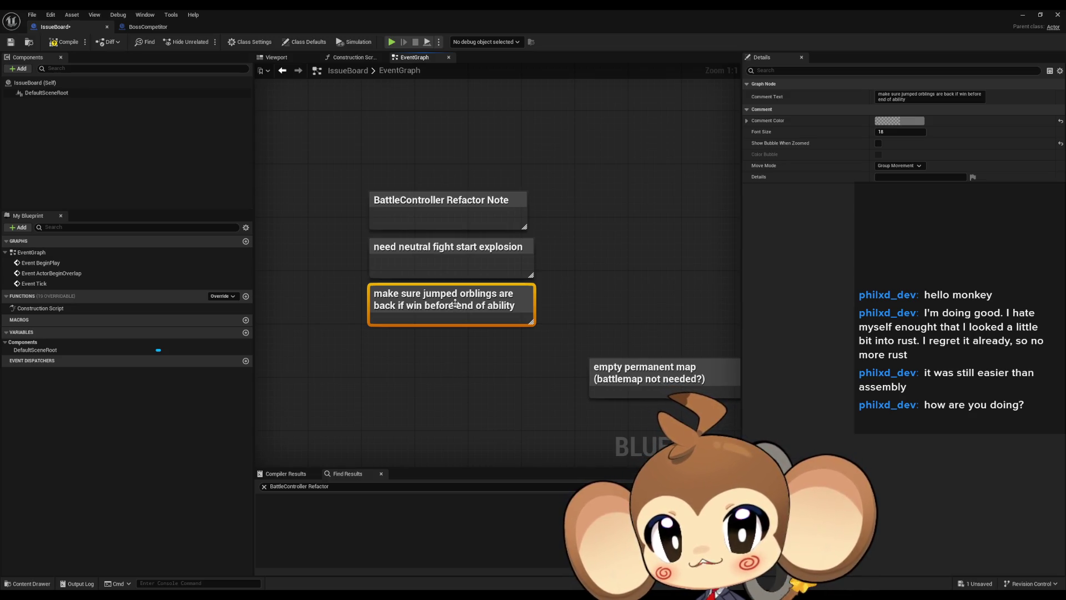
{"action": "left_click", "coordinate": [541, 399]}
{"action": "left_click_drag", "start_coordinate": [444, 358], "coordinate": [330, 287]}
{"action": "mouse_move", "coordinate": [519, 282]}
{"action": "left_mouse_down"}
{"action": "mouse_move", "coordinate": [501, 267]}
{"action": "mouse_move", "coordinate": [440, 260]}
{"action": "left_mouse_up"}
{"action": "left_click_drag", "start_coordinate": [409, 298], "coordinate": [622, 365]}
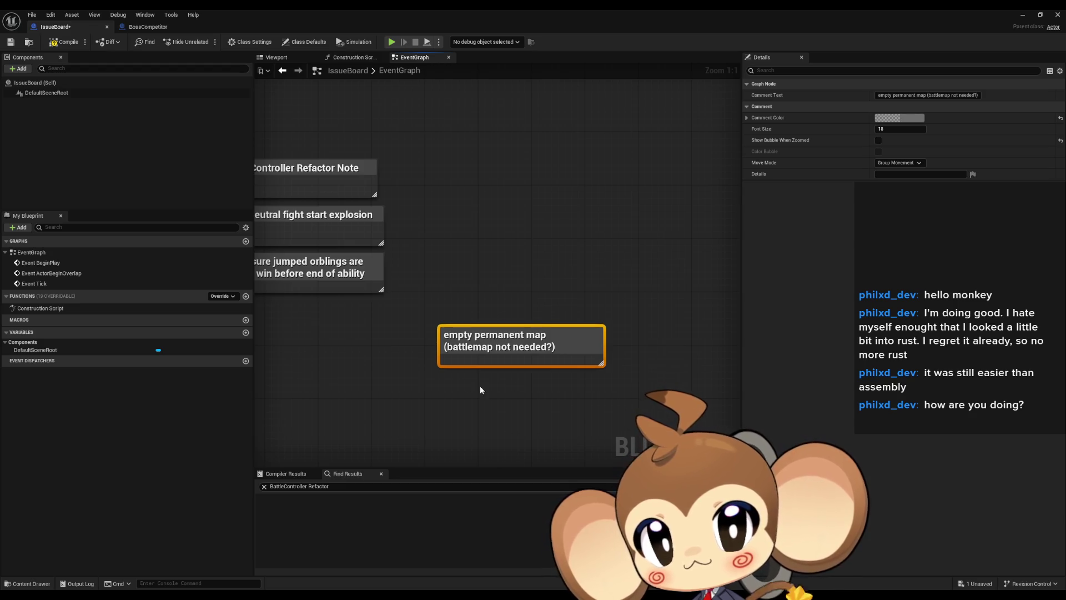
{"action": "scroll", "coordinate": [491, 339], "scroll_direction": "down", "scroll_amount": 6}
{"action": "mouse_move", "coordinate": [584, 352]}
{"action": "left_mouse_down"}
{"action": "mouse_move", "coordinate": [521, 331]}
{"action": "mouse_move", "coordinate": [465, 329]}
{"action": "mouse_move", "coordinate": [581, 320]}
{"action": "left_mouse_up"}
{"action": "scroll", "coordinate": [464, 319], "scroll_direction": "up", "scroll_amount": 1}
{"action": "scroll", "coordinate": [431, 296], "scroll_direction": "up", "scroll_amount": 4}
{"action": "left_click", "coordinate": [377, 294]}
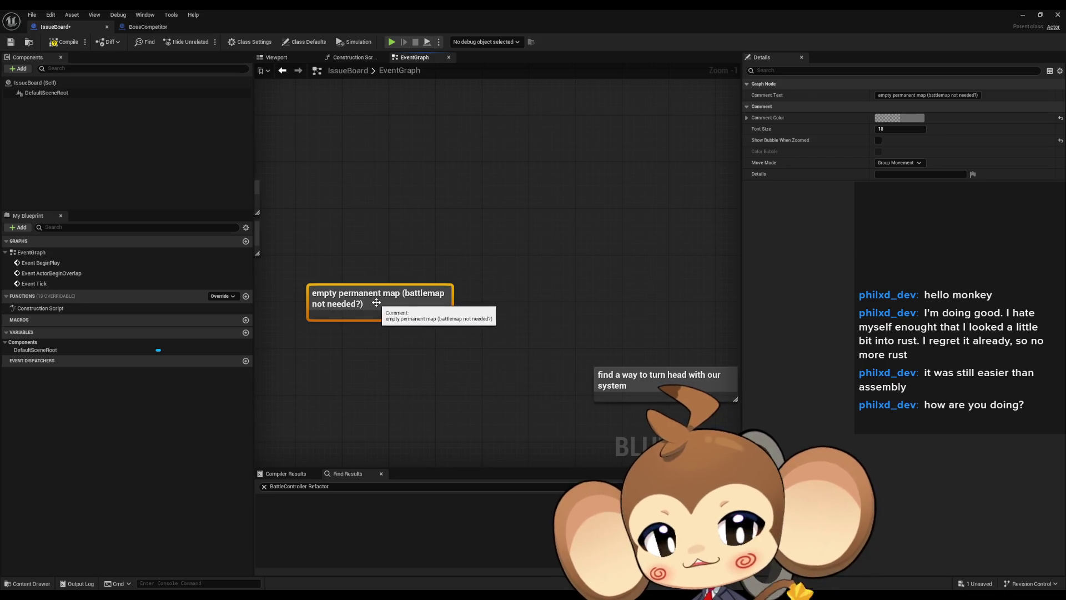
{"action": "left_click", "coordinate": [613, 269]}
{"action": "left_click_drag", "start_coordinate": [613, 269], "coordinate": [383, 233]}
{"action": "left_click", "coordinate": [480, 355]}
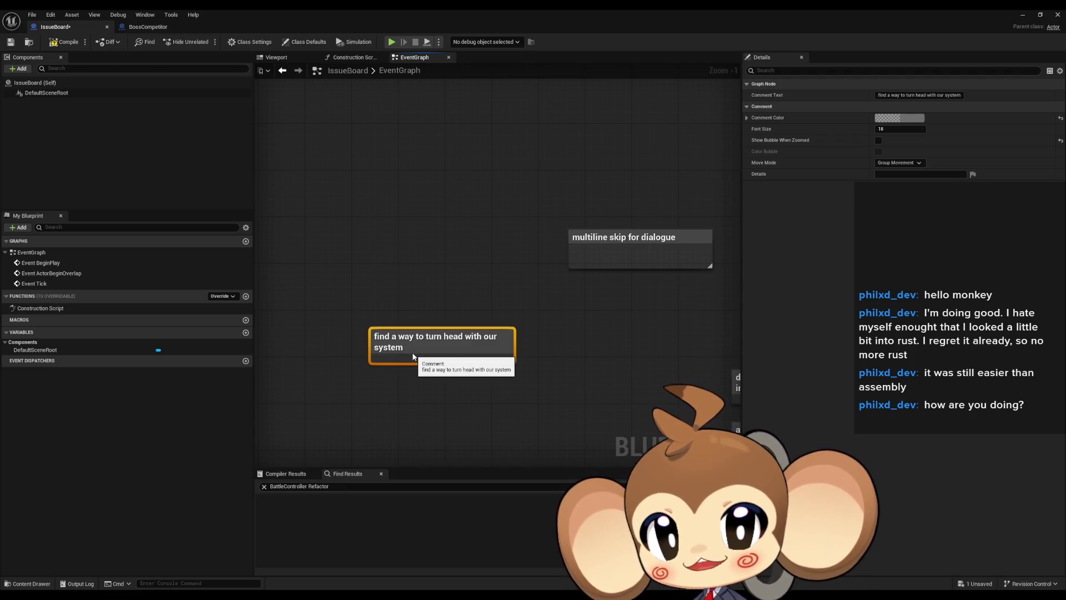
{"action": "left_click", "coordinate": [575, 324]}
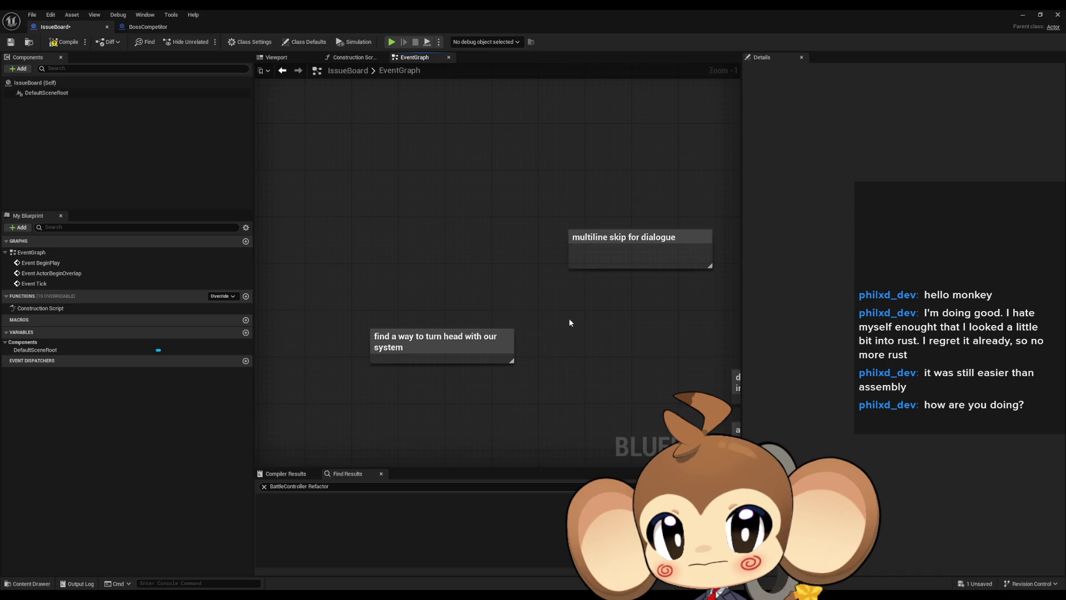
{"action": "left_click_drag", "start_coordinate": [567, 314], "coordinate": [471, 352]}
{"action": "left_click", "coordinate": [533, 272]}
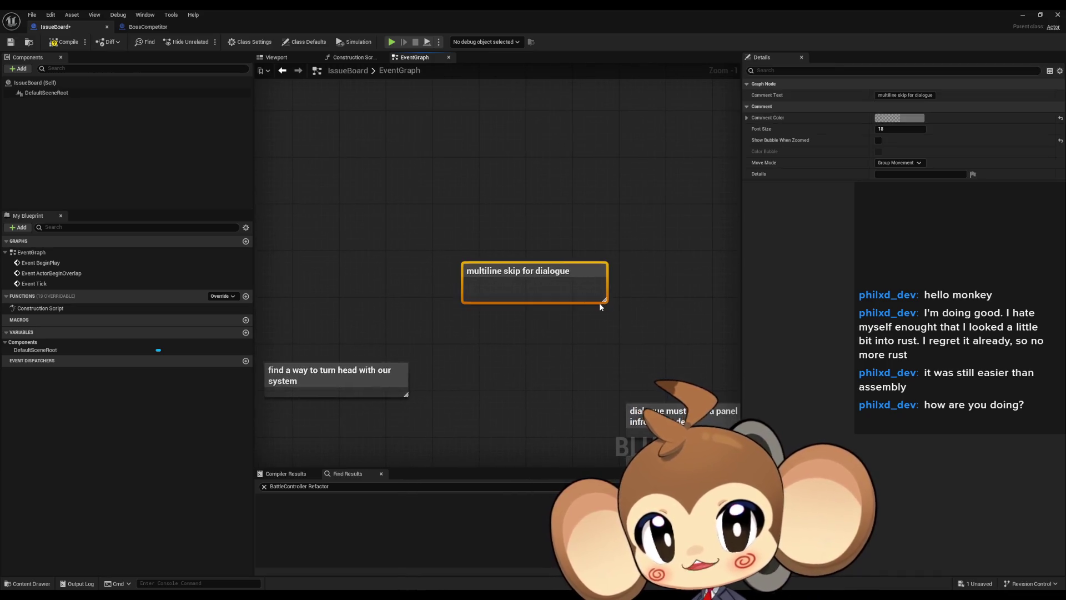
{"action": "left_click_drag", "start_coordinate": [538, 341], "coordinate": [494, 345]}
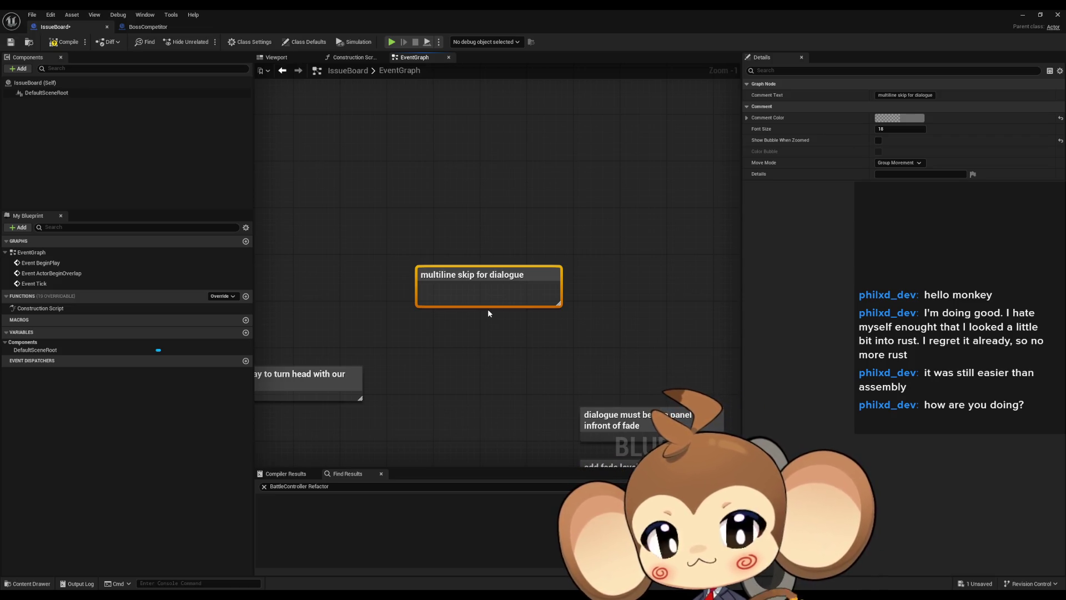
{"action": "scroll", "coordinate": [487, 309], "scroll_direction": "down", "scroll_amount": 3}
{"action": "scroll", "coordinate": [474, 298], "scroll_direction": "up", "scroll_amount": 1}
{"action": "left_click_drag", "start_coordinate": [474, 298], "coordinate": [681, 328]}
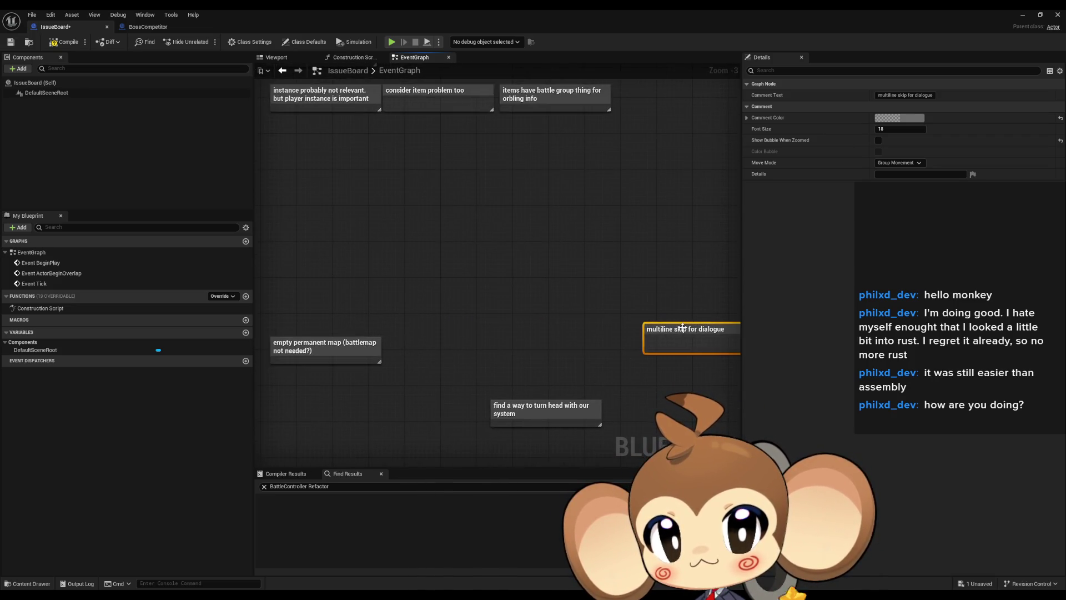
{"action": "left_click", "coordinate": [556, 418]}
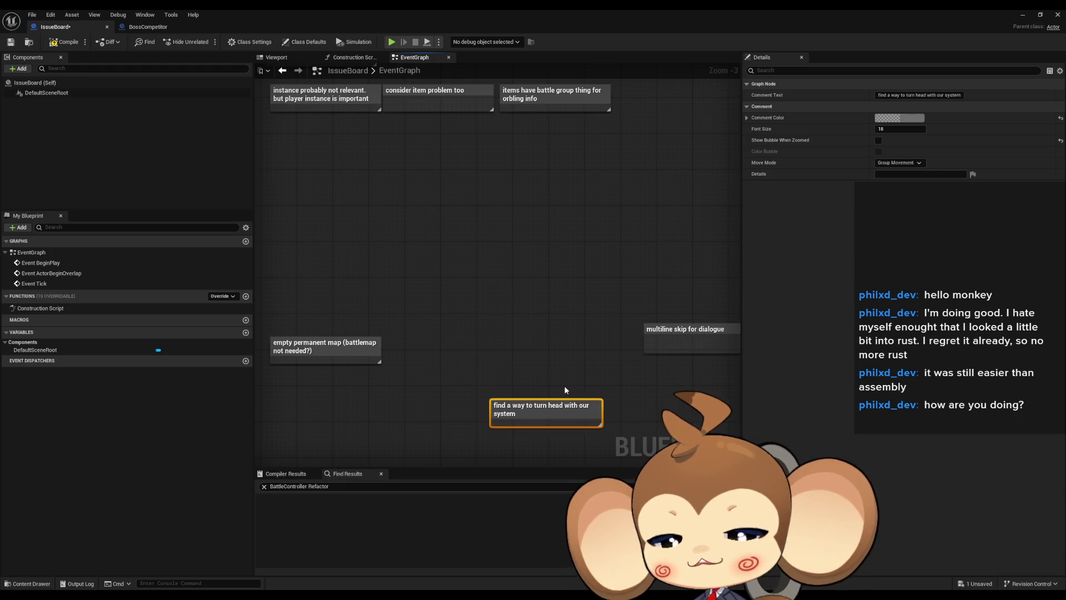
- Delete the head-turning note and move 'multiline skip for dialogue' beside the other notes
{"action": "key", "text": "Delete"}
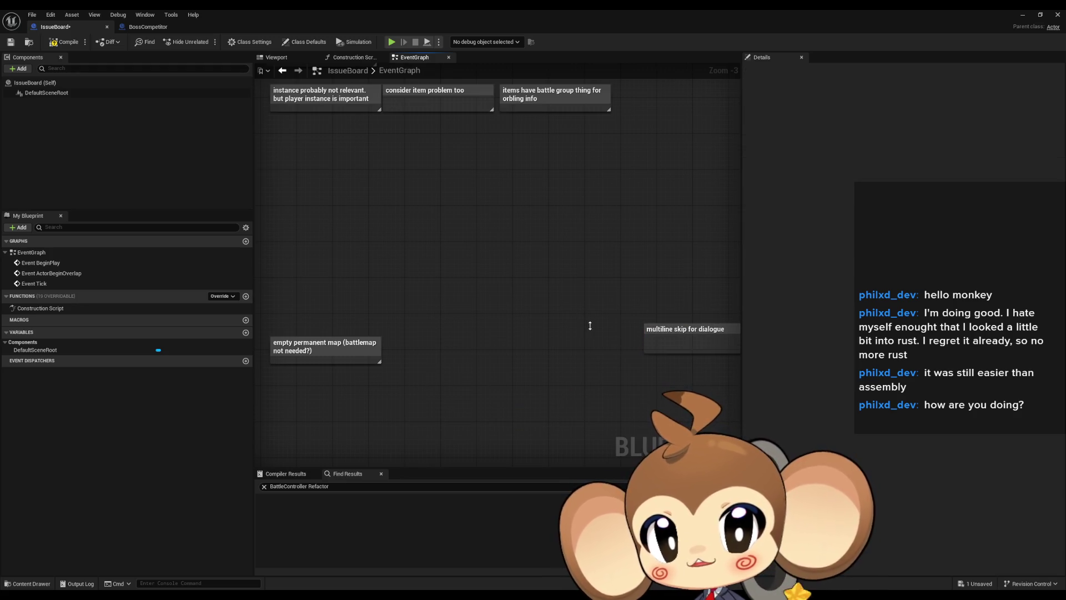
{"action": "scroll", "coordinate": [649, 325], "scroll_direction": "down", "scroll_amount": 5}
{"action": "left_click", "coordinate": [655, 326]}
{"action": "scroll", "coordinate": [490, 245], "scroll_direction": "up", "scroll_amount": 2}
{"action": "scroll", "coordinate": [519, 316], "scroll_direction": "up", "scroll_amount": 2}
{"action": "mouse_move", "coordinate": [622, 293]}
{"action": "left_mouse_down"}
{"action": "mouse_move", "coordinate": [711, 267]}
{"action": "mouse_move", "coordinate": [692, 284]}
{"action": "mouse_move", "coordinate": [388, 335]}
{"action": "mouse_move", "coordinate": [465, 208]}
{"action": "left_mouse_up"}
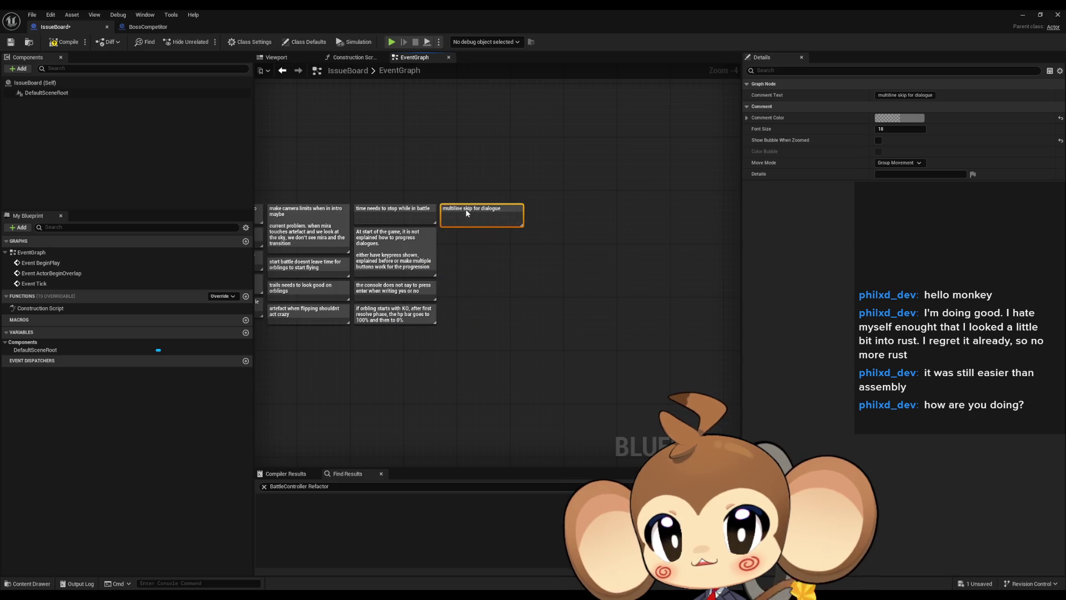
- Box-select a group of notes, then pan over to the dialogue and fade notes
{"action": "scroll", "coordinate": [533, 279], "scroll_direction": "down", "scroll_amount": 5}
{"action": "scroll", "coordinate": [533, 279], "scroll_direction": "up", "scroll_amount": 3}
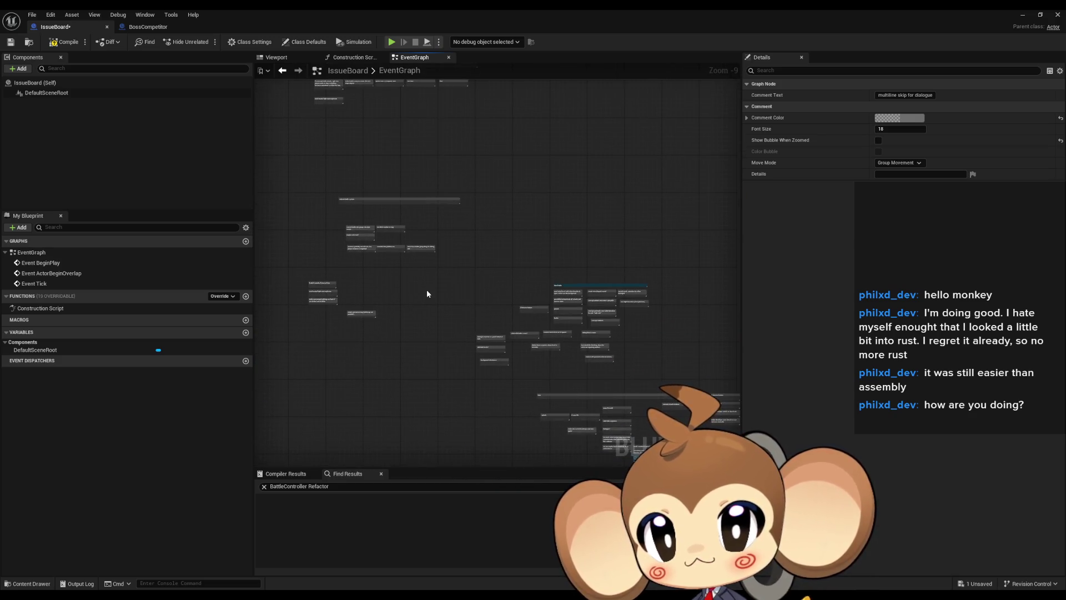
{"action": "left_click_drag", "start_coordinate": [368, 197], "coordinate": [603, 394]}
{"action": "mouse_move", "coordinate": [585, 305]}
{"action": "left_mouse_down"}
{"action": "mouse_move", "coordinate": [537, 385]}
{"action": "mouse_move", "coordinate": [499, 218]}
{"action": "mouse_move", "coordinate": [394, 161]}
{"action": "left_mouse_up"}
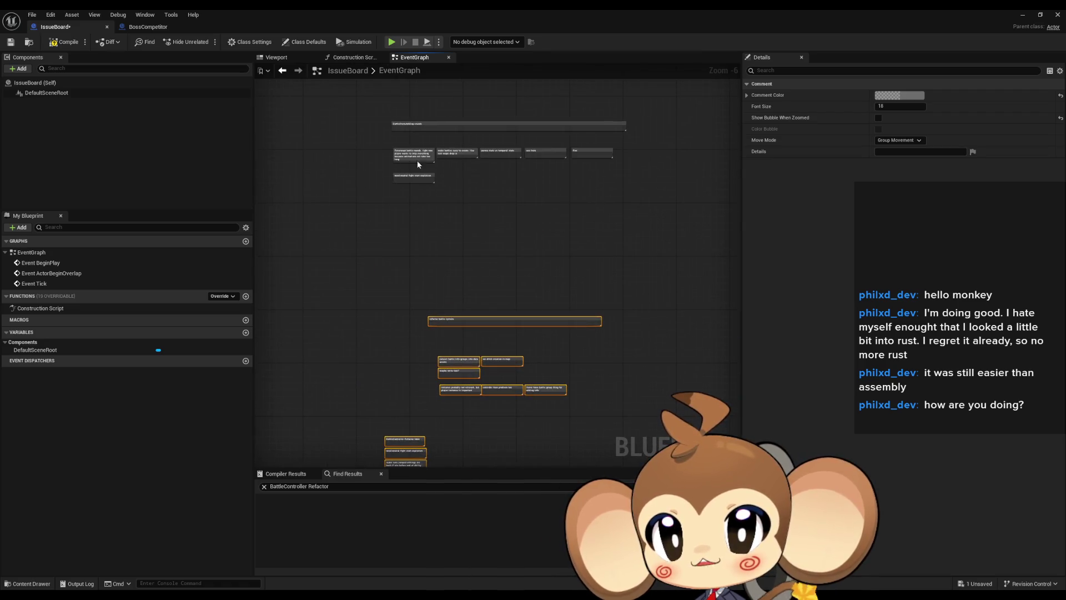
{"action": "mouse_move", "coordinate": [514, 174]}
{"action": "left_mouse_down"}
{"action": "mouse_move", "coordinate": [394, 73]}
{"action": "mouse_move", "coordinate": [519, 171]}
{"action": "left_mouse_up"}
{"action": "mouse_move", "coordinate": [309, 134]}
{"action": "left_mouse_down"}
{"action": "mouse_move", "coordinate": [525, 229]}
{"action": "mouse_move", "coordinate": [524, 285]}
{"action": "mouse_move", "coordinate": [461, 271]}
{"action": "left_mouse_up"}
{"action": "left_click", "coordinate": [538, 251]}
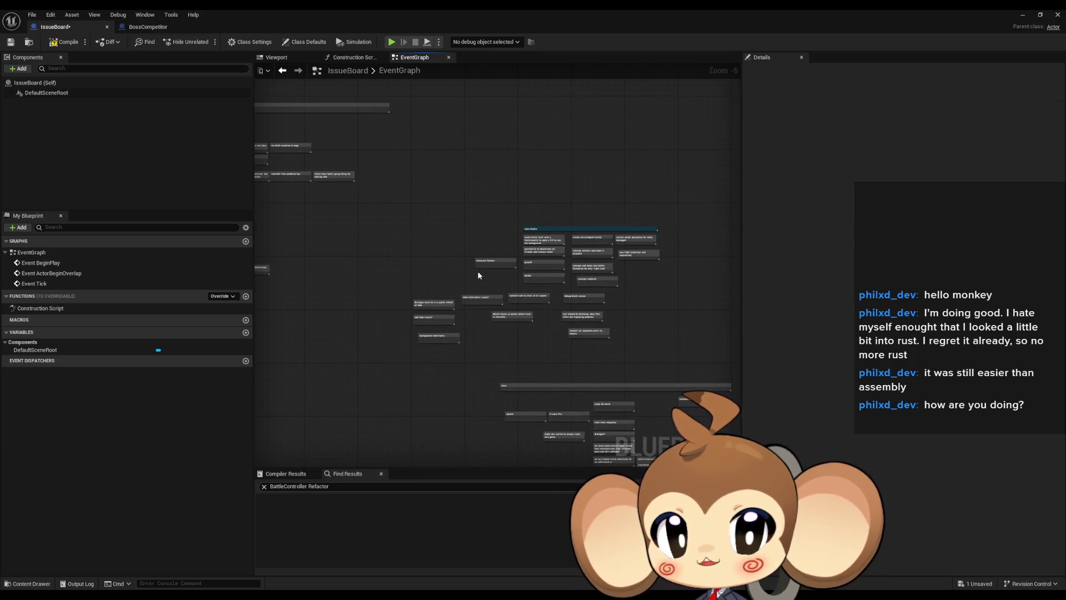
{"action": "scroll", "coordinate": [463, 273], "scroll_direction": "up", "scroll_amount": 5}
{"action": "left_click_drag", "start_coordinate": [444, 237], "coordinate": [633, 230]}
{"action": "scroll", "coordinate": [512, 340], "scroll_direction": "down", "scroll_amount": 1}
{"action": "left_click_drag", "start_coordinate": [511, 340], "coordinate": [527, 285]}
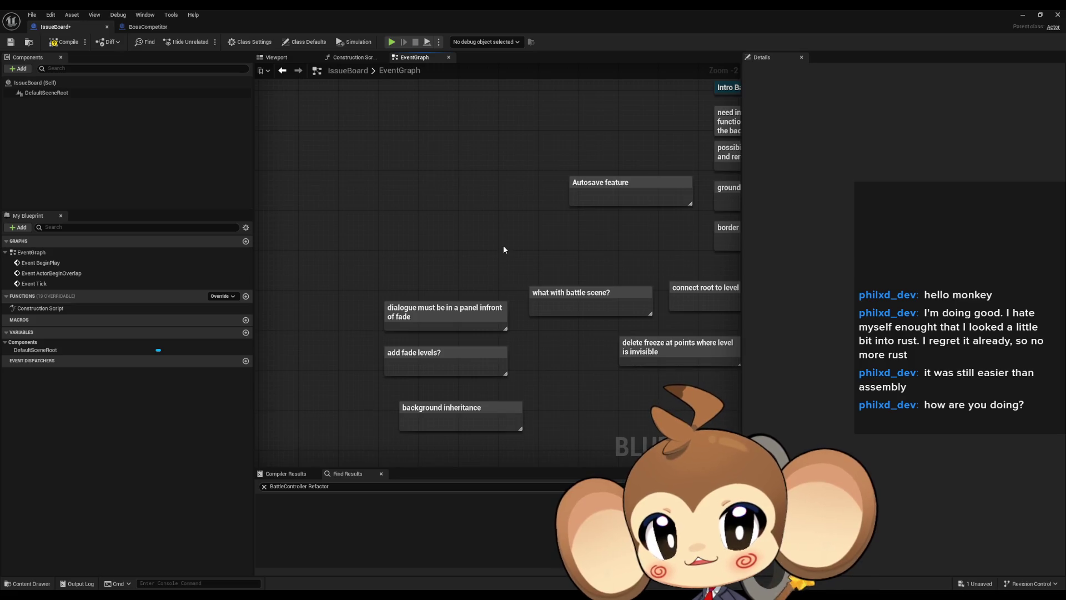
- Delete the dialogue-panel-in-front-of-fade note and stack 'background inheritance' under 'add fade levels?'
{"action": "left_click_drag", "start_coordinate": [361, 267], "coordinate": [508, 334]}
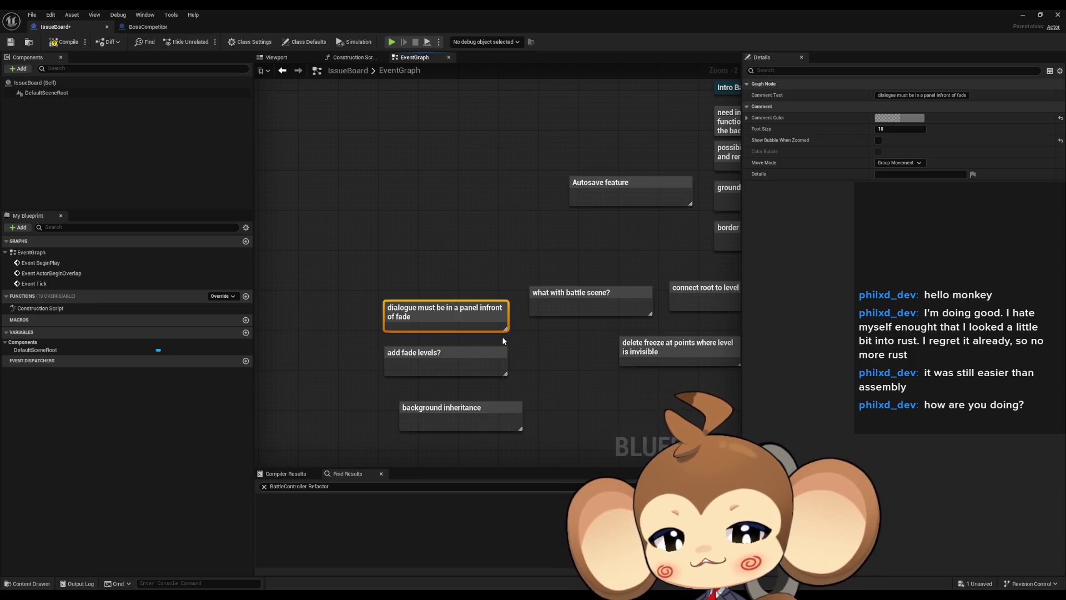
{"action": "key", "text": "Delete"}
{"action": "left_click_drag", "start_coordinate": [496, 335], "coordinate": [518, 363]}
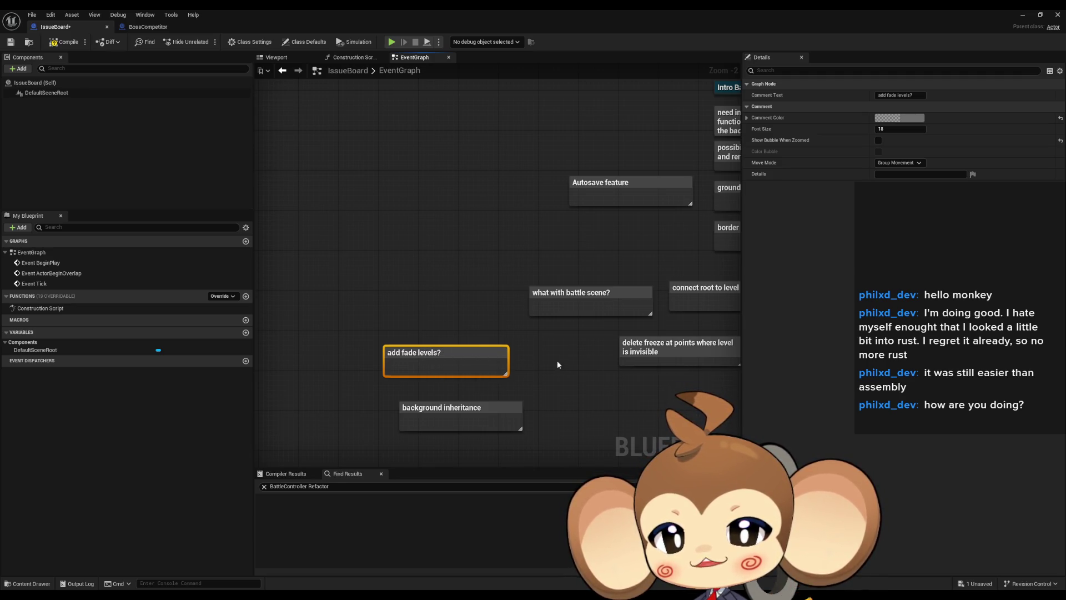
{"action": "left_click", "coordinate": [440, 399]}
{"action": "left_click_drag", "start_coordinate": [441, 402], "coordinate": [429, 381]}
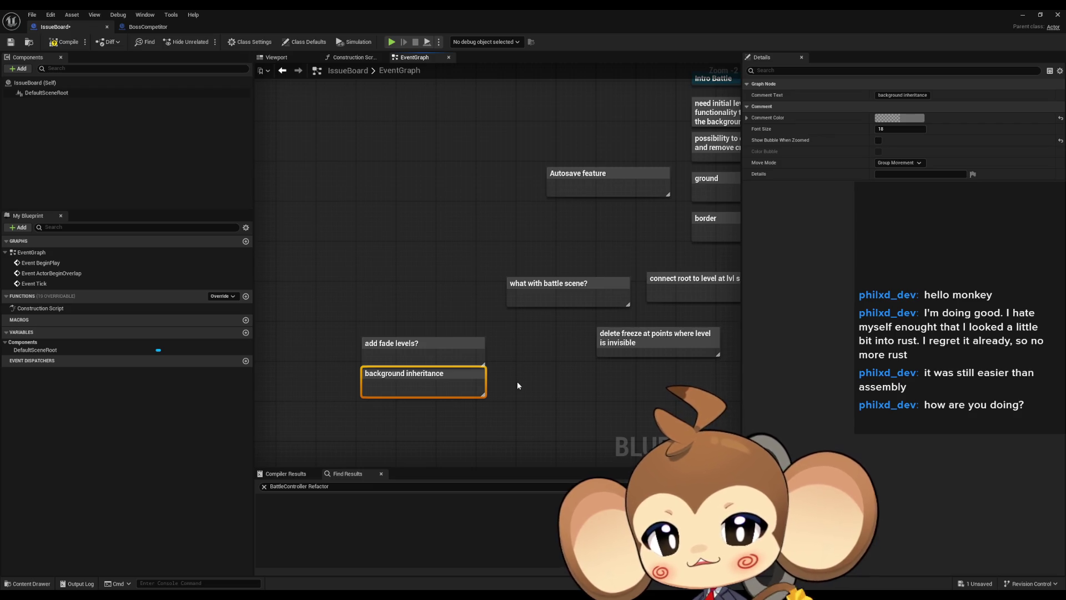
{"action": "left_click_drag", "start_coordinate": [409, 423], "coordinate": [390, 302]}
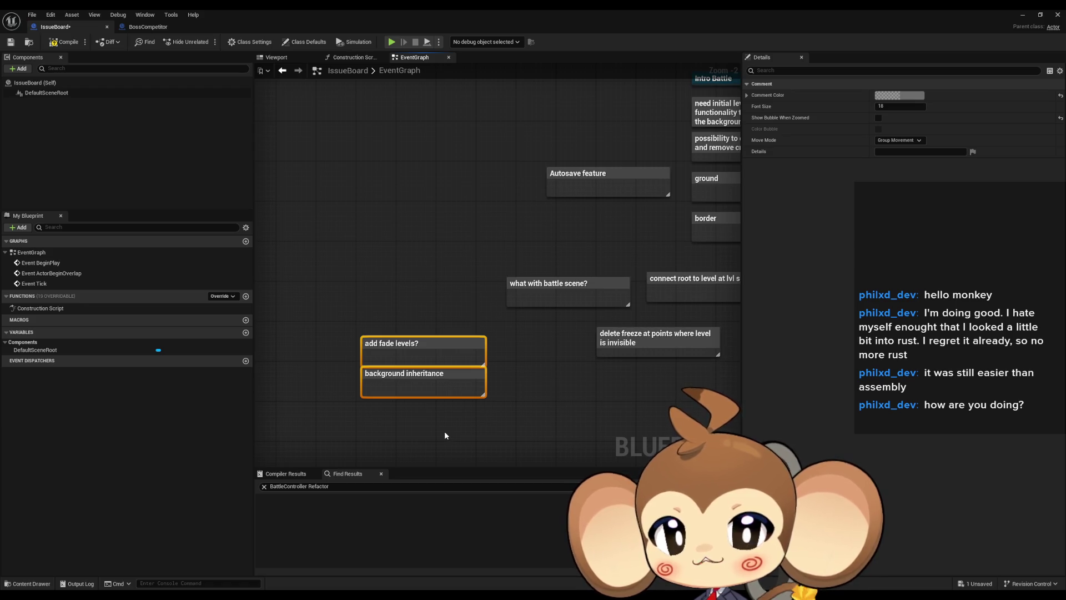
{"action": "key", "text": "Home"}
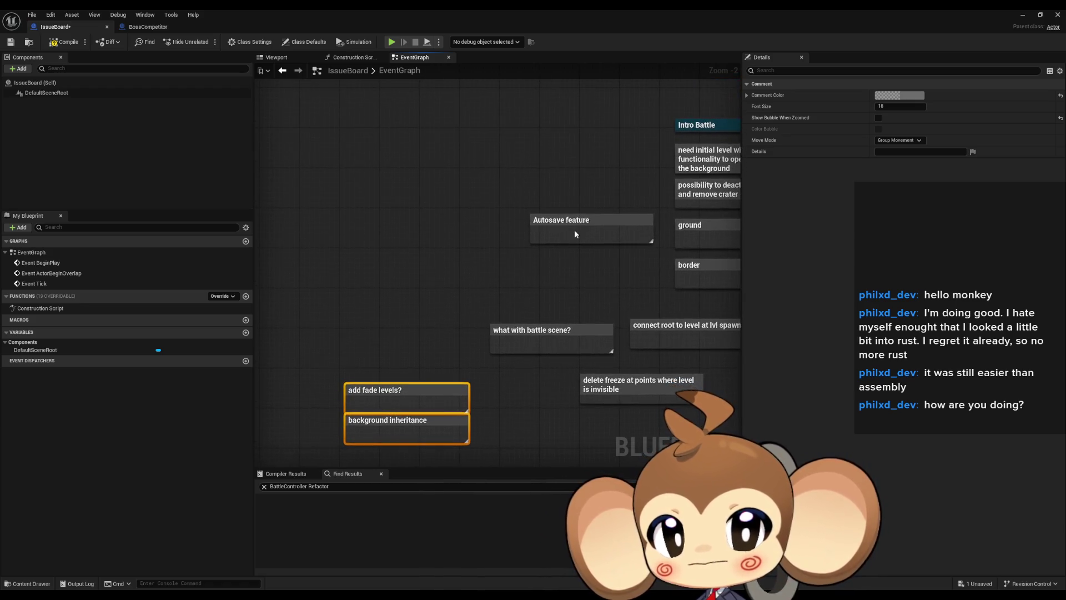
- Select the Autosave feature note and pan to reveal the notes above it
{"action": "left_click", "coordinate": [576, 234]}
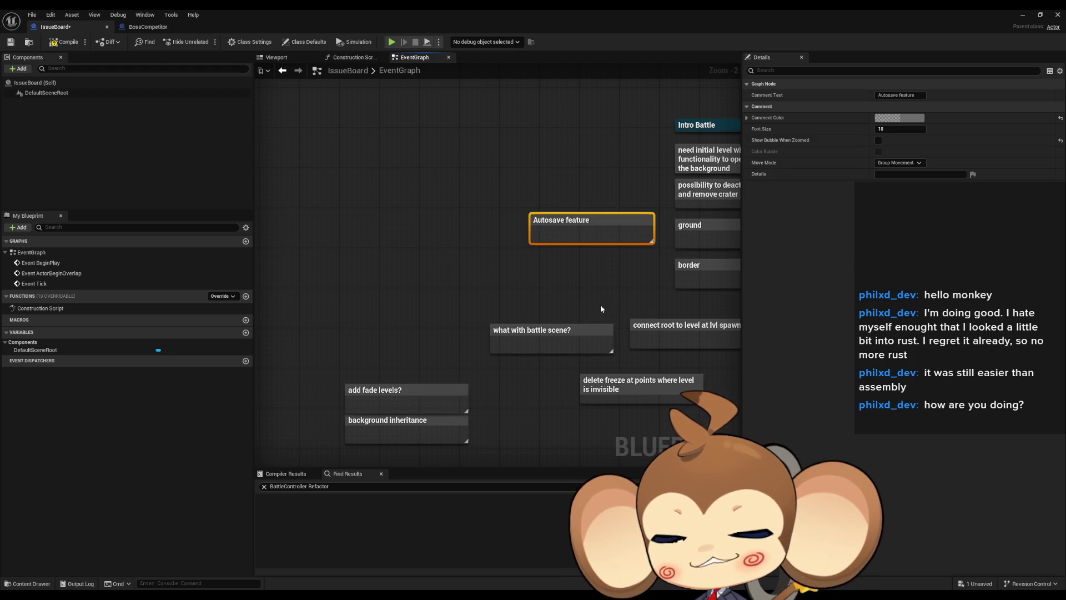
{"action": "left_click_drag", "start_coordinate": [599, 309], "coordinate": [544, 310]}
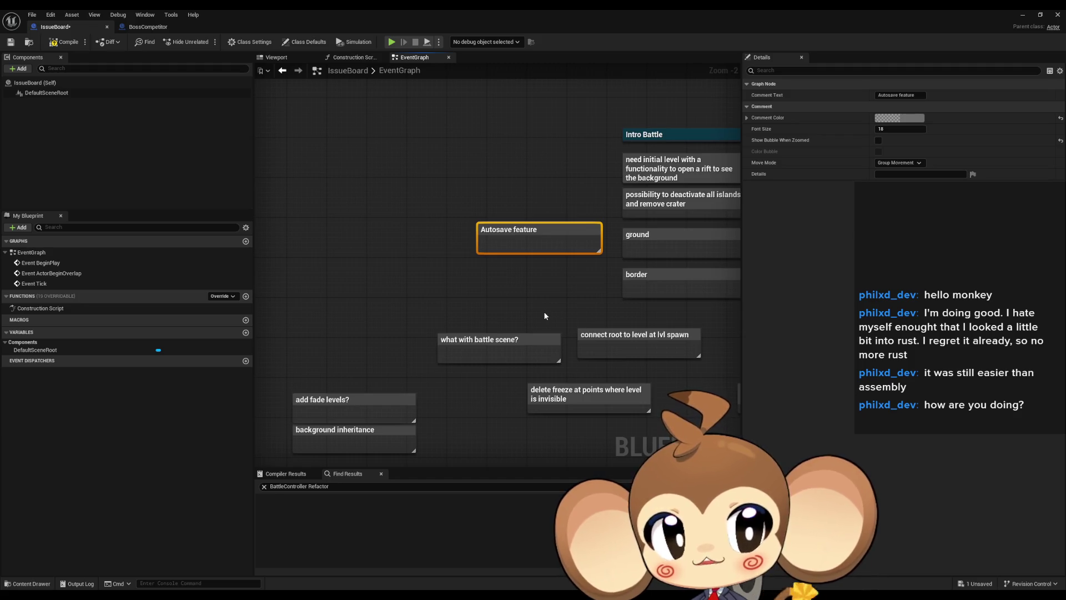
{"action": "scroll", "coordinate": [544, 300], "scroll_direction": "down", "scroll_amount": 5}
{"action": "left_click_drag", "start_coordinate": [535, 276], "coordinate": [667, 487]}
{"action": "left_click_drag", "start_coordinate": [580, 379], "coordinate": [488, 165]}
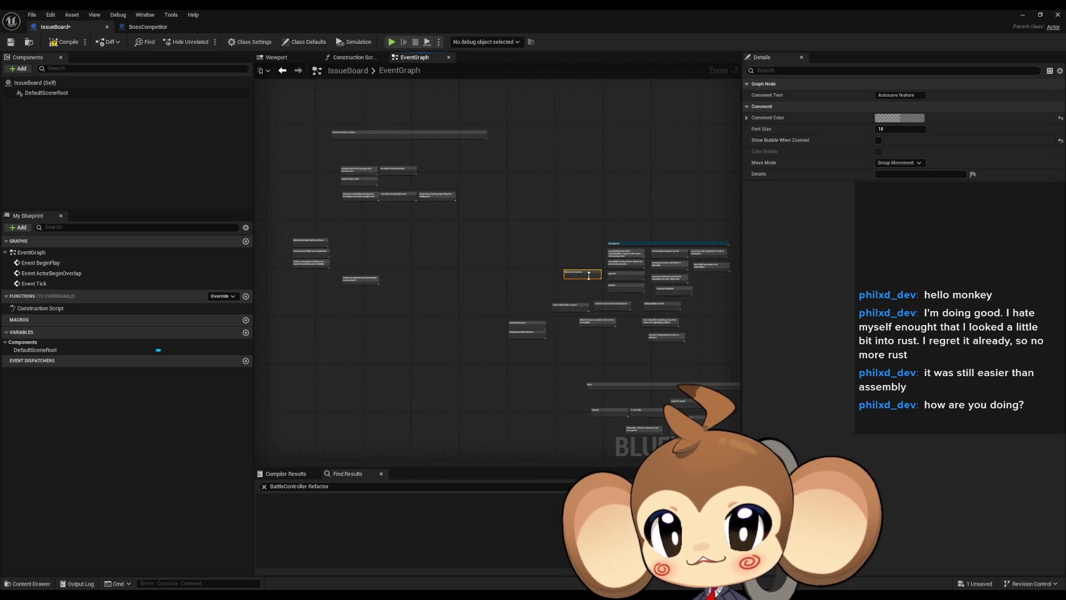
{"action": "scroll", "coordinate": [439, 297], "scroll_direction": "up", "scroll_amount": 4}
- Shift the 'add fade levels?' pair aside and drag Autosave feature beneath the red notes
{"action": "mouse_move", "coordinate": [397, 255]}
{"action": "left_mouse_down"}
{"action": "mouse_move", "coordinate": [548, 347]}
{"action": "mouse_move", "coordinate": [446, 367]}
{"action": "left_mouse_up"}
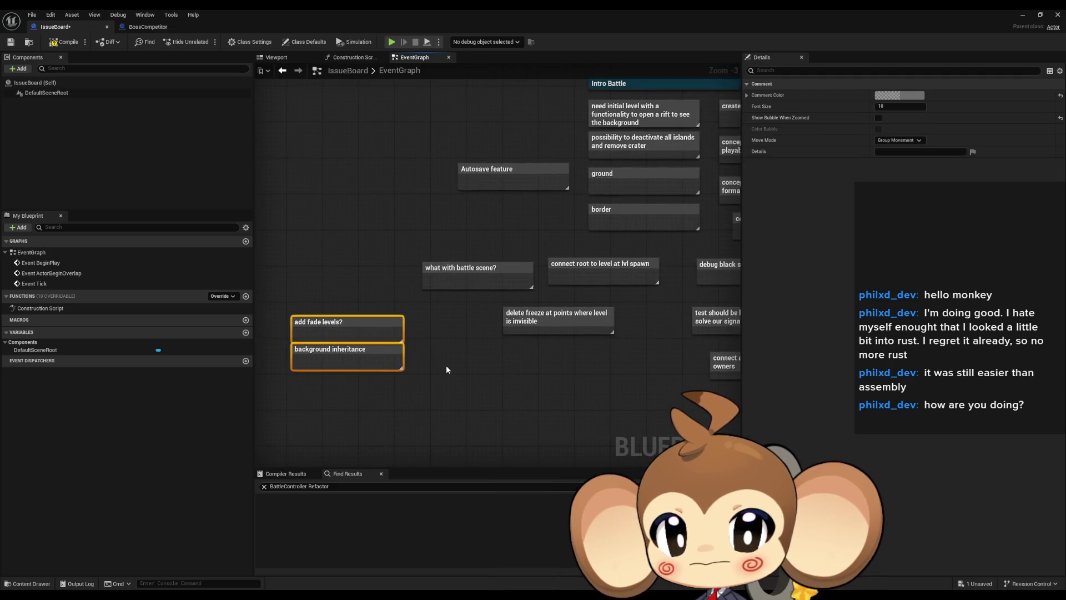
{"action": "scroll", "coordinate": [468, 371], "scroll_direction": "down", "scroll_amount": 6}
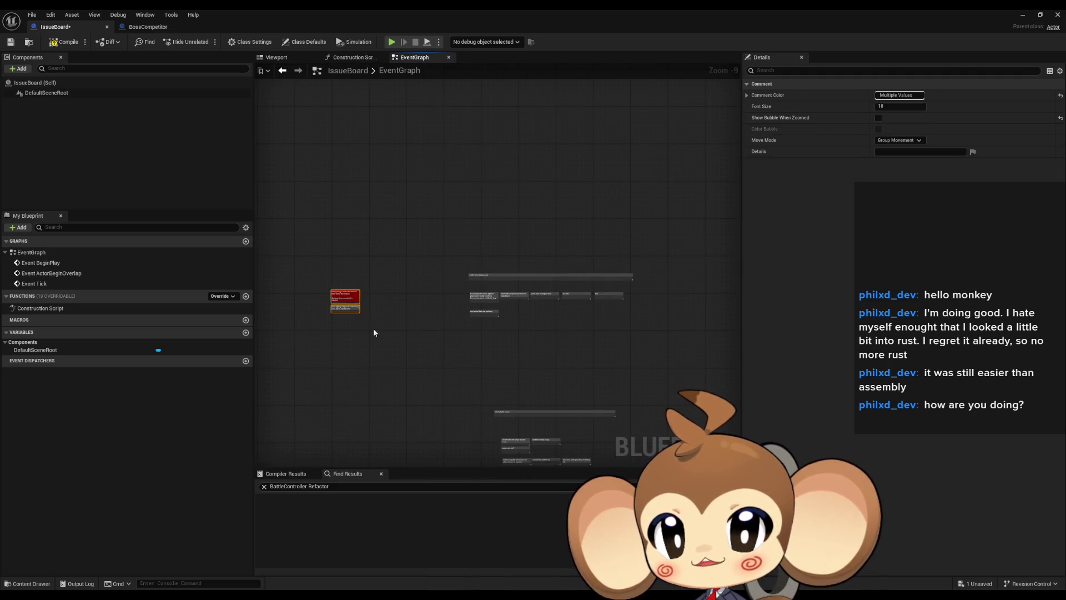
{"action": "mouse_move", "coordinate": [345, 299]}
{"action": "left_mouse_down"}
{"action": "mouse_move", "coordinate": [533, 347]}
{"action": "mouse_move", "coordinate": [661, 402]}
{"action": "mouse_move", "coordinate": [447, 285]}
{"action": "left_mouse_up"}
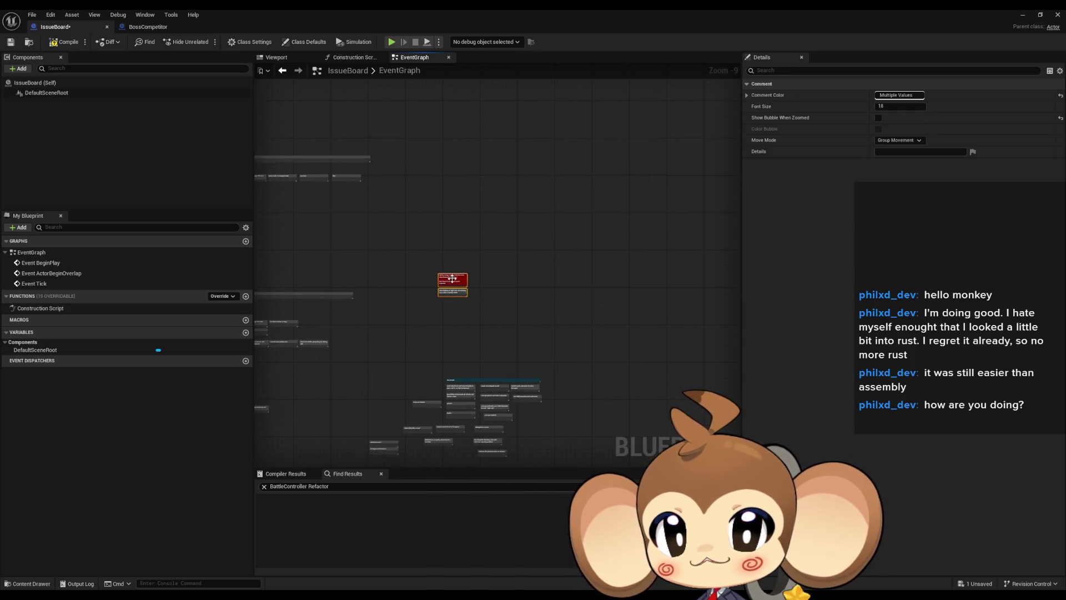
{"action": "scroll", "coordinate": [444, 396], "scroll_direction": "up", "scroll_amount": 4}
{"action": "left_click", "coordinate": [407, 414]}
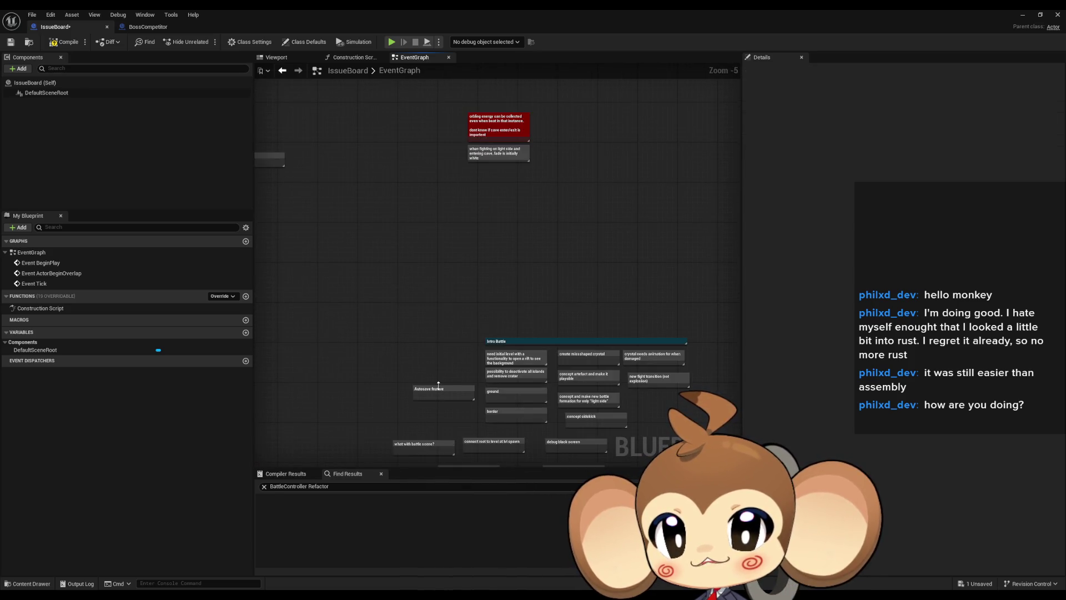
{"action": "left_click_drag", "start_coordinate": [437, 390], "coordinate": [493, 170]}
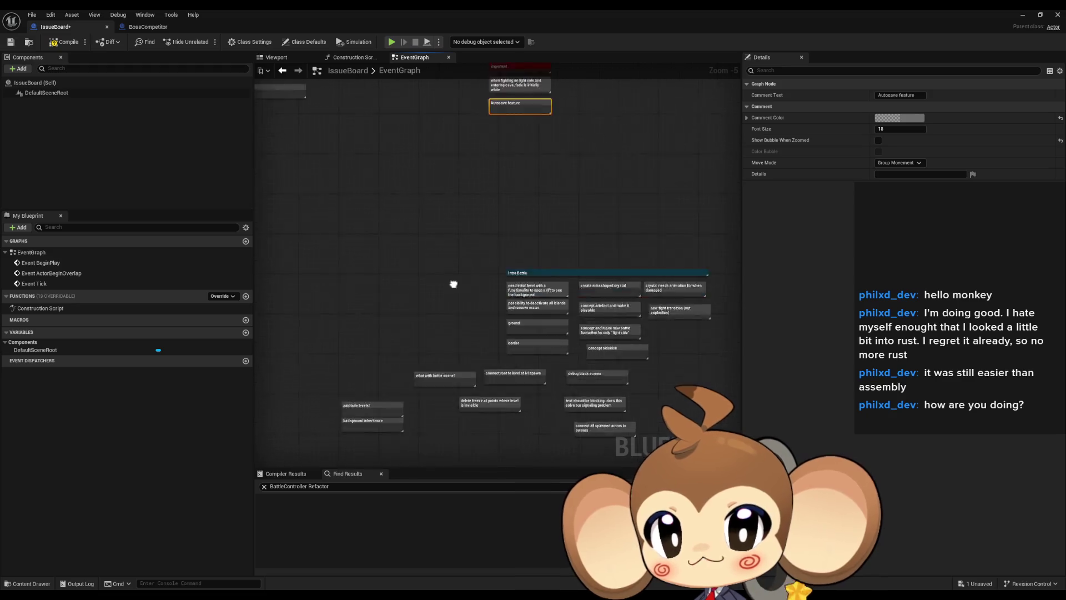
{"action": "scroll", "coordinate": [444, 297], "scroll_direction": "up", "scroll_amount": 1}
{"action": "scroll", "coordinate": [445, 301], "scroll_direction": "up", "scroll_amount": 4}
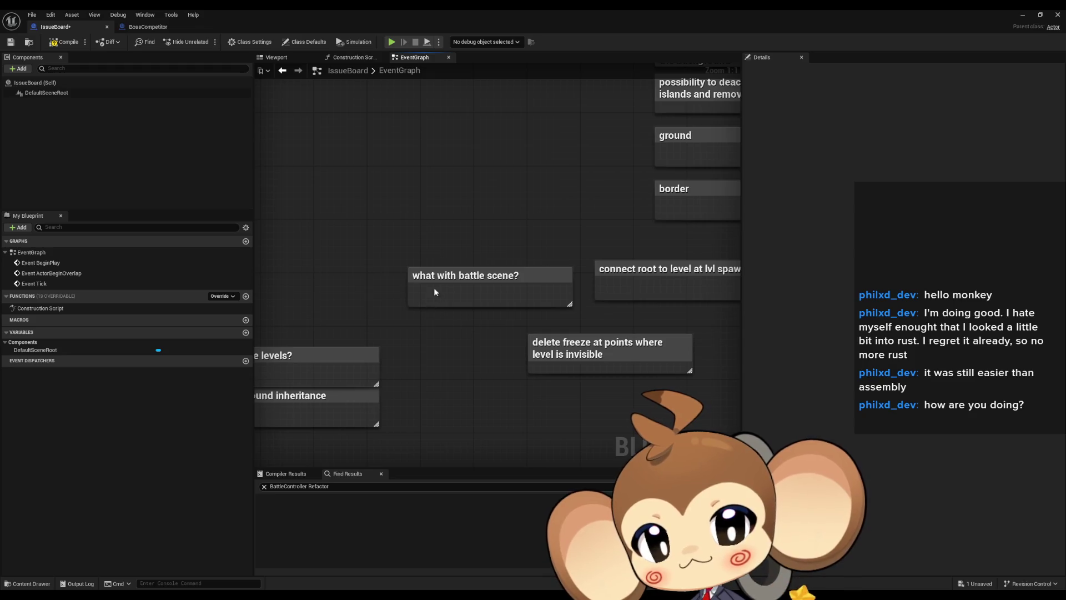
- Move the 'what with battle scene?' and 'delete freeze' notes to the left
{"action": "left_click", "coordinate": [436, 295]}
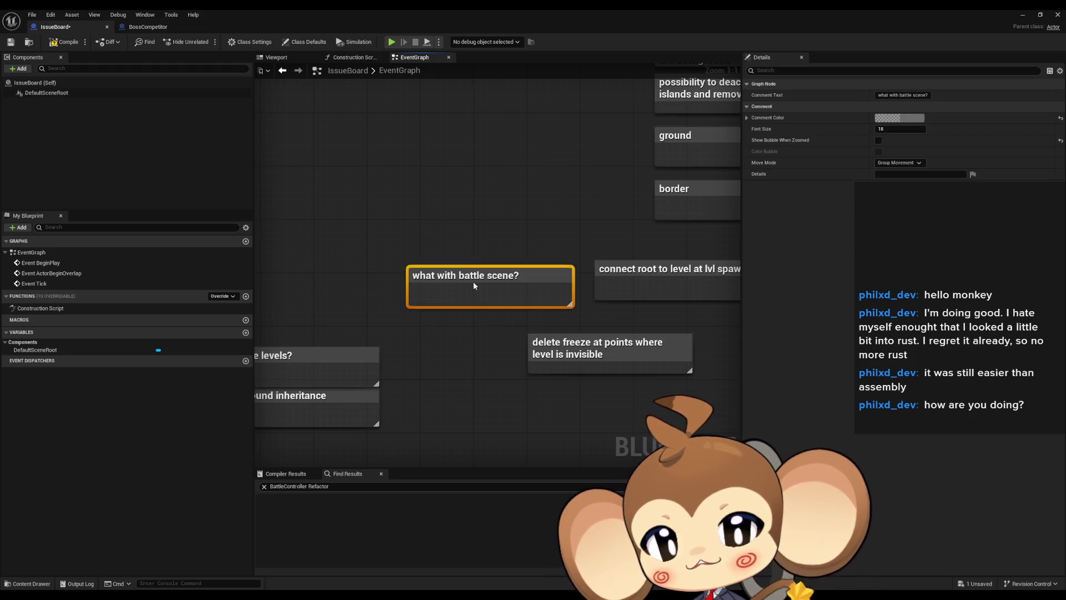
{"action": "left_click_drag", "start_coordinate": [478, 276], "coordinate": [291, 302]}
{"action": "left_click", "coordinate": [598, 372]}
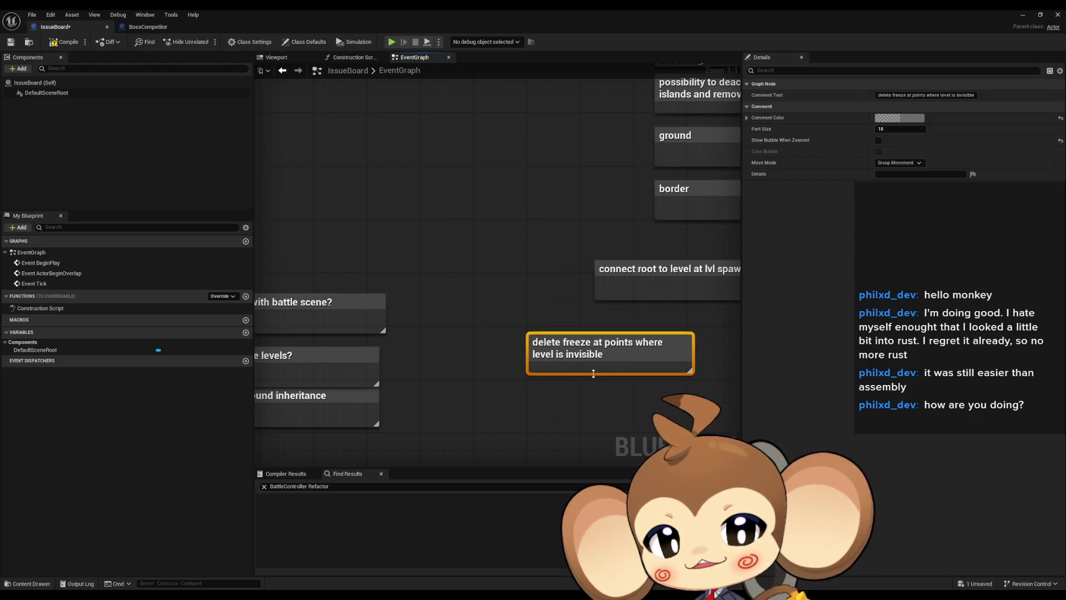
{"action": "left_click", "coordinate": [574, 381]}
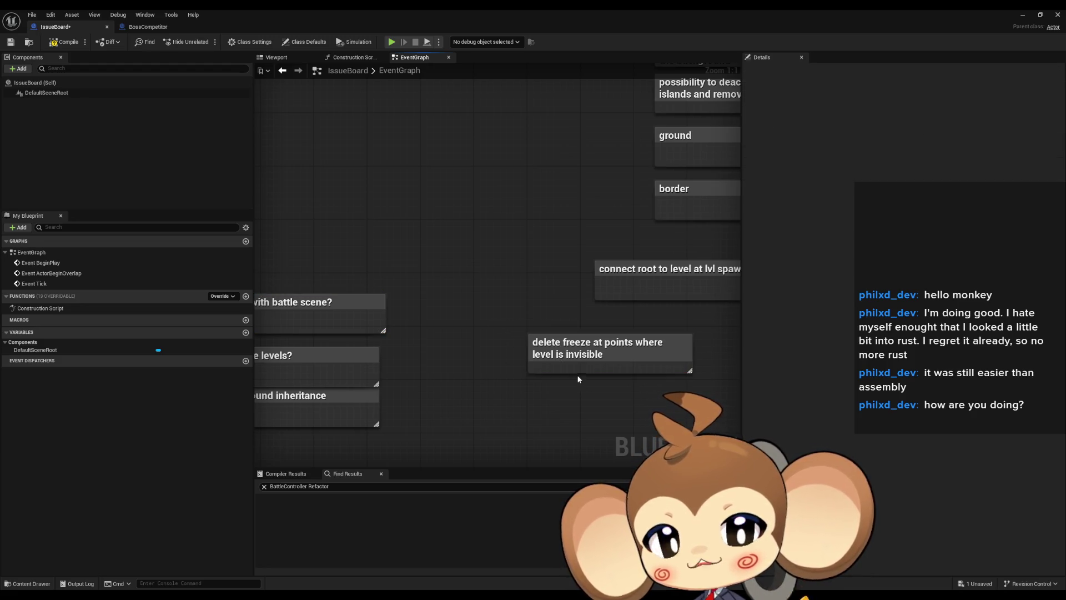
{"action": "mouse_move", "coordinate": [572, 350]}
{"action": "left_mouse_down"}
{"action": "mouse_move", "coordinate": [503, 310]}
{"action": "mouse_move", "coordinate": [438, 309]}
{"action": "mouse_move", "coordinate": [414, 346]}
{"action": "left_mouse_up"}
{"action": "left_click", "coordinate": [574, 359]}
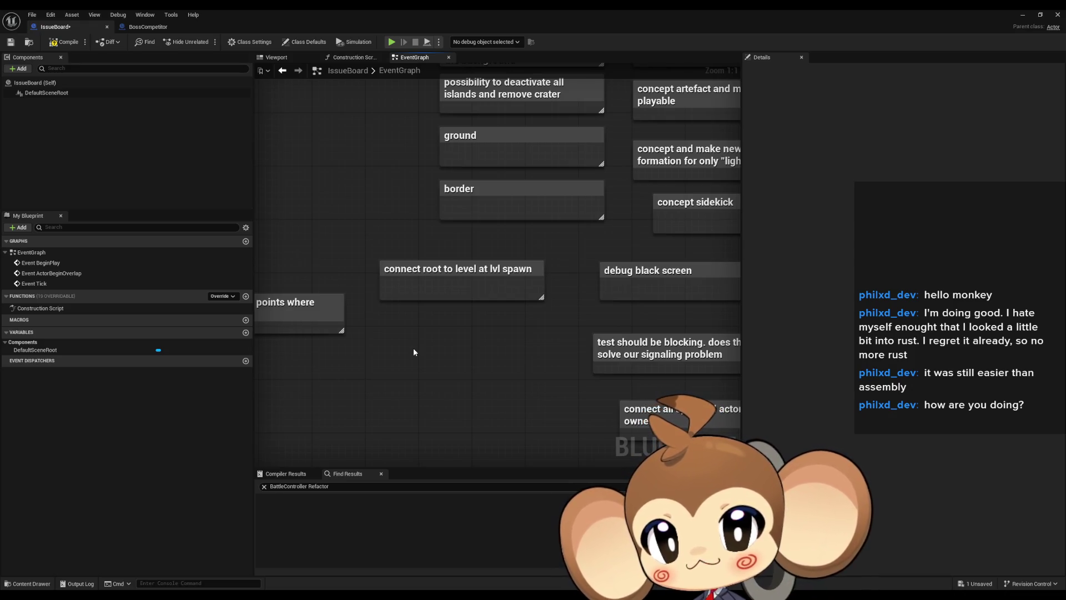
- Place 'connect root to level at lvl spawn' beside 'delete freeze', then select the 'need initial level' note
{"action": "scroll", "coordinate": [441, 297], "scroll_direction": "down", "scroll_amount": 2}
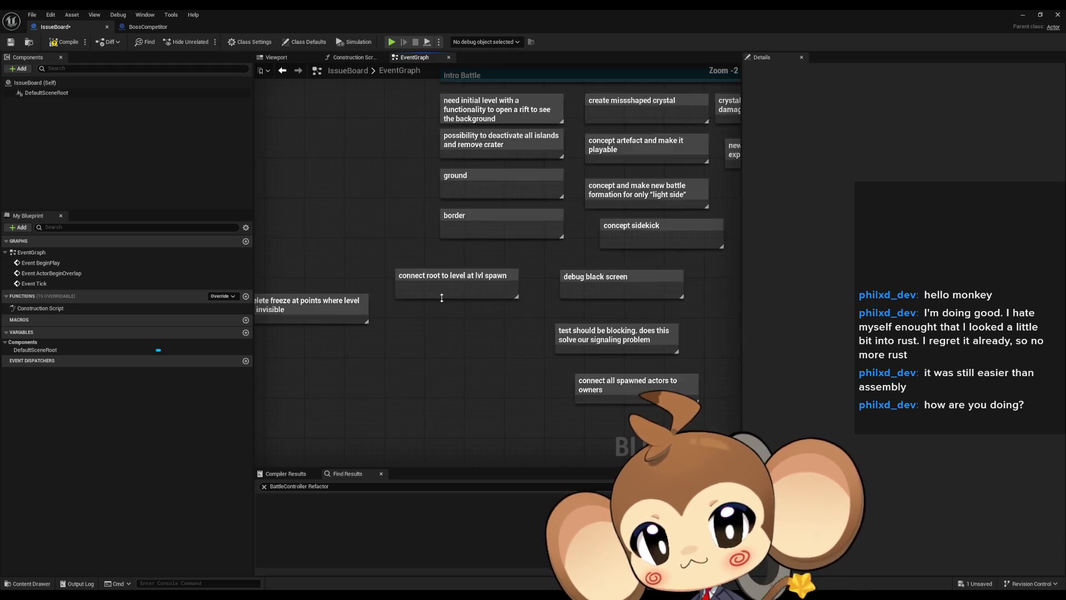
{"action": "mouse_move", "coordinate": [495, 307]}
{"action": "left_mouse_down"}
{"action": "mouse_move", "coordinate": [405, 388]}
{"action": "mouse_move", "coordinate": [346, 372]}
{"action": "left_mouse_up"}
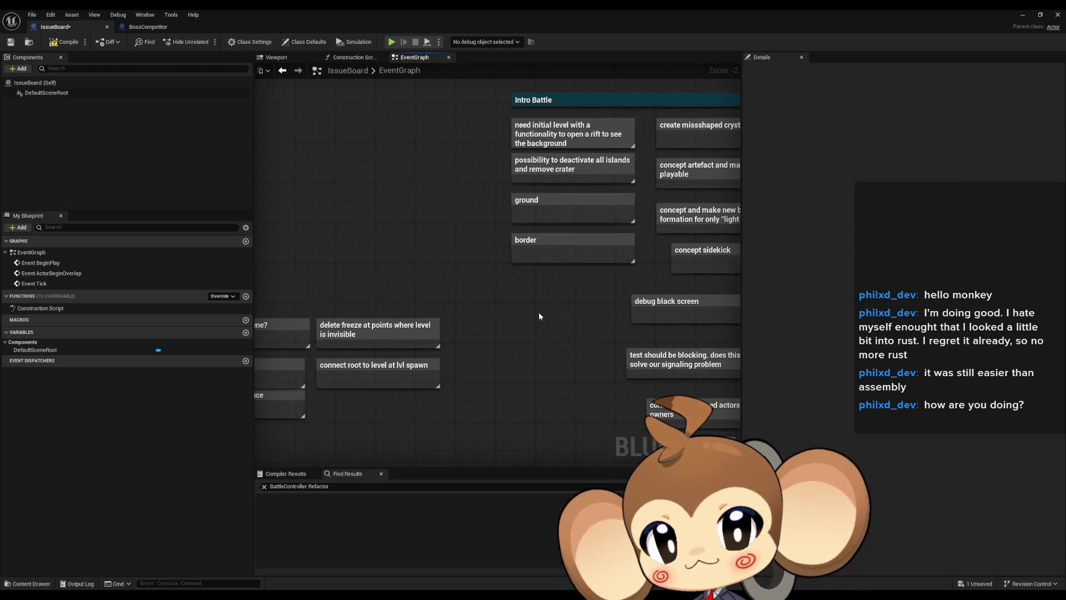
{"action": "left_click_drag", "start_coordinate": [523, 271], "coordinate": [491, 286]}
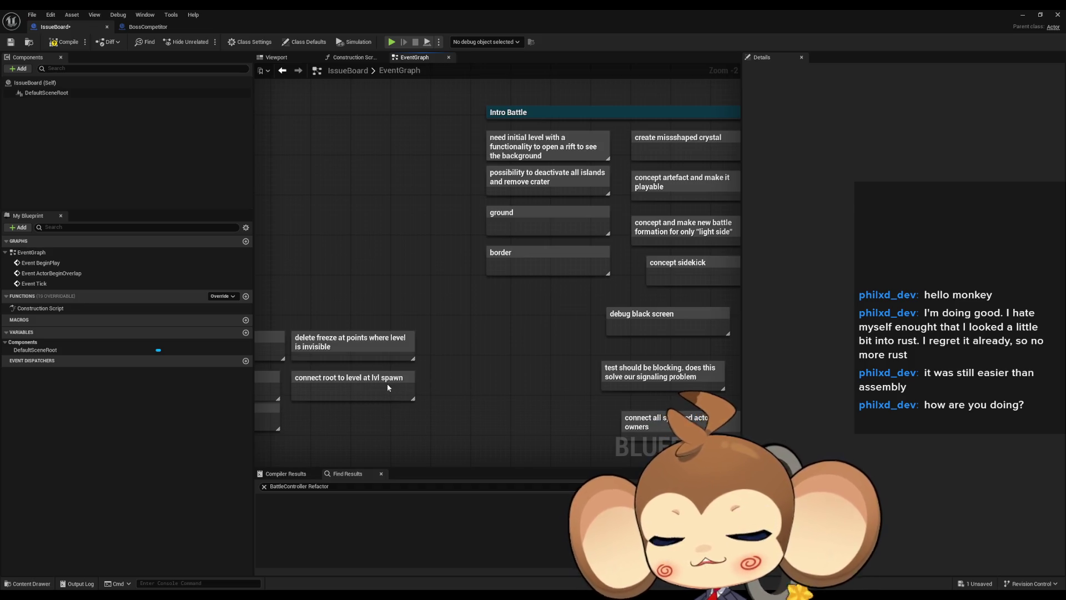
{"action": "mouse_move", "coordinate": [549, 265]}
{"action": "left_mouse_down"}
{"action": "mouse_move", "coordinate": [498, 294]}
{"action": "mouse_move", "coordinate": [470, 327]}
{"action": "left_mouse_up"}
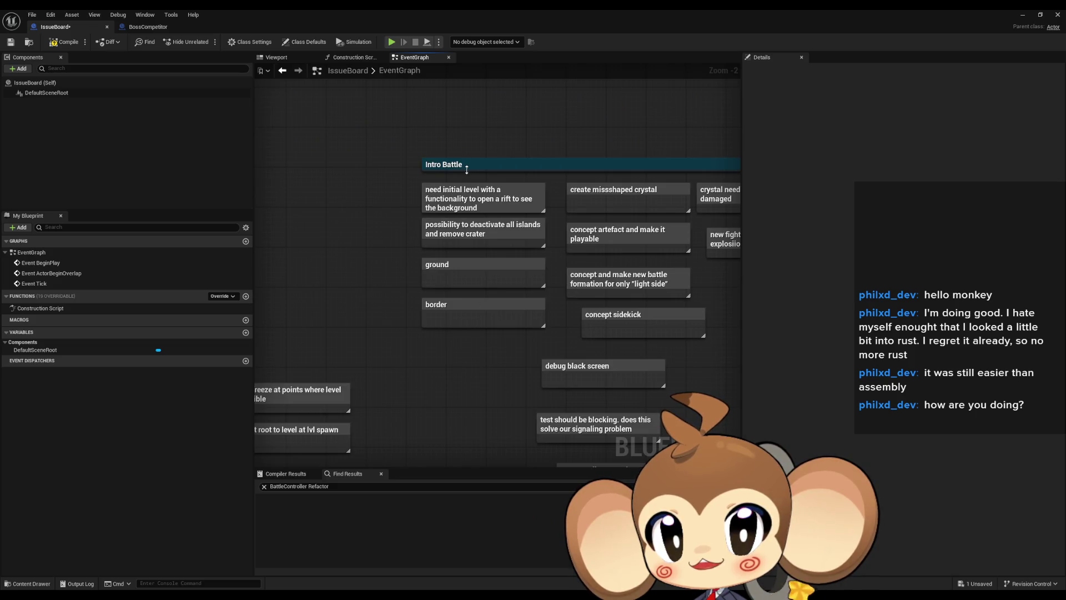
{"action": "left_click", "coordinate": [450, 216]}
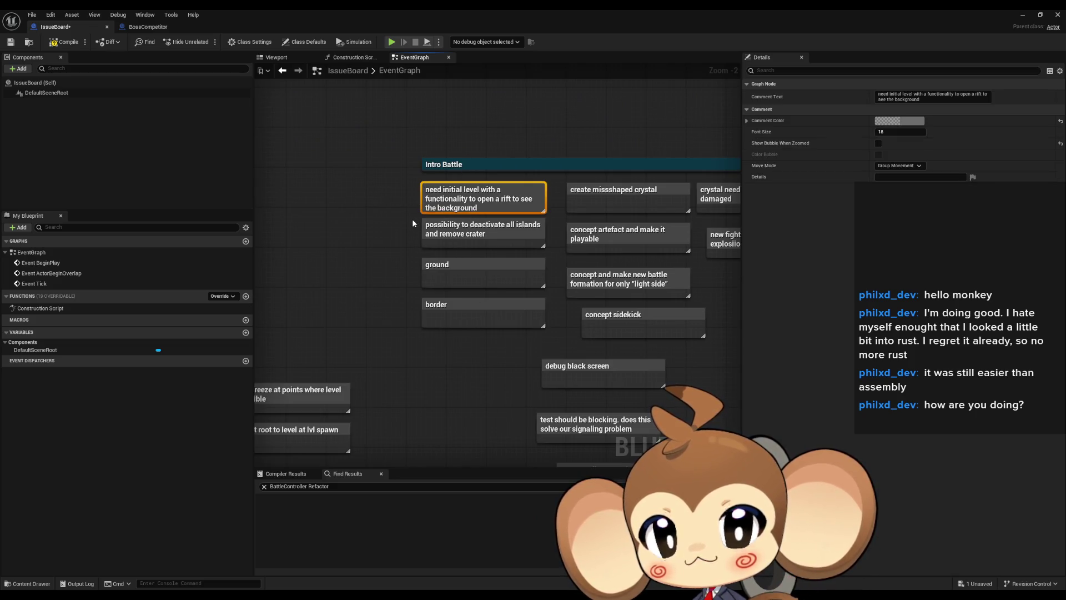
{"action": "scroll", "coordinate": [412, 219], "scroll_direction": "up", "scroll_amount": 2}
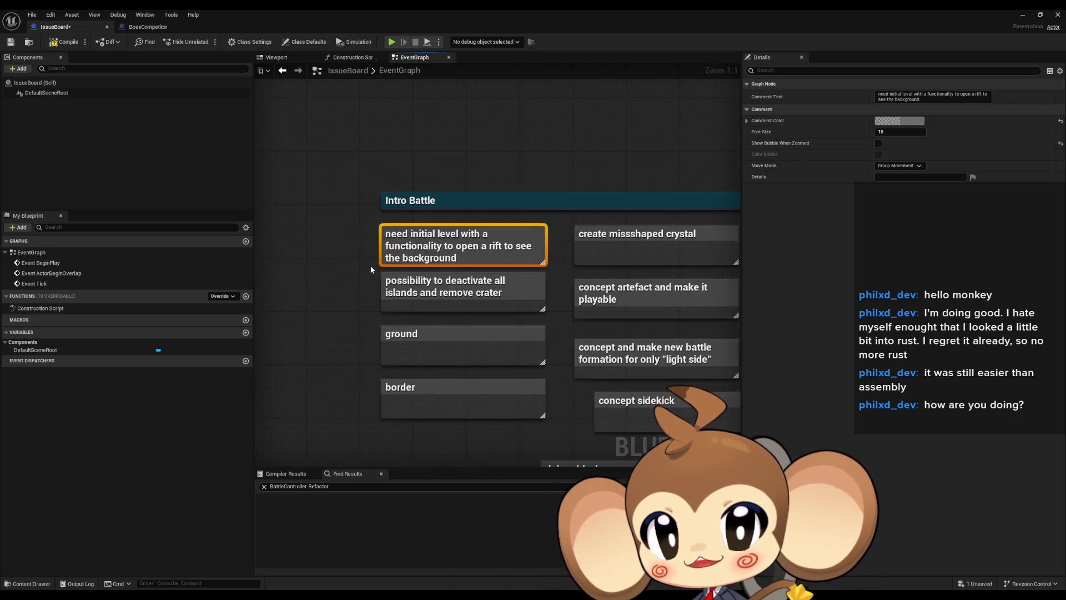
- Delete the need-initial-level, islands-and-crater, ground and border notes from Intro Battle's left column
{"action": "left_click_drag", "start_coordinate": [370, 265], "coordinate": [335, 261]}
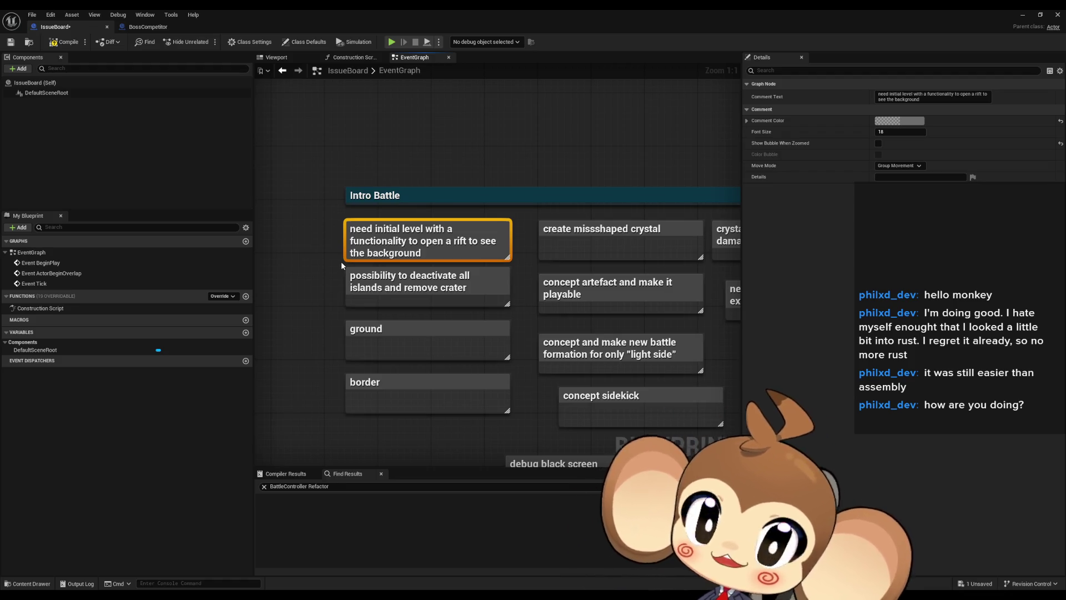
{"action": "key", "text": "Delete"}
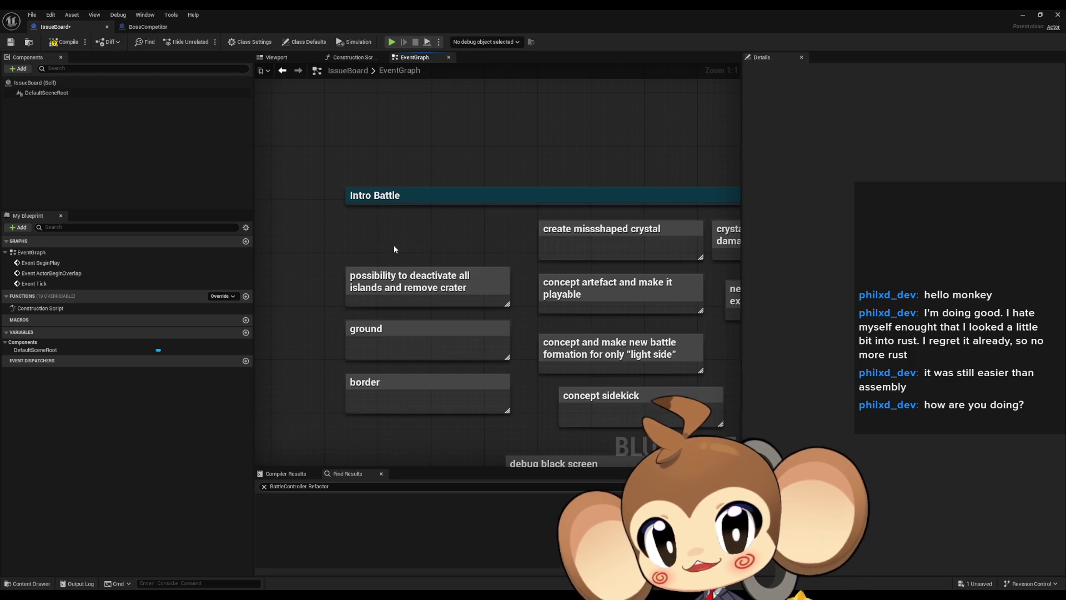
{"action": "left_click", "coordinate": [469, 288]}
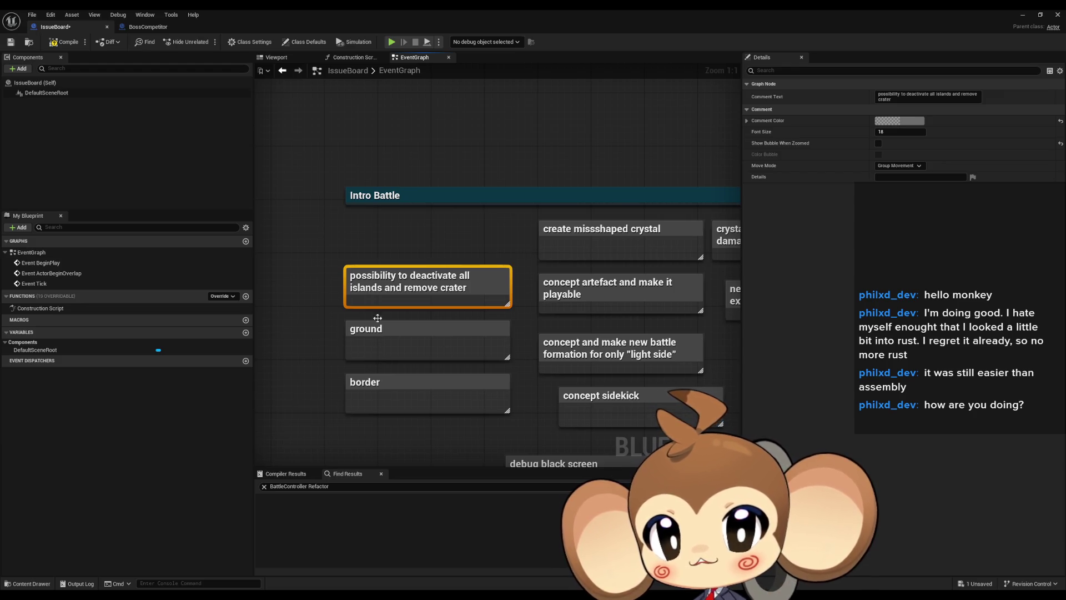
{"action": "key", "text": "Delete"}
{"action": "left_click", "coordinate": [429, 341]}
{"action": "key", "text": "Delete"}
{"action": "left_click", "coordinate": [443, 377]}
{"action": "key", "text": "Delete"}
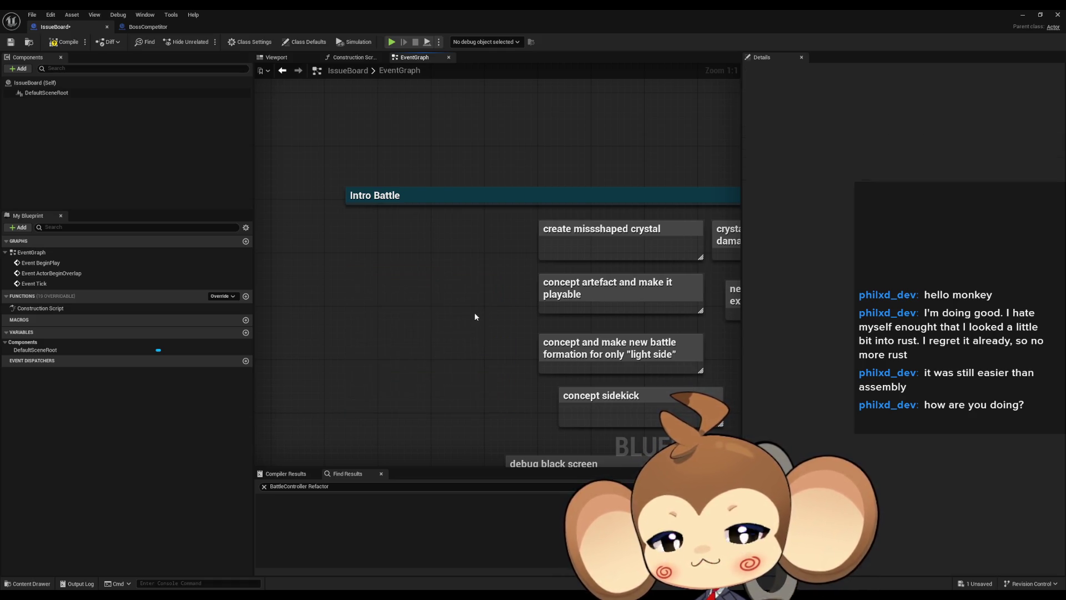
{"action": "left_click_drag", "start_coordinate": [473, 321], "coordinate": [342, 329]}
- Delete the 'create missshaped crystal' and 'concept artefact' notes
{"action": "left_click", "coordinate": [468, 266]}
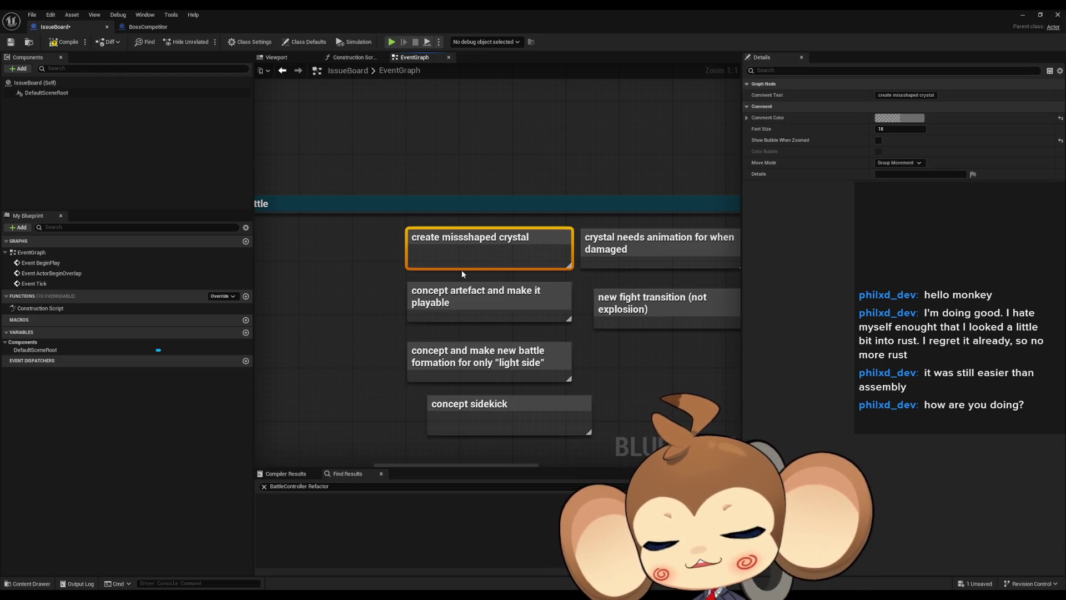
{"action": "left_click_drag", "start_coordinate": [461, 270], "coordinate": [442, 268]}
{"action": "key", "text": "Delete"}
{"action": "left_click", "coordinate": [390, 293]}
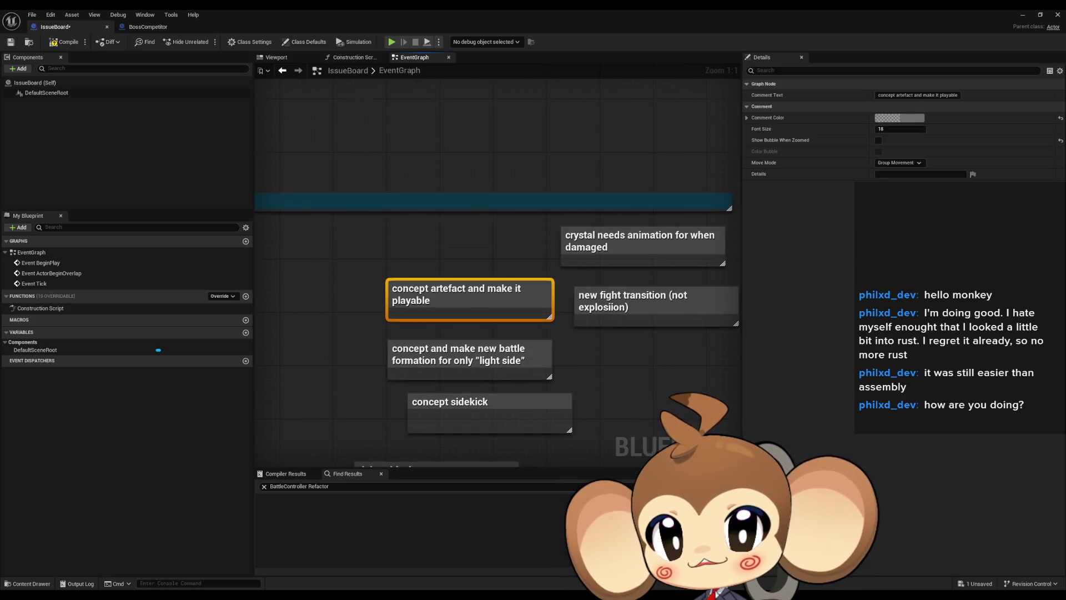
{"action": "left_click_drag", "start_coordinate": [346, 301], "coordinate": [359, 252]}
{"action": "key", "text": "Delete"}
- Align 'debug black screen' directly beneath 'concept sidekick' under the battle formation note
{"action": "left_click", "coordinate": [402, 303]}
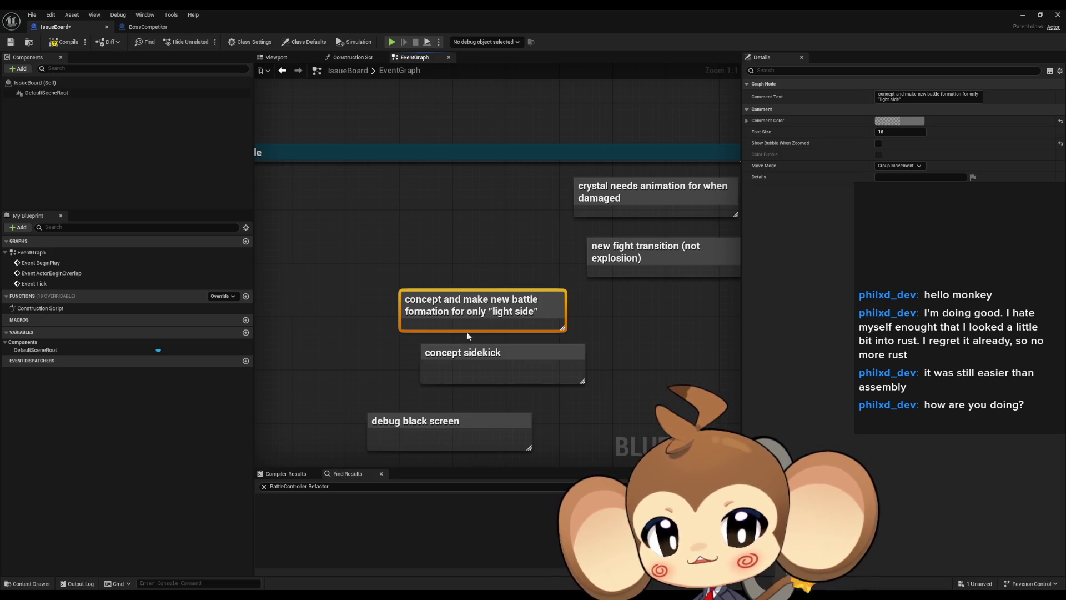
{"action": "left_click", "coordinate": [410, 364]}
{"action": "mouse_move", "coordinate": [411, 364]}
{"action": "left_mouse_down"}
{"action": "mouse_move", "coordinate": [391, 307]}
{"action": "mouse_move", "coordinate": [409, 273]}
{"action": "left_mouse_up"}
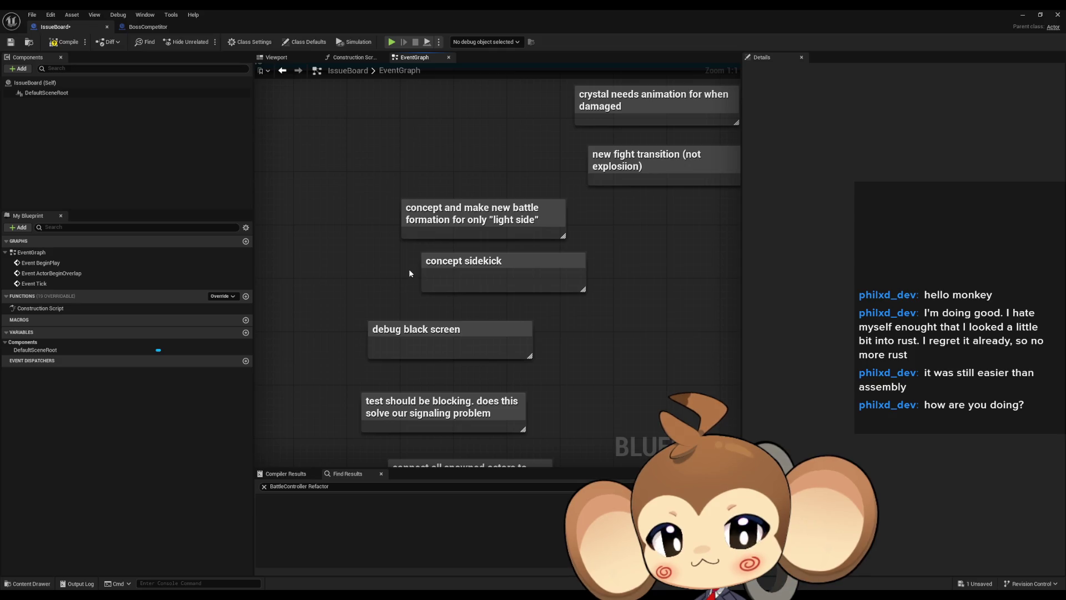
{"action": "left_click_drag", "start_coordinate": [370, 253], "coordinate": [382, 226]}
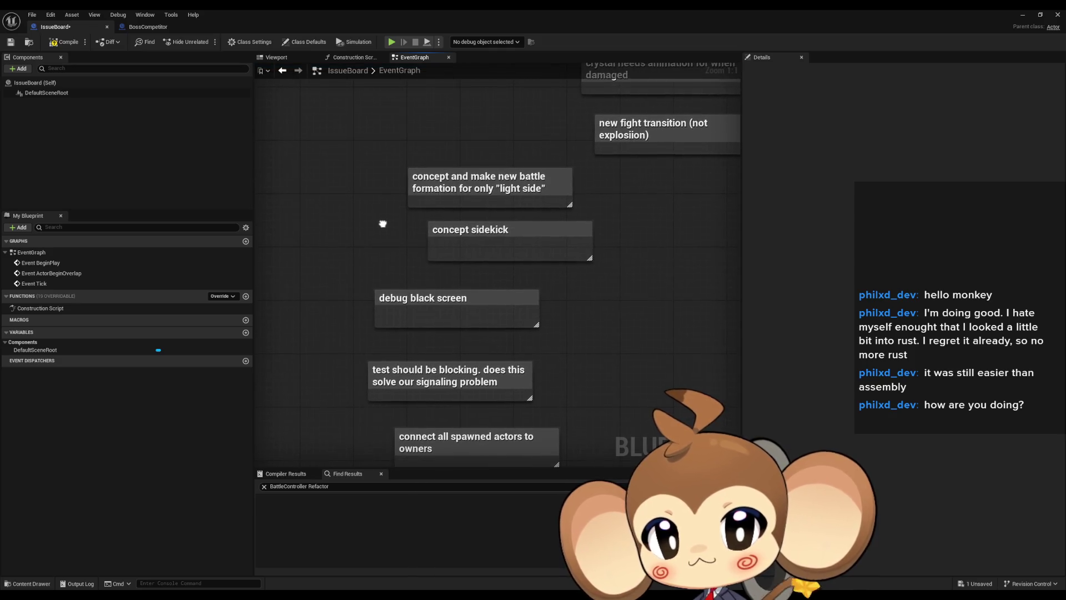
{"action": "left_click", "coordinate": [408, 292]}
{"action": "left_click_drag", "start_coordinate": [427, 302], "coordinate": [453, 280]}
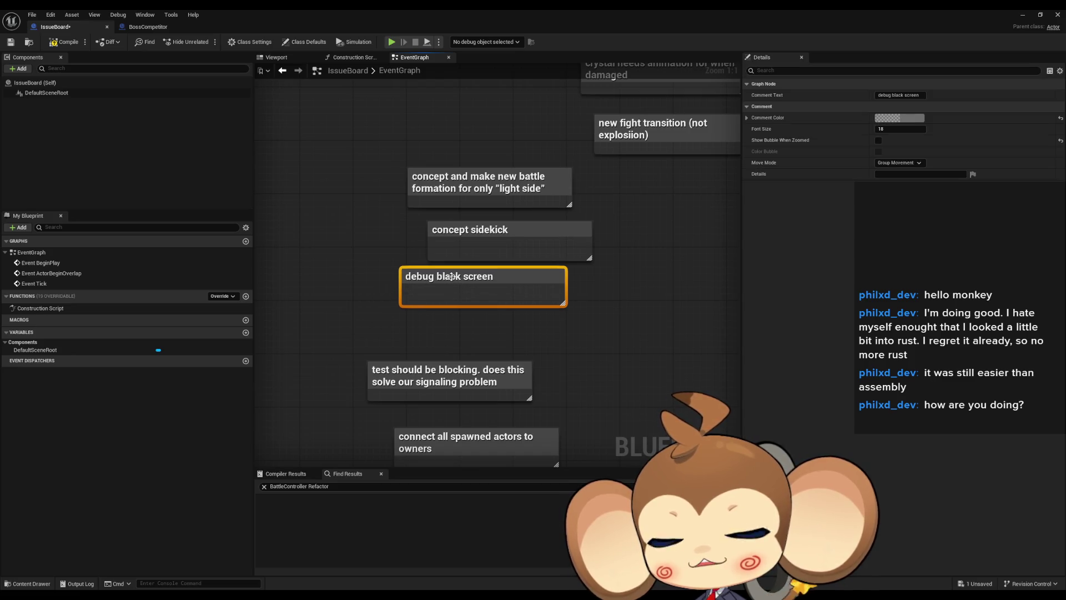
{"action": "mouse_move", "coordinate": [380, 275]}
{"action": "left_mouse_down"}
{"action": "mouse_move", "coordinate": [388, 233]}
{"action": "mouse_move", "coordinate": [443, 252]}
{"action": "mouse_move", "coordinate": [422, 268]}
{"action": "left_mouse_up"}
{"action": "left_click_drag", "start_coordinate": [464, 244], "coordinate": [441, 236]}
{"action": "mouse_move", "coordinate": [438, 279]}
{"action": "left_mouse_down"}
{"action": "mouse_move", "coordinate": [472, 295]}
{"action": "mouse_move", "coordinate": [514, 231]}
{"action": "left_mouse_up"}
{"action": "left_click", "coordinate": [442, 243]}
{"action": "left_click", "coordinate": [520, 262]}
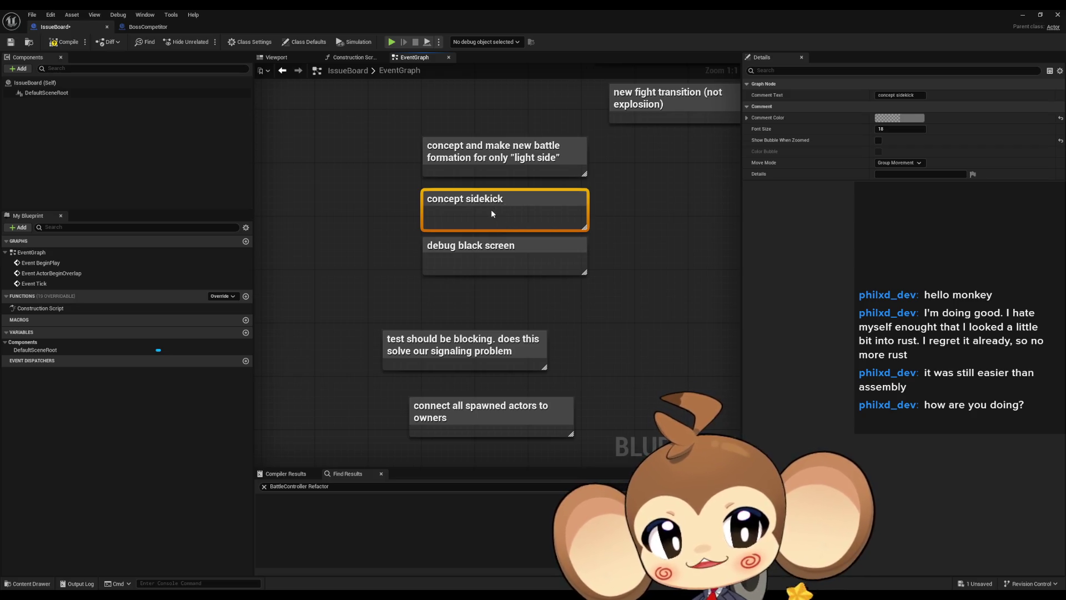
- Retitle the concept sidekick note 'Sidekick name, implementation and introduction' and move it toward Intro Battle
{"action": "double_click", "coordinate": [483, 201]}
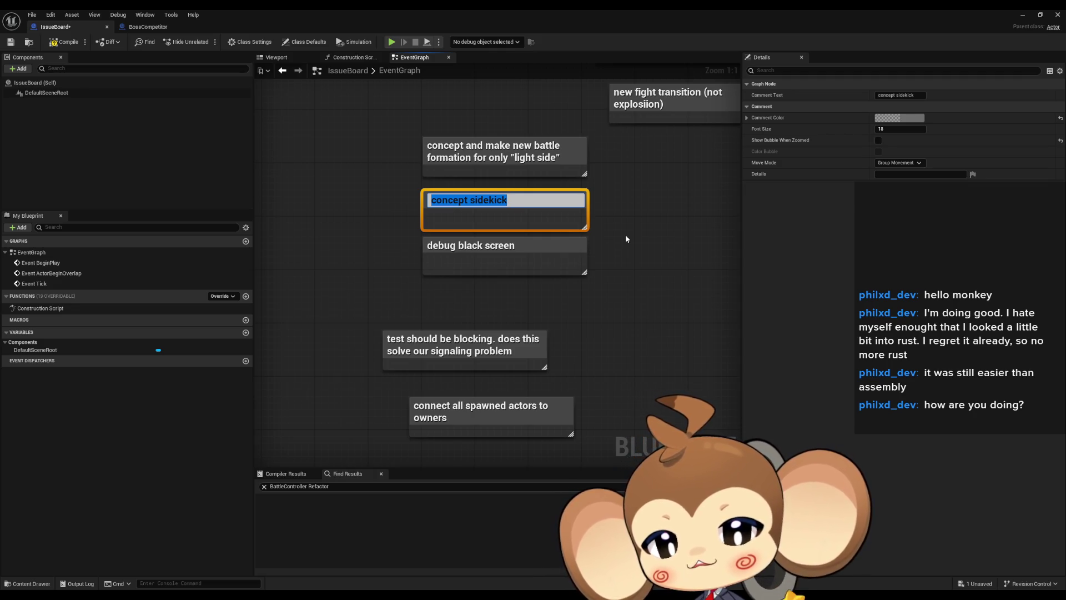
{"action": "type", "text": "Sidekick name and introduction"}
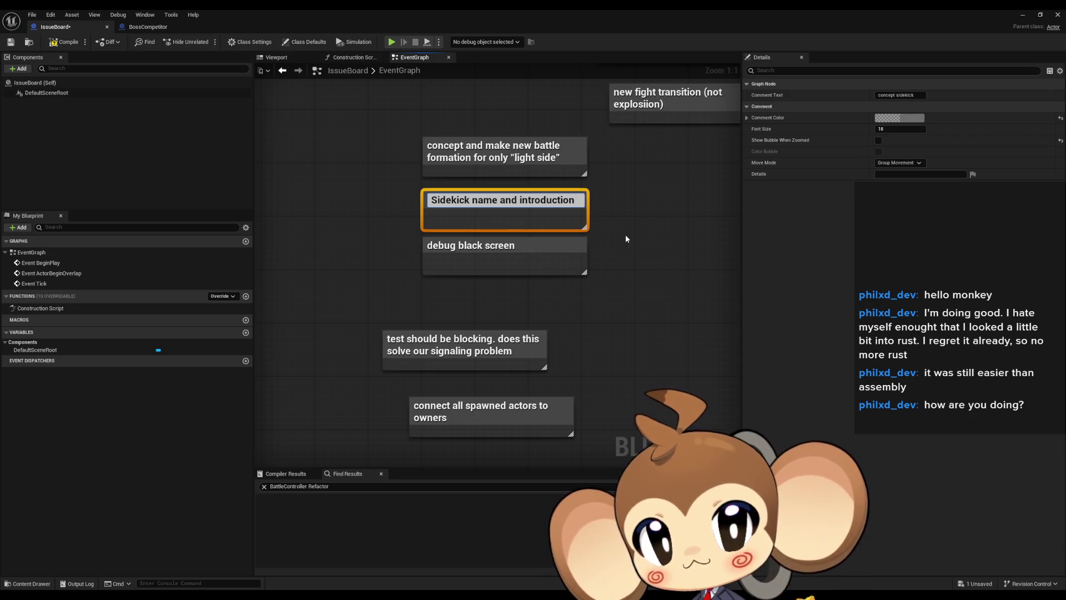
{"action": "key", "text": "Left"}
{"action": "key", "text": "Left"}
{"action": "key", "text": "Left"}
{"action": "type", "text": ", implementation"}
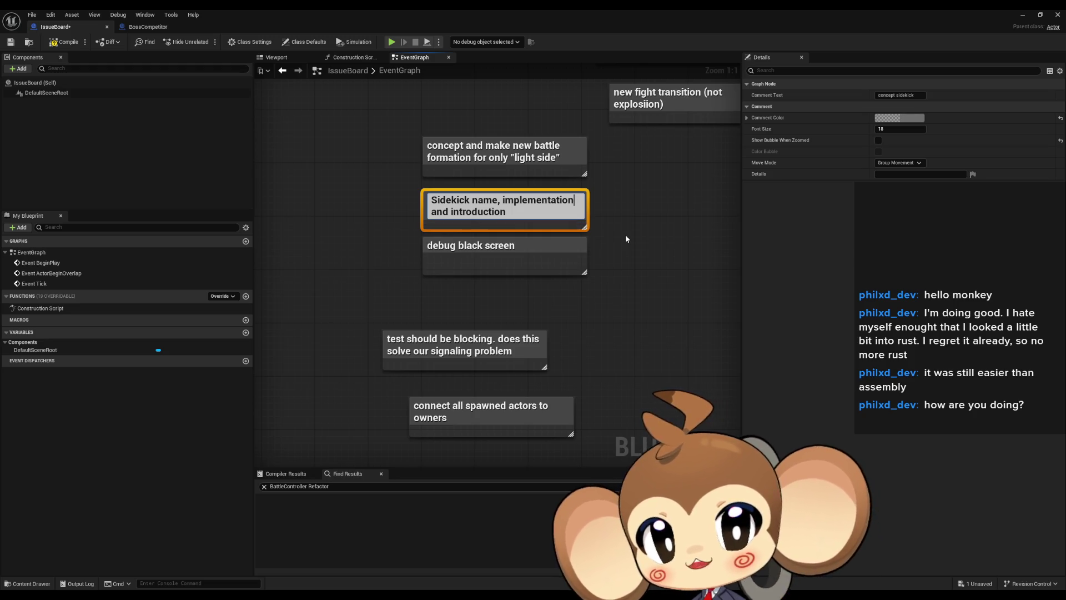
{"action": "key", "text": "Return"}
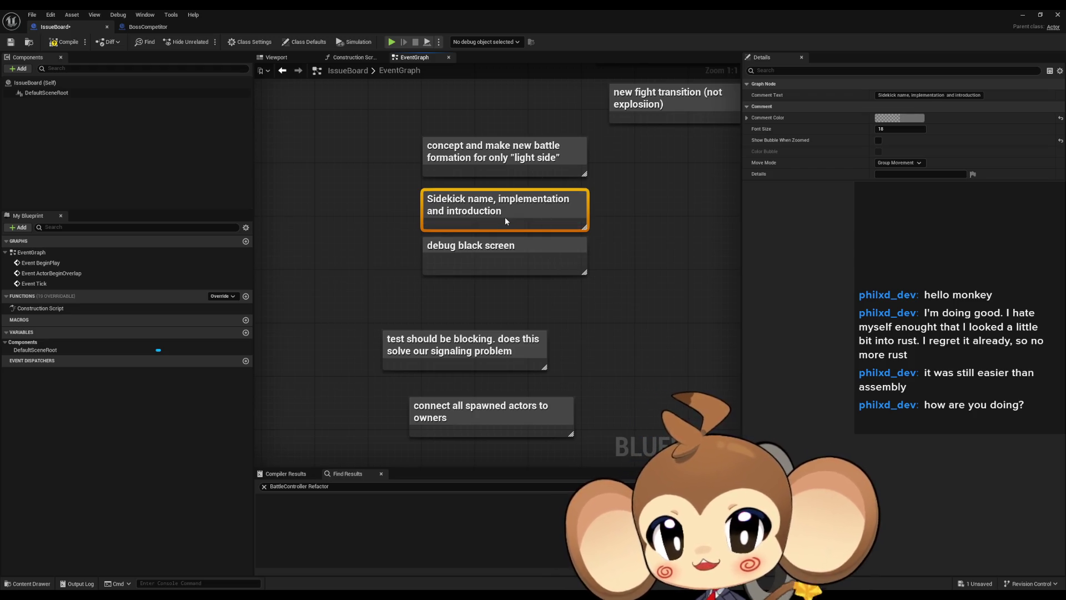
{"action": "scroll", "coordinate": [505, 221], "scroll_direction": "down", "scroll_amount": 5}
{"action": "mouse_move", "coordinate": [544, 210]}
{"action": "left_mouse_down"}
{"action": "mouse_move", "coordinate": [479, 185]}
{"action": "mouse_move", "coordinate": [458, 322]}
{"action": "mouse_move", "coordinate": [436, 187]}
{"action": "left_mouse_up"}
- Place 'debug black screen' under the lvl spawn note and shift the battle formation note left
{"action": "left_click", "coordinate": [573, 290]}
{"action": "scroll", "coordinate": [460, 165], "scroll_direction": "up", "scroll_amount": 5}
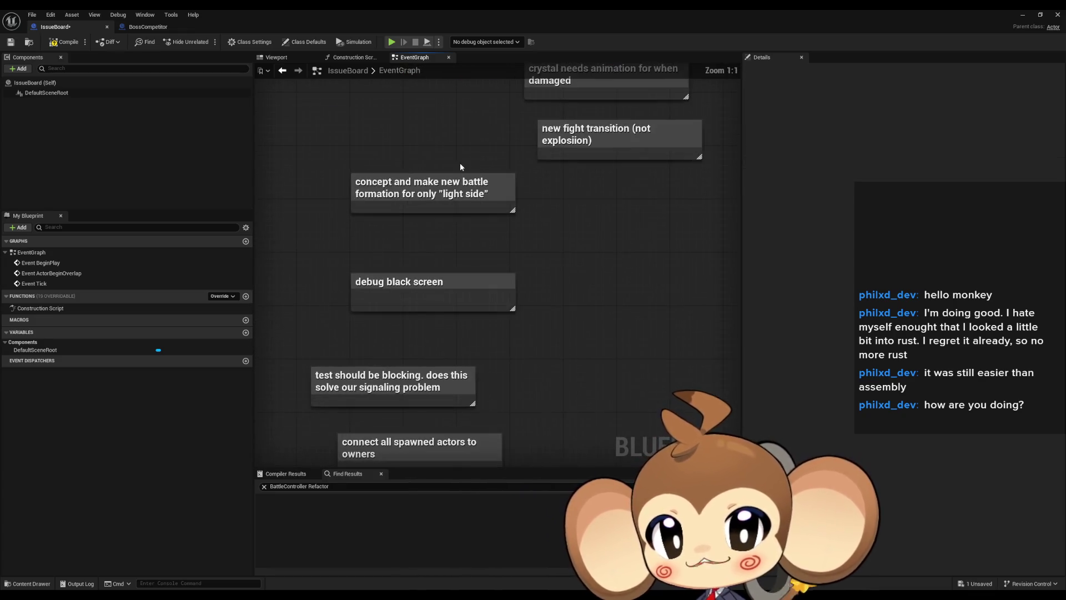
{"action": "left_click", "coordinate": [460, 184]}
{"action": "left_click", "coordinate": [609, 299]}
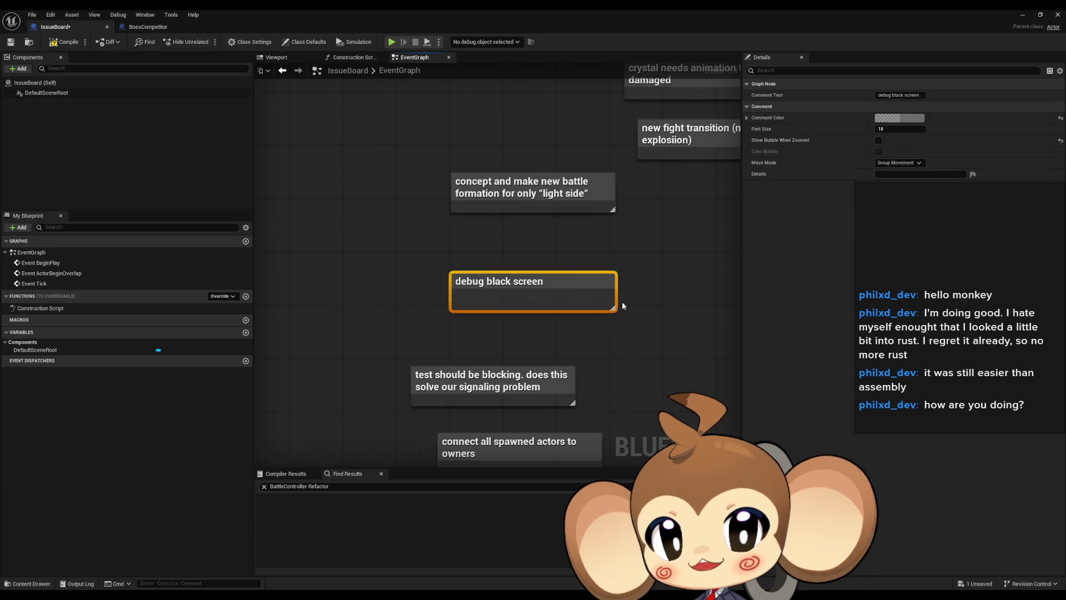
{"action": "scroll", "coordinate": [627, 328], "scroll_direction": "down", "scroll_amount": 3}
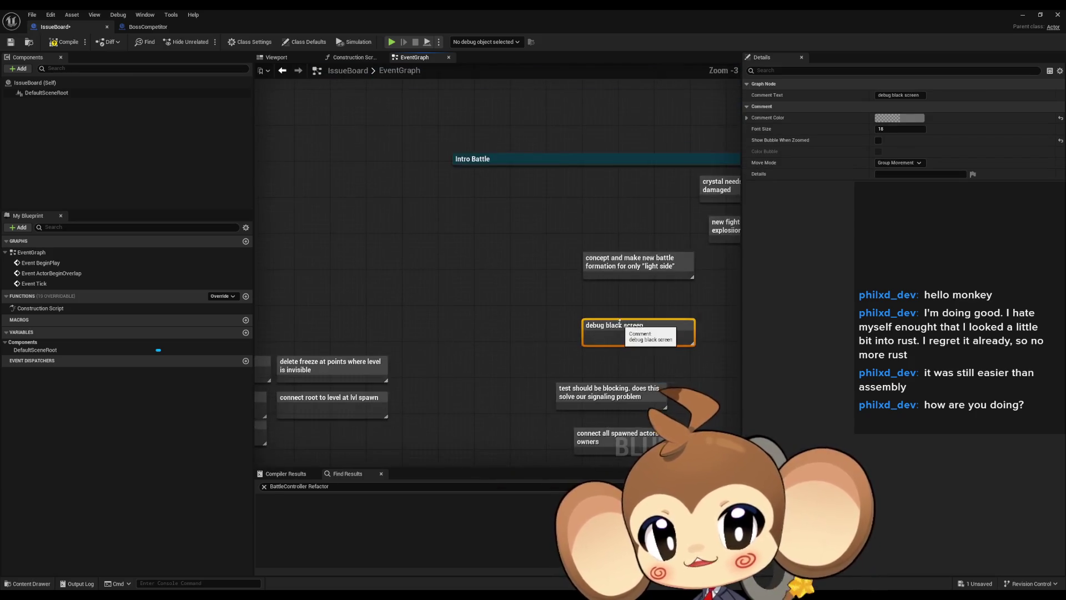
{"action": "mouse_move", "coordinate": [620, 326]}
{"action": "left_mouse_down"}
{"action": "mouse_move", "coordinate": [409, 384]}
{"action": "mouse_move", "coordinate": [327, 436]}
{"action": "mouse_move", "coordinate": [314, 433]}
{"action": "left_mouse_up"}
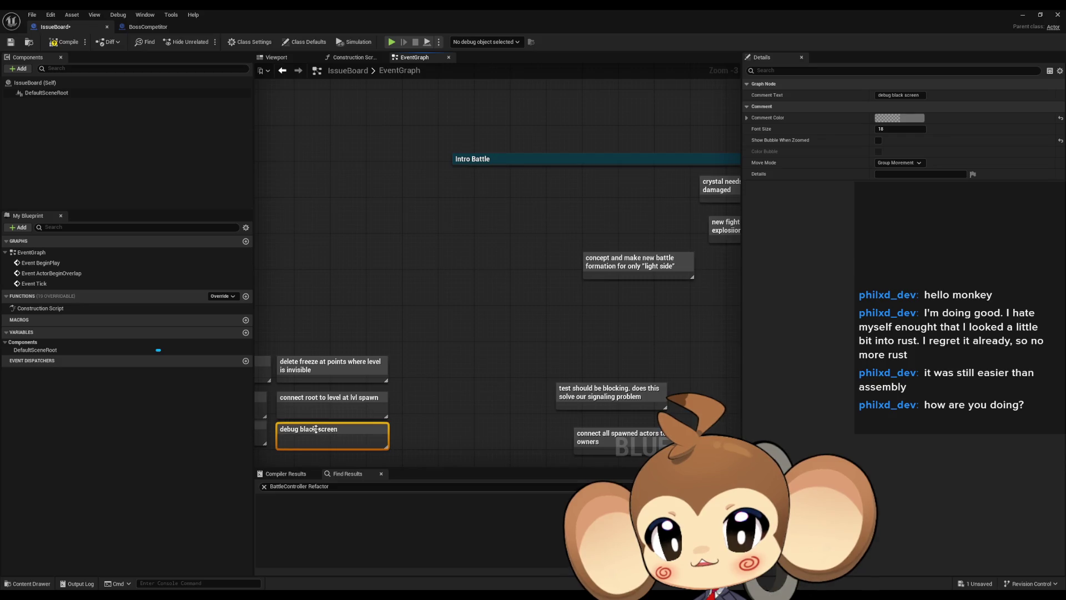
{"action": "left_click", "coordinate": [653, 266]}
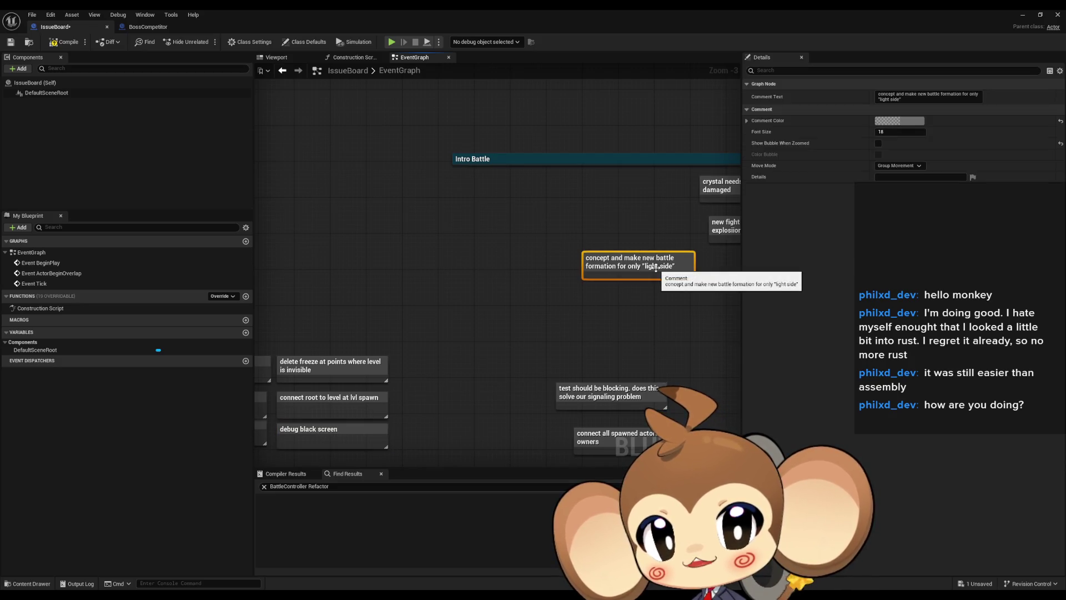
{"action": "left_click_drag", "start_coordinate": [652, 265], "coordinate": [405, 329]}
- Stack the spawned-actors note under the 'test should be blocking' note
{"action": "scroll", "coordinate": [483, 344], "scroll_direction": "up", "scroll_amount": 2}
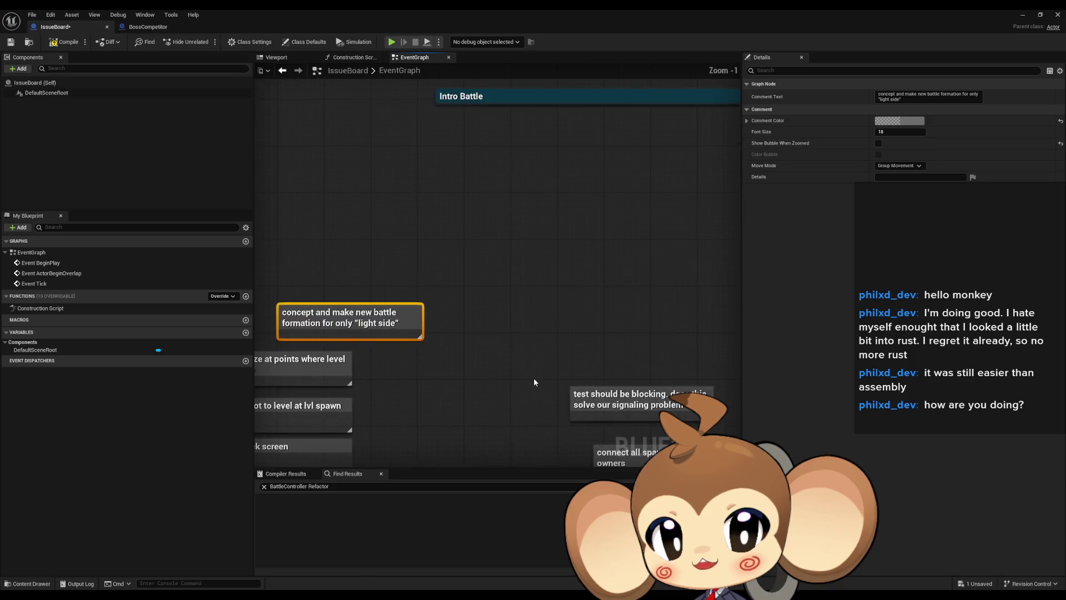
{"action": "left_click_drag", "start_coordinate": [653, 310], "coordinate": [417, 274]}
{"action": "left_click", "coordinate": [442, 286]}
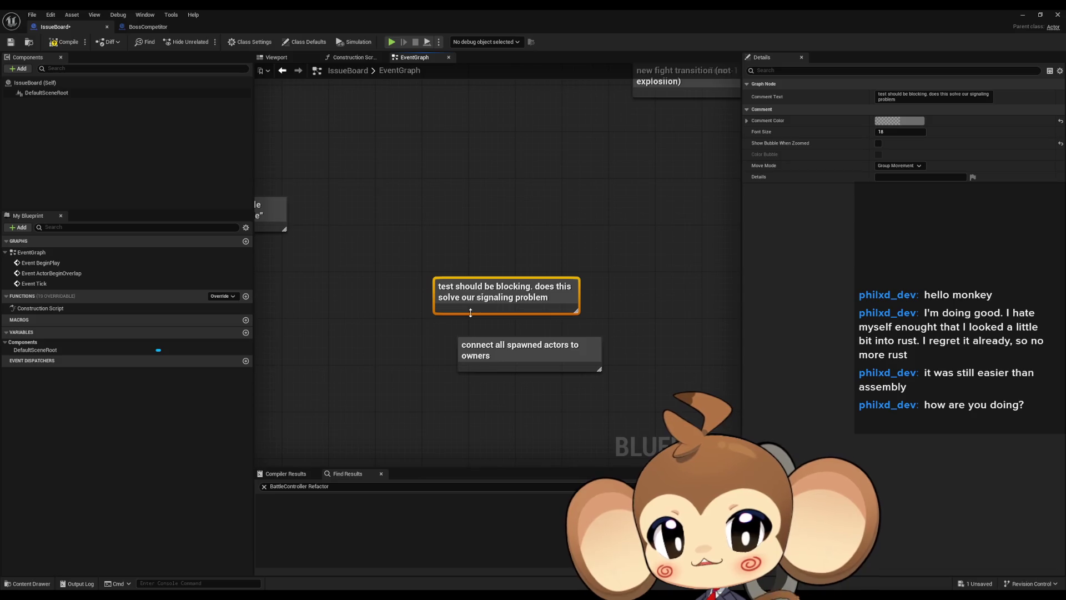
{"action": "scroll", "coordinate": [497, 306], "scroll_direction": "up", "scroll_amount": 1}
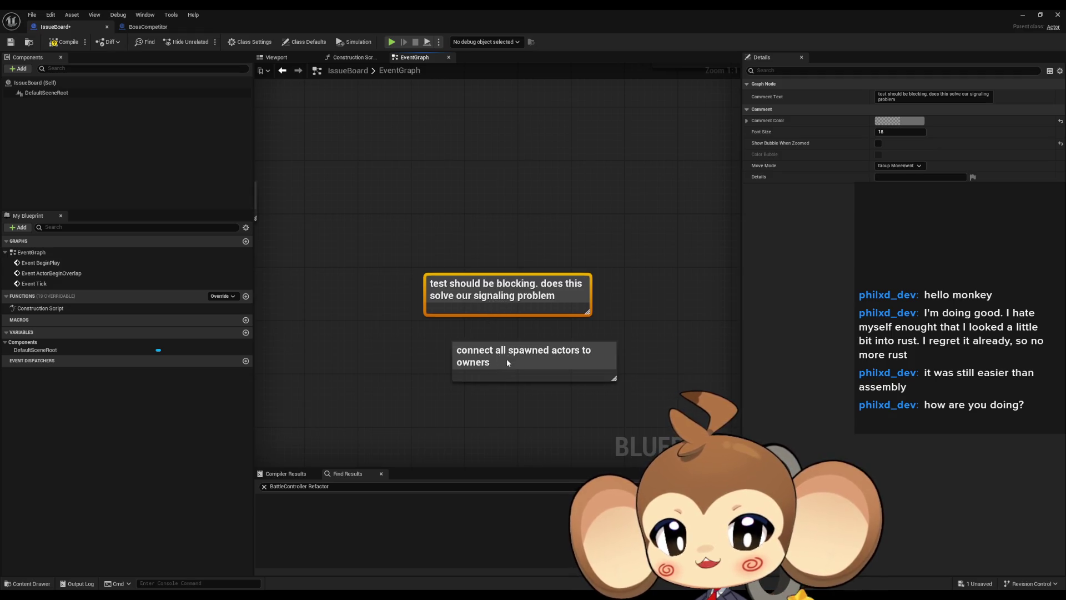
{"action": "left_click_drag", "start_coordinate": [507, 359], "coordinate": [481, 334]}
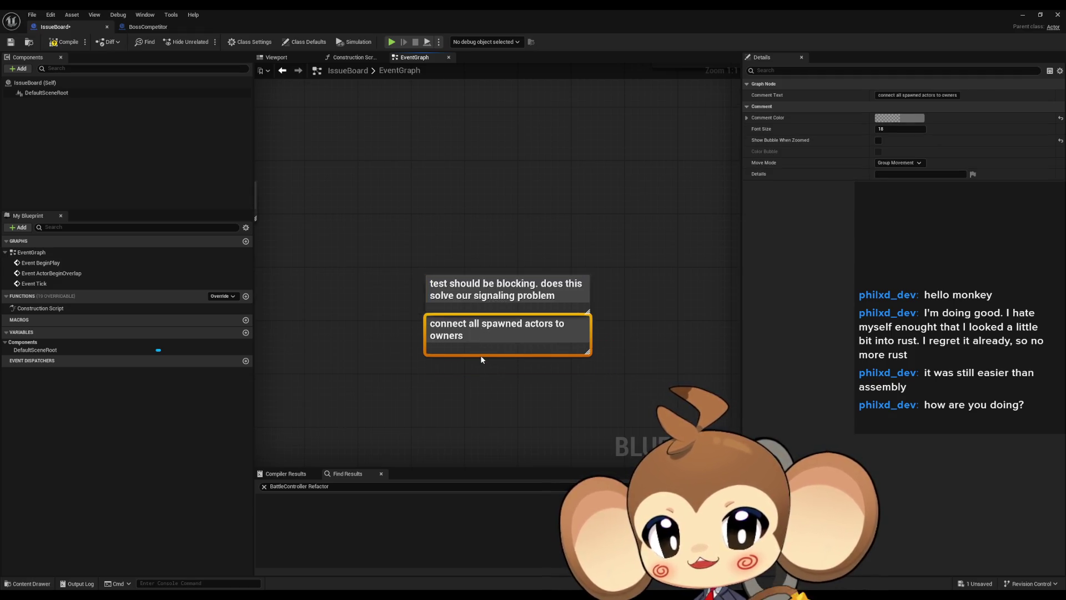
{"action": "scroll", "coordinate": [477, 342], "scroll_direction": "down", "scroll_amount": 2}
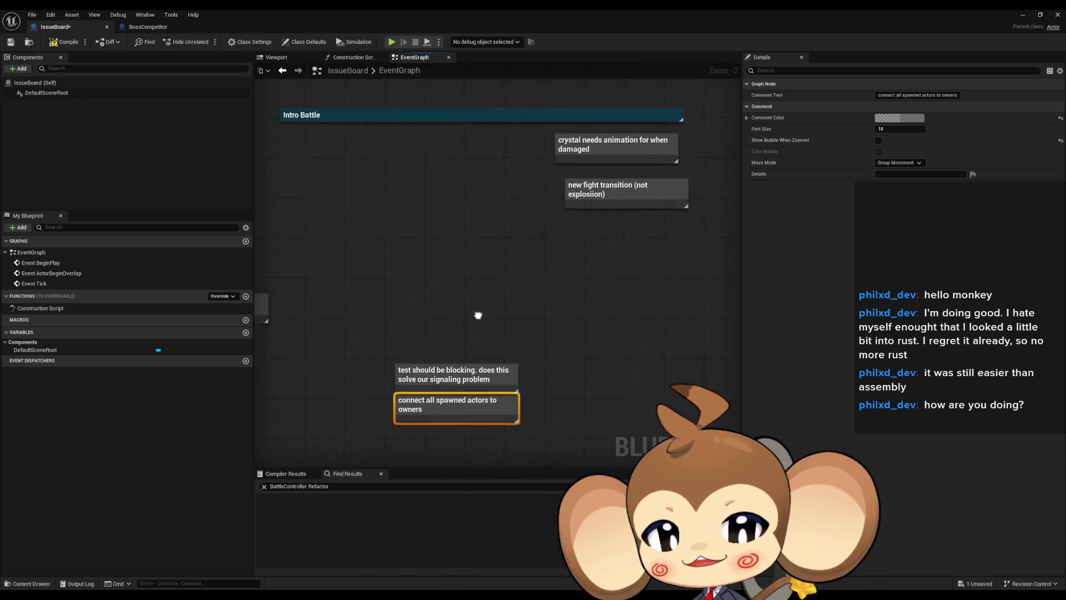
- Stack 'new fight transition' directly above the crystal animation note in the centre
{"action": "left_click_drag", "start_coordinate": [603, 188], "coordinate": [479, 369]}
{"action": "left_click_drag", "start_coordinate": [612, 220], "coordinate": [477, 324]}
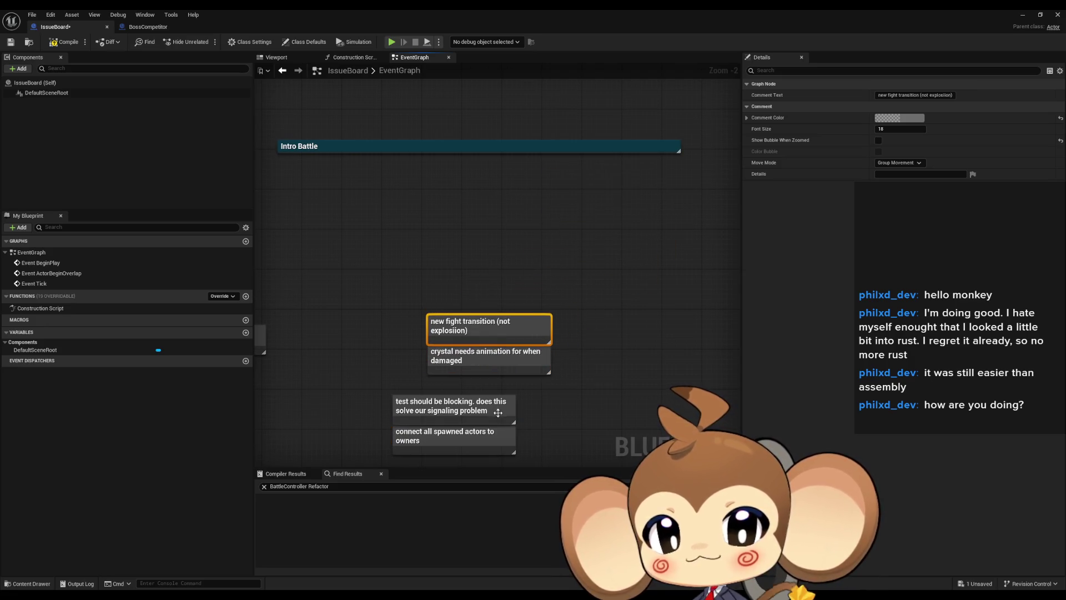
{"action": "left_click", "coordinate": [565, 399]}
{"action": "scroll", "coordinate": [478, 364], "scroll_direction": "up", "scroll_amount": 2}
{"action": "left_click_drag", "start_coordinate": [468, 366], "coordinate": [545, 329]}
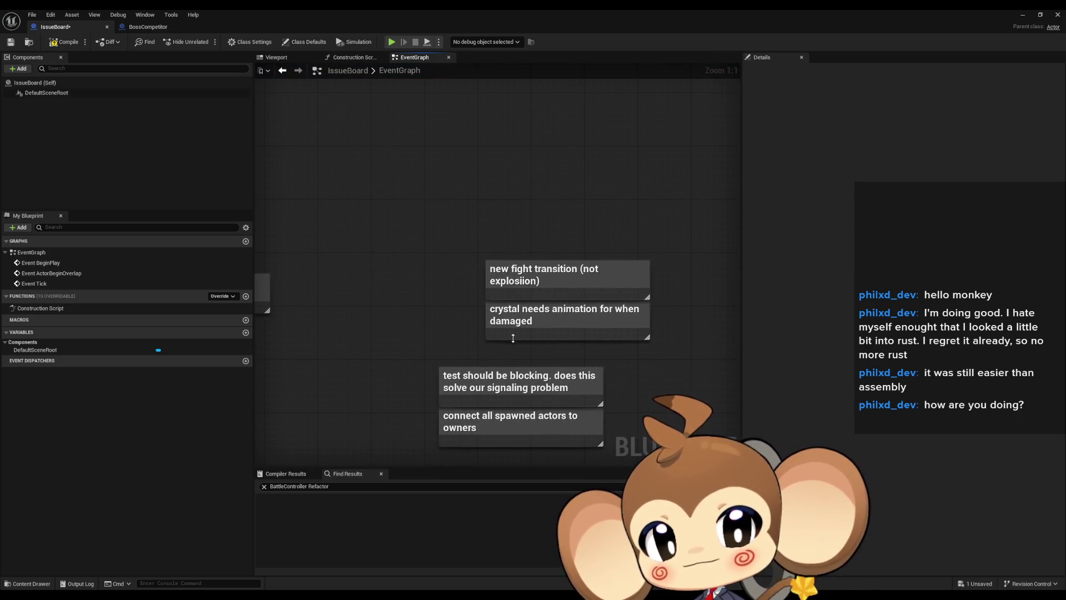
{"action": "scroll", "coordinate": [471, 154], "scroll_direction": "down", "scroll_amount": 11}
{"action": "scroll", "coordinate": [562, 380], "scroll_direction": "up", "scroll_amount": 7}
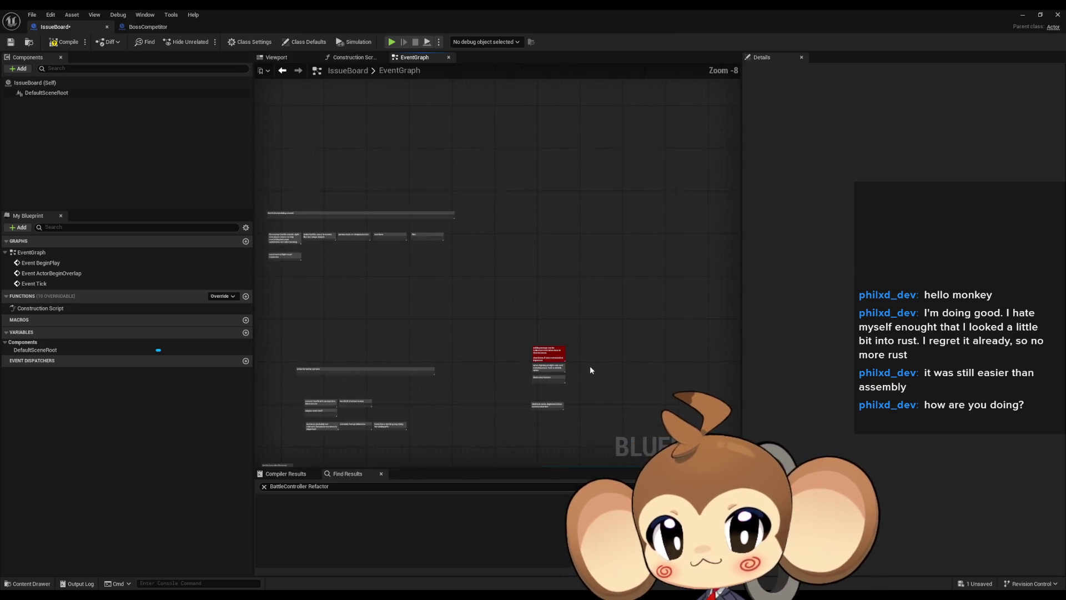
- Add a 'spawning is always with owners' comment in the Battle/item/orbling rework group
{"action": "mouse_move", "coordinate": [584, 371]}
{"action": "left_mouse_down"}
{"action": "mouse_move", "coordinate": [451, 311]}
{"action": "mouse_move", "coordinate": [502, 319]}
{"action": "left_mouse_up"}
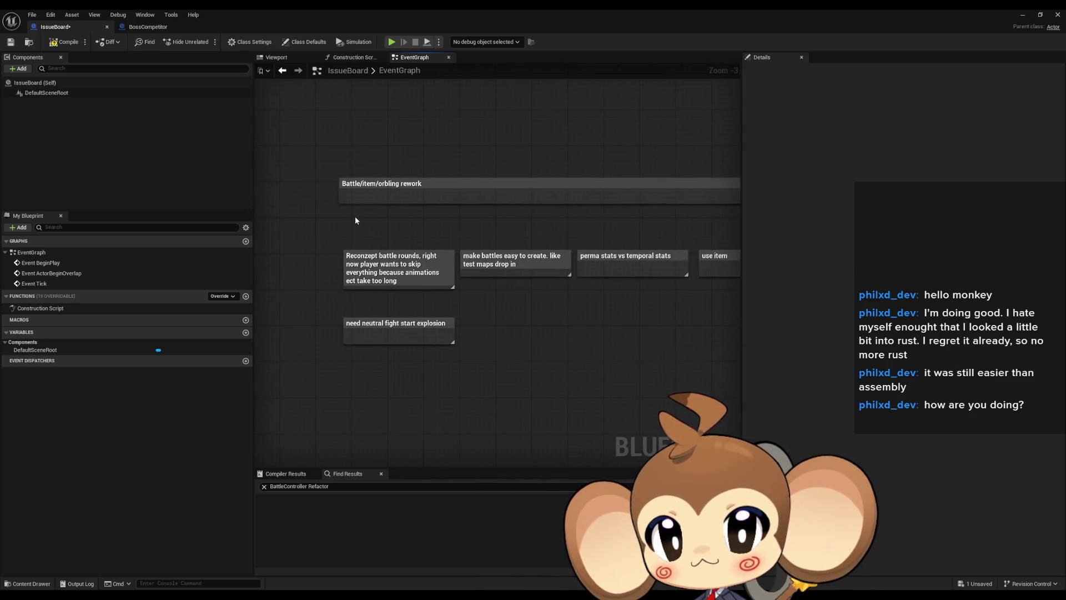
{"action": "type", "text": "cspa"}
{"action": "type", "text": "wning is alway"}
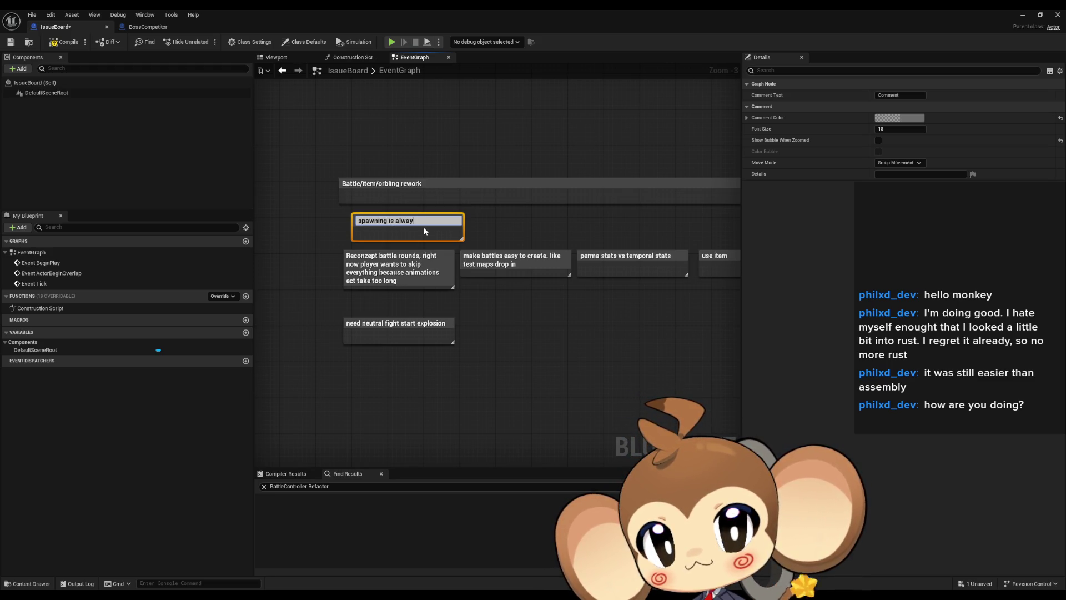
{"action": "type", "text": "owners"}
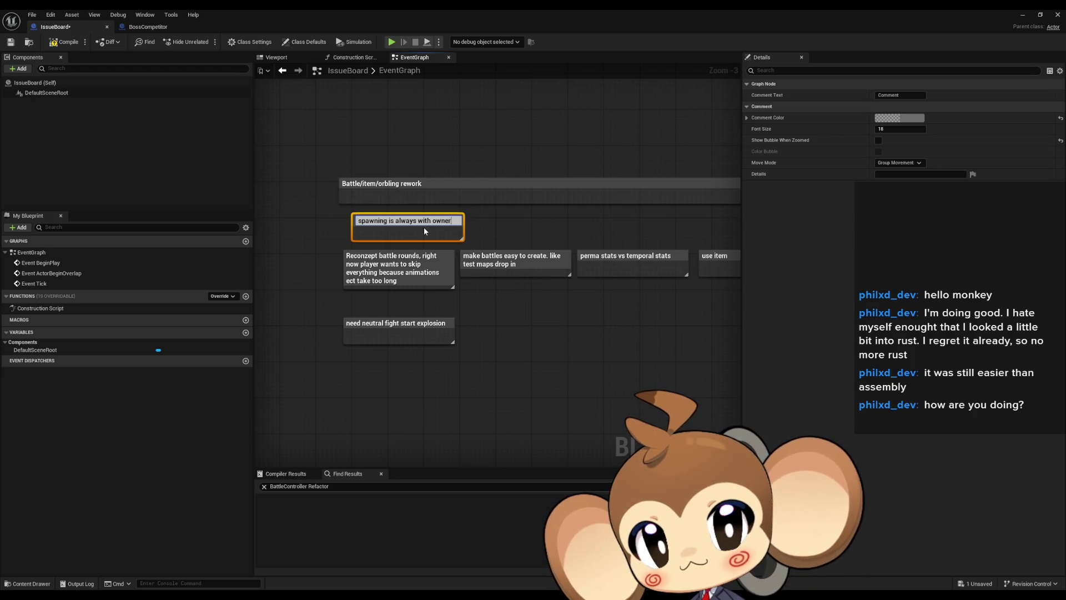
{"action": "key", "text": "Return"}
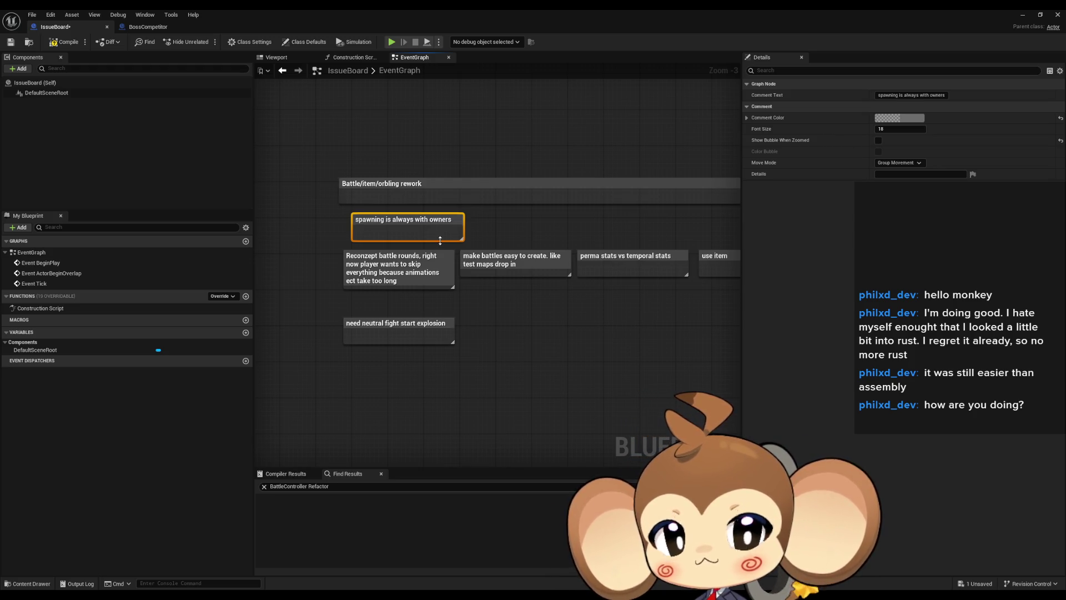
{"action": "scroll", "coordinate": [434, 229], "scroll_direction": "down", "scroll_amount": 6}
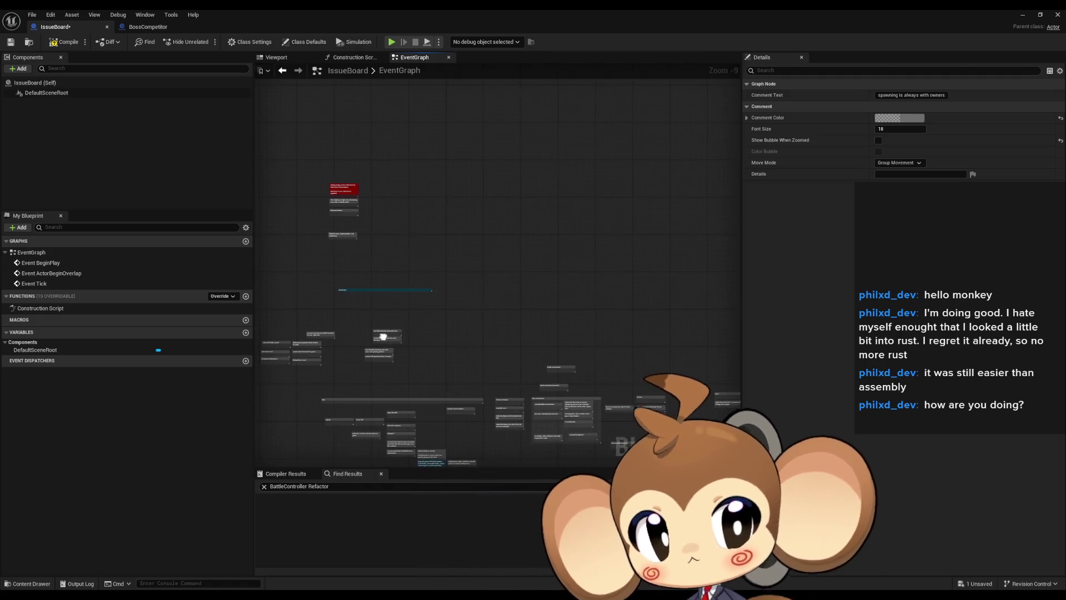
{"action": "scroll", "coordinate": [383, 340], "scroll_direction": "up", "scroll_amount": 9}
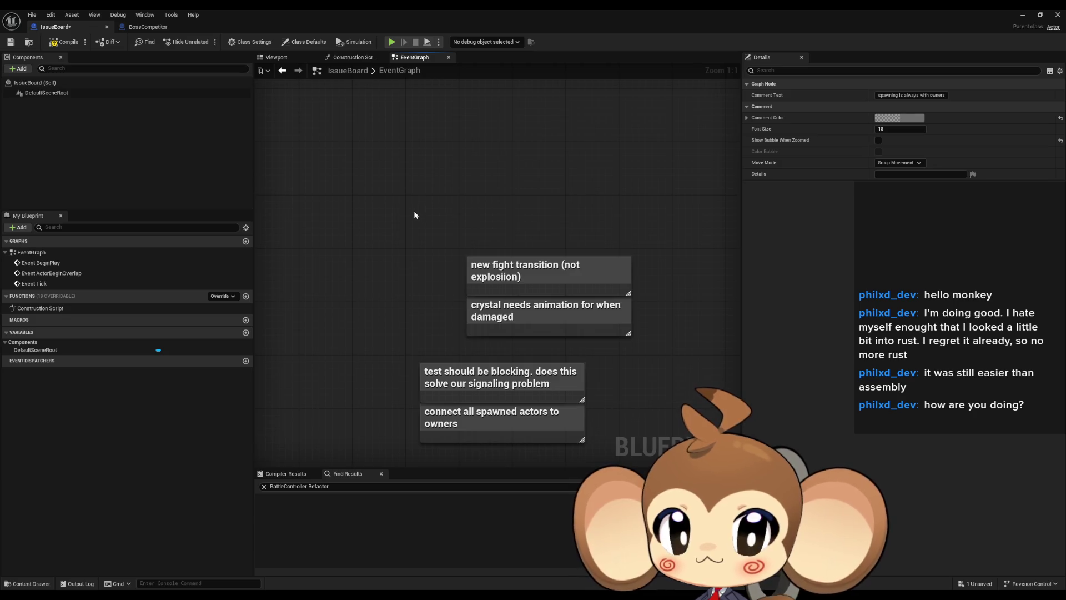
{"action": "left_click_drag", "start_coordinate": [413, 209], "coordinate": [368, 204]}
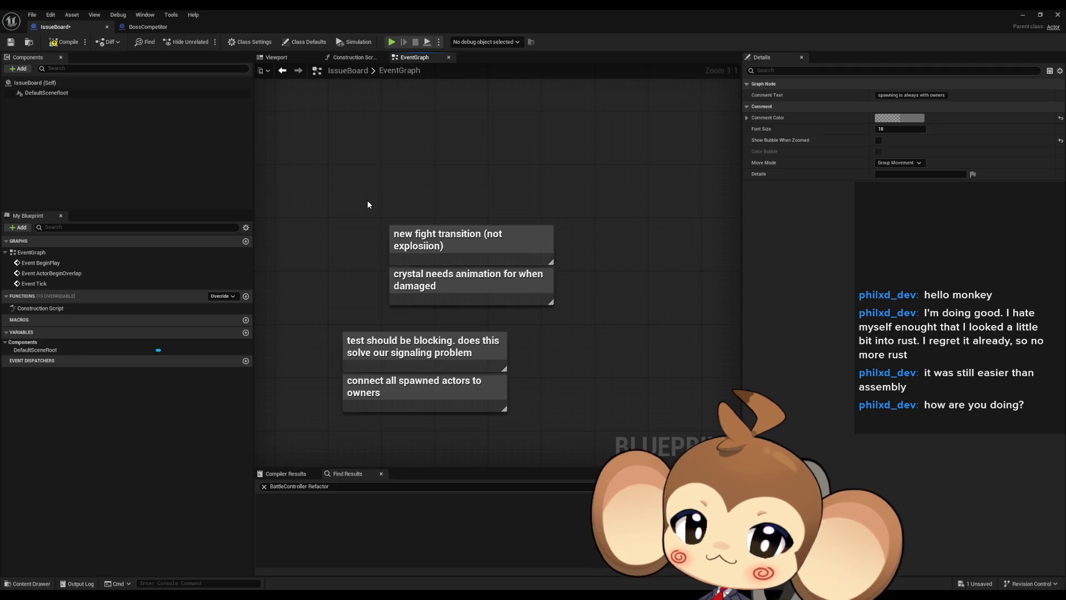
{"action": "left_click", "coordinate": [450, 284]}
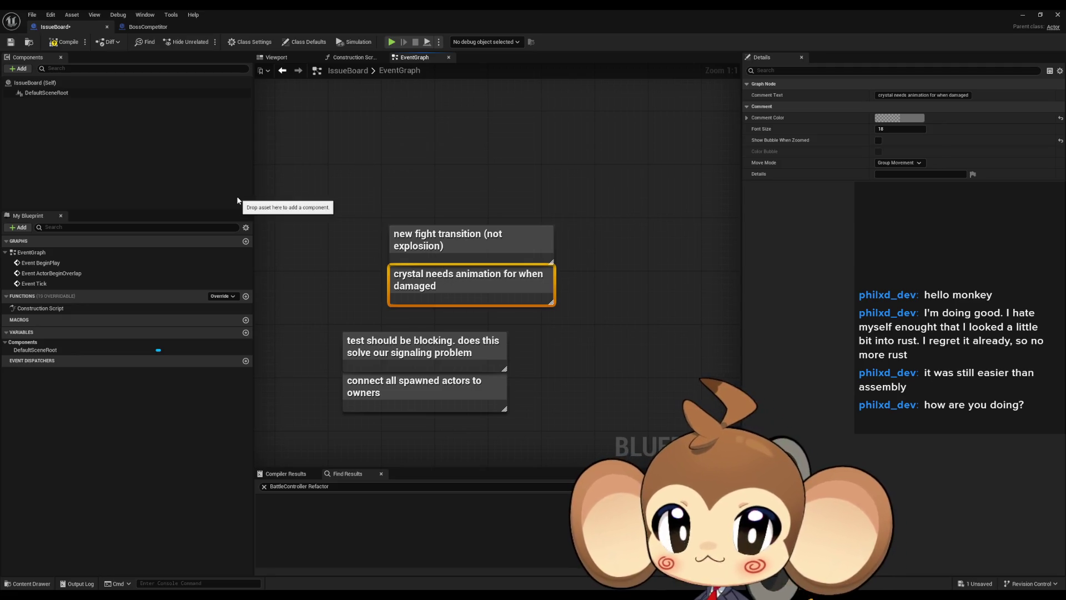
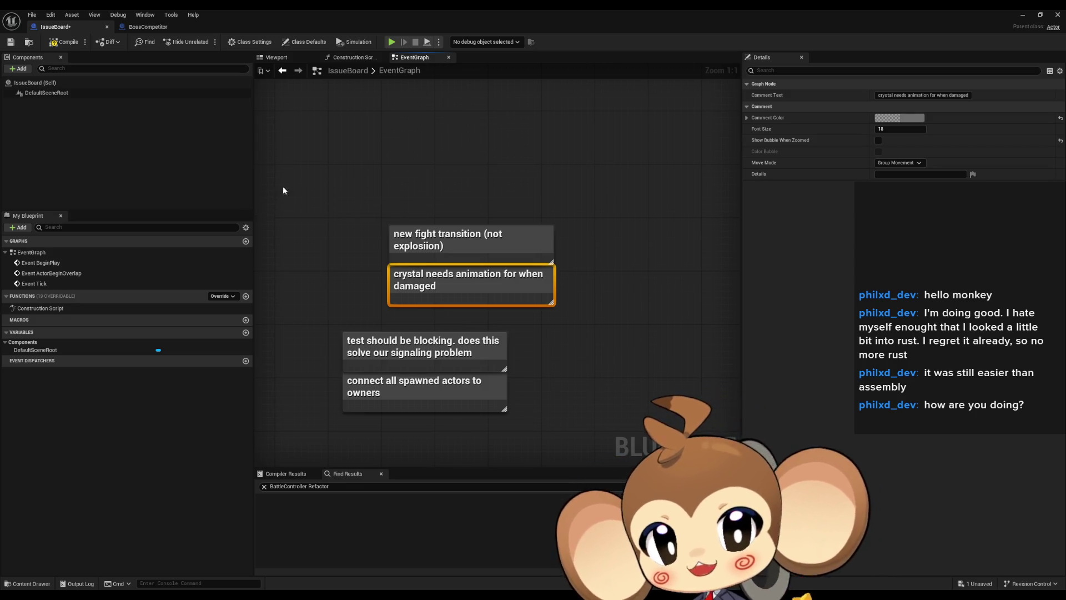
- Move the four battle bug notes left, next to the other battle task notes
{"action": "scroll", "coordinate": [320, 206], "scroll_direction": "down", "scroll_amount": 5}
{"action": "scroll", "coordinate": [453, 315], "scroll_direction": "up", "scroll_amount": 5}
{"action": "left_click", "coordinate": [453, 315]}
{"action": "scroll", "coordinate": [400, 286], "scroll_direction": "down", "scroll_amount": 5}
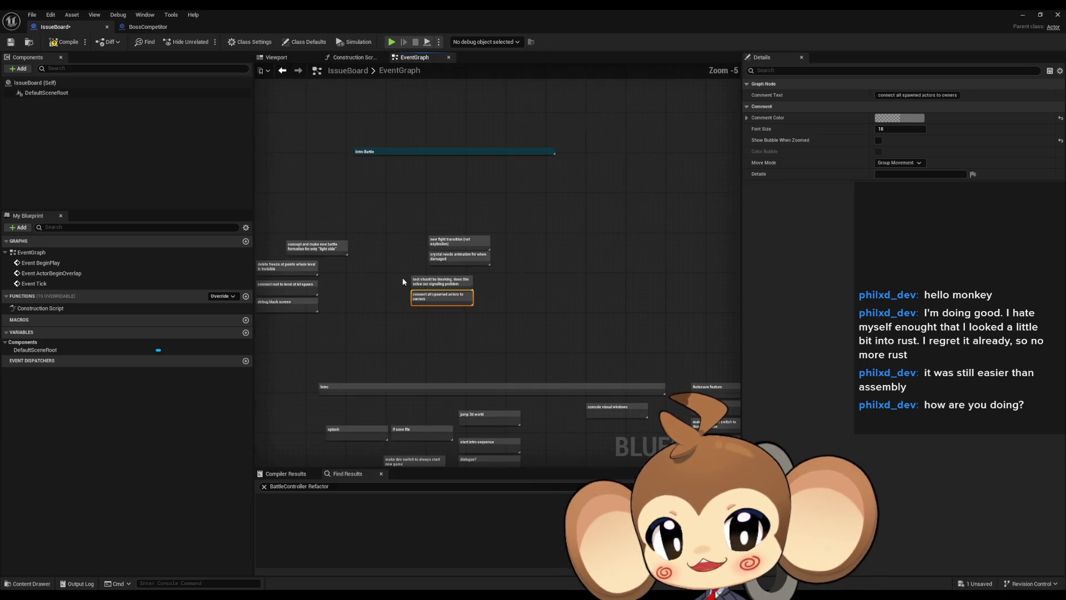
{"action": "scroll", "coordinate": [399, 236], "scroll_direction": "up", "scroll_amount": 3}
{"action": "mouse_move", "coordinate": [376, 210]}
{"action": "left_mouse_down"}
{"action": "mouse_move", "coordinate": [460, 257]}
{"action": "mouse_move", "coordinate": [483, 327]}
{"action": "left_mouse_up"}
{"action": "left_click_drag", "start_coordinate": [498, 275], "coordinate": [412, 288]}
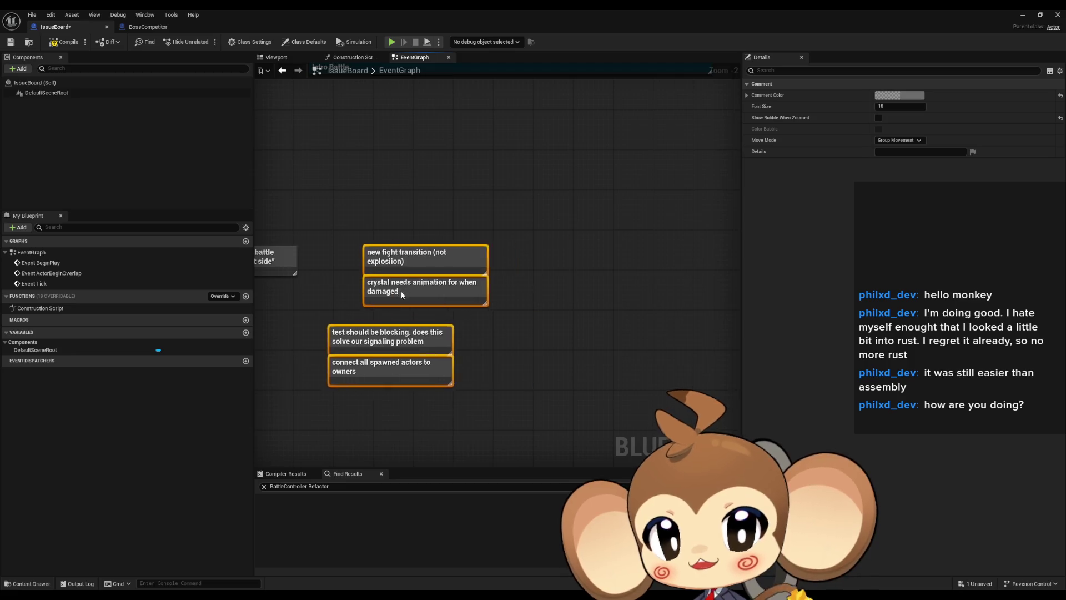
{"action": "scroll", "coordinate": [412, 288], "scroll_direction": "down", "scroll_amount": 4}
- Select the whole cluster of battle notes and delete the selection
{"action": "left_click_drag", "start_coordinate": [374, 229], "coordinate": [640, 312]}
{"action": "left_click_drag", "start_coordinate": [381, 157], "coordinate": [710, 311]}
{"action": "key", "text": "Delete"}
- Pan over to the Intro notes and select the 'if save file' note
{"action": "scroll", "coordinate": [649, 294], "scroll_direction": "down", "scroll_amount": 3}
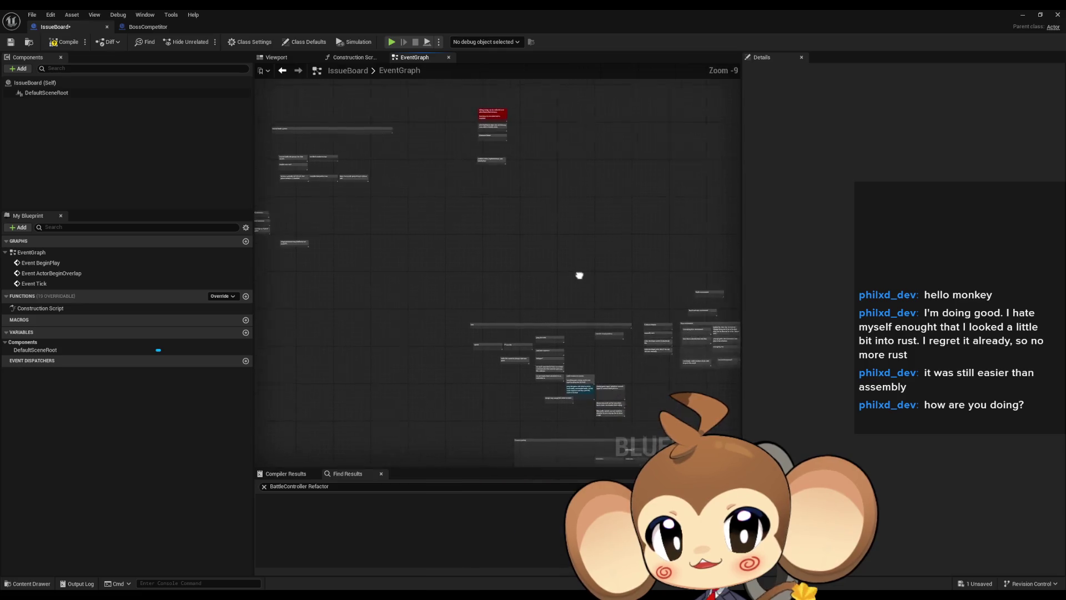
{"action": "left_click_drag", "start_coordinate": [592, 278], "coordinate": [449, 245]}
{"action": "scroll", "coordinate": [481, 245], "scroll_direction": "down", "scroll_amount": 3}
{"action": "scroll", "coordinate": [476, 240], "scroll_direction": "up", "scroll_amount": 11}
{"action": "left_click_drag", "start_coordinate": [396, 248], "coordinate": [335, 336]}
{"action": "left_click_drag", "start_coordinate": [478, 281], "coordinate": [399, 228]}
{"action": "left_click", "coordinate": [474, 280]}
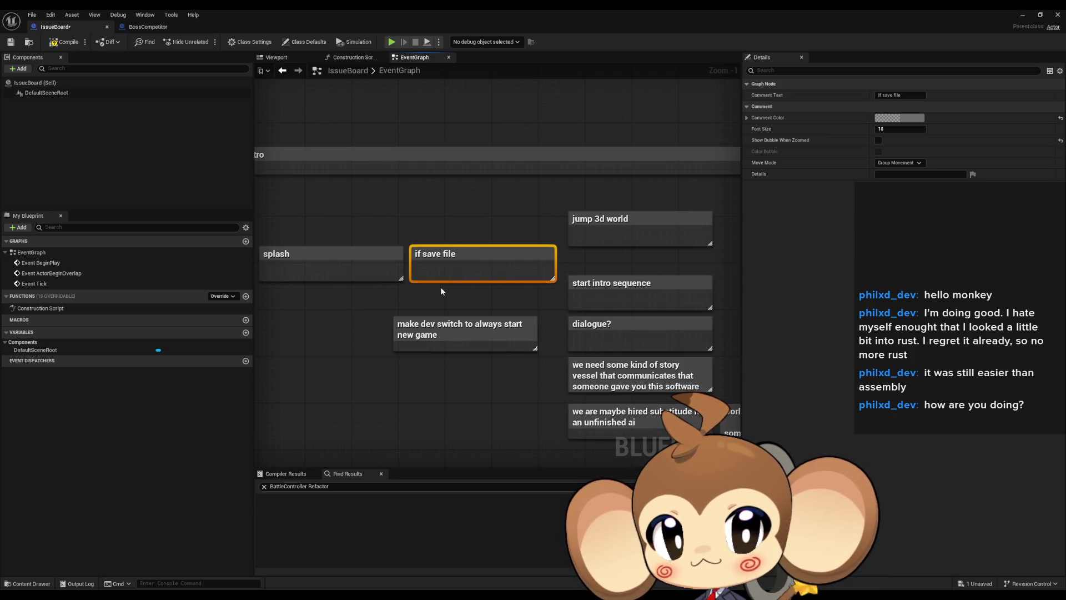
- Add a 'load game' comment and place it below 'Autosave feature'
{"action": "left_click", "coordinate": [387, 291]}
{"action": "scroll", "coordinate": [377, 217], "scroll_direction": "down", "scroll_amount": 6}
{"action": "scroll", "coordinate": [483, 369], "scroll_direction": "up", "scroll_amount": 6}
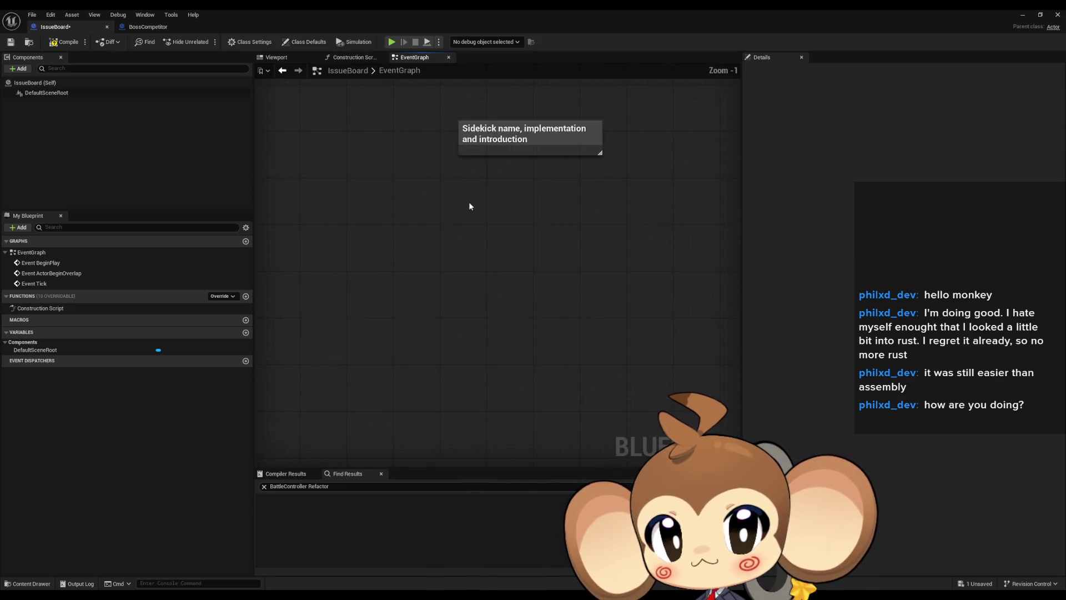
{"action": "key", "text": "c"}
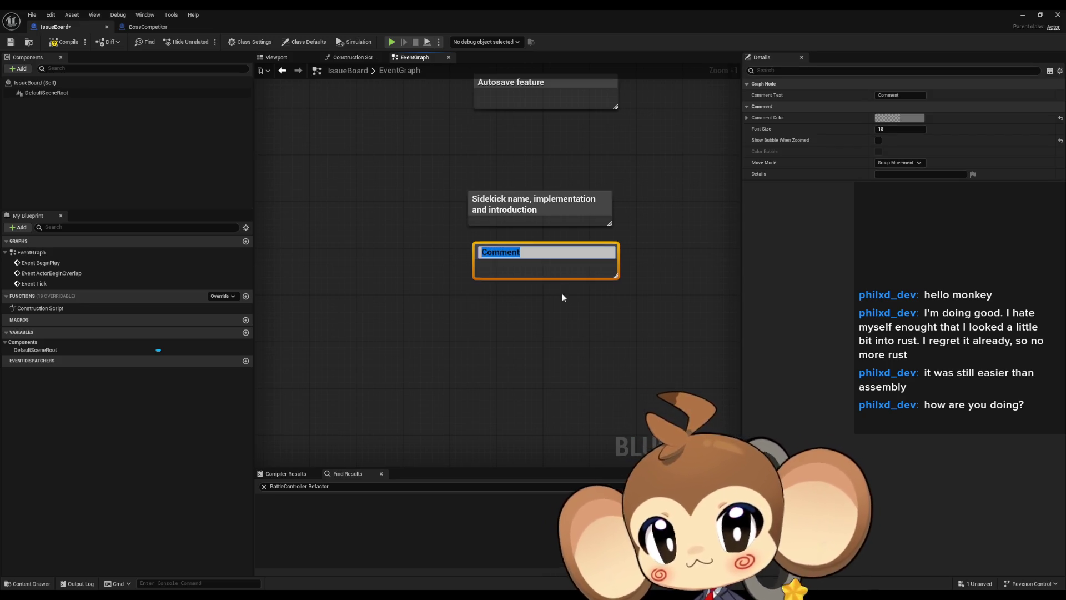
{"action": "type", "text": "load game"}
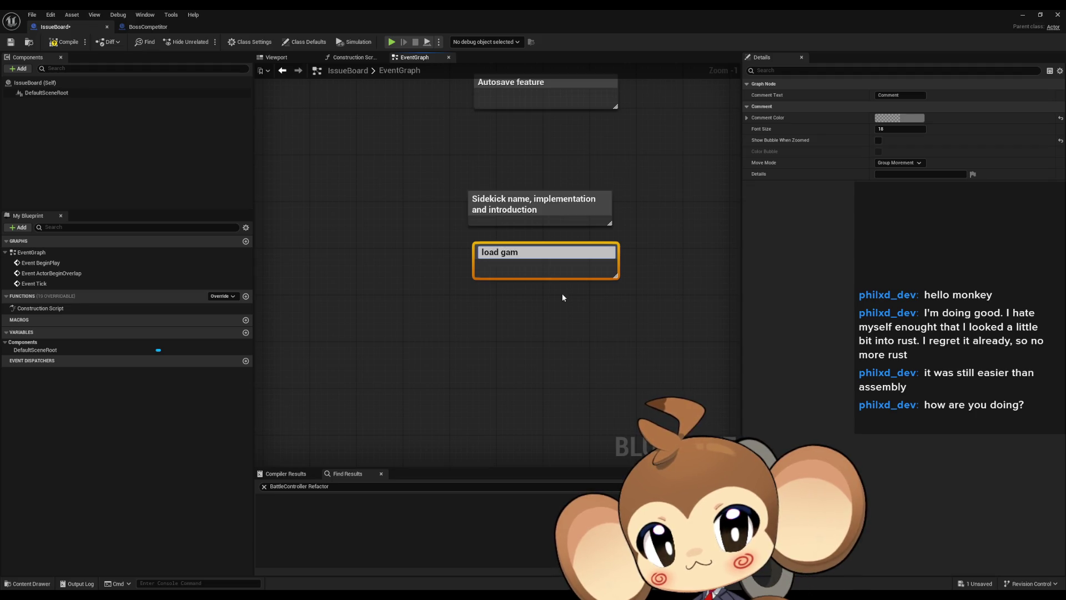
{"action": "left_click_drag", "start_coordinate": [504, 255], "coordinate": [509, 128]}
{"action": "left_click", "coordinate": [631, 355]}
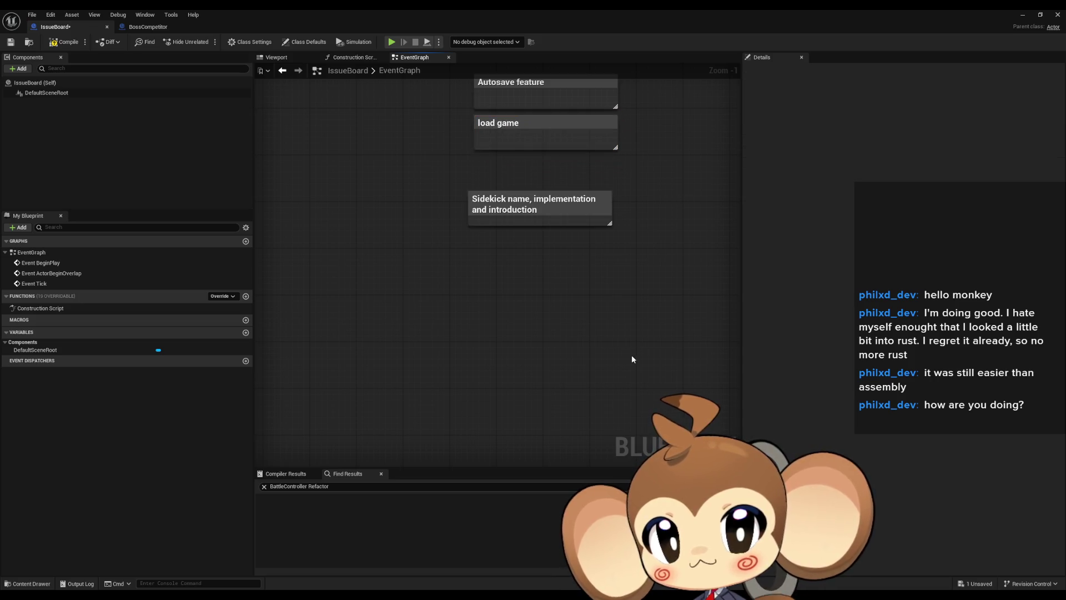
- Bring the Intro notes back into view and centre on the 'load game' note
{"action": "scroll", "coordinate": [635, 357], "scroll_direction": "down", "scroll_amount": 7}
{"action": "scroll", "coordinate": [397, 176], "scroll_direction": "up", "scroll_amount": 7}
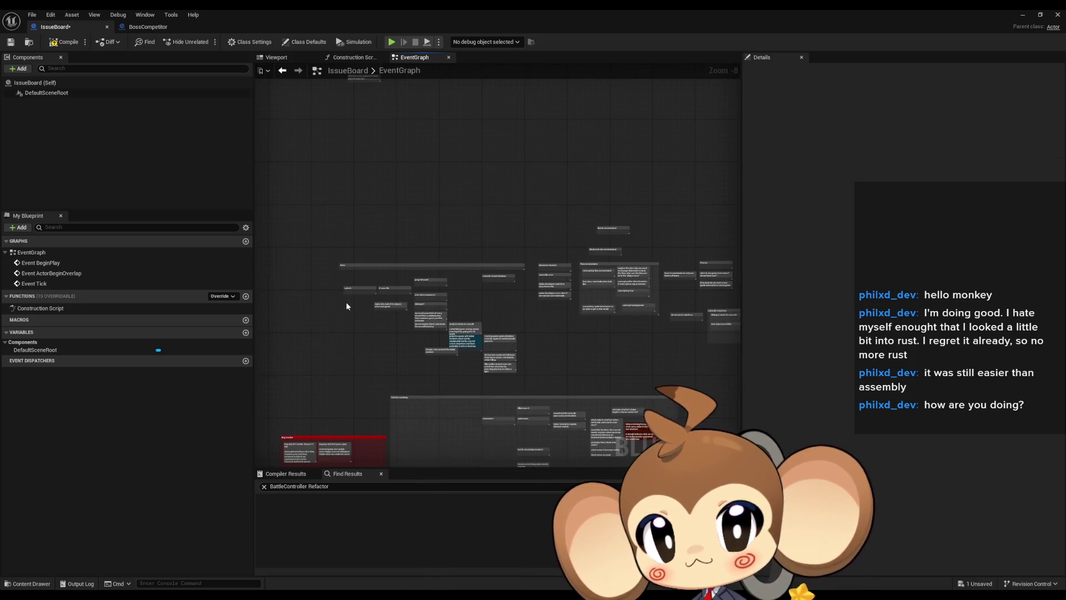
{"action": "mouse_move", "coordinate": [430, 287]}
{"action": "left_mouse_down"}
{"action": "mouse_move", "coordinate": [381, 255]}
{"action": "mouse_move", "coordinate": [375, 235]}
{"action": "left_mouse_up"}
{"action": "scroll", "coordinate": [383, 261], "scroll_direction": "down", "scroll_amount": 7}
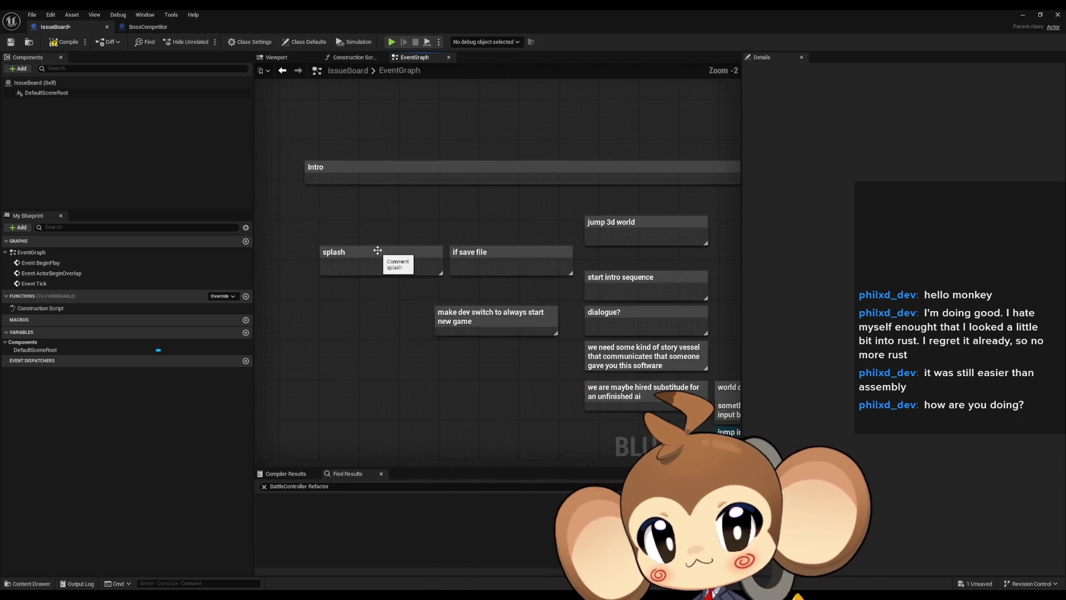
{"action": "scroll", "coordinate": [439, 302], "scroll_direction": "up", "scroll_amount": 5}
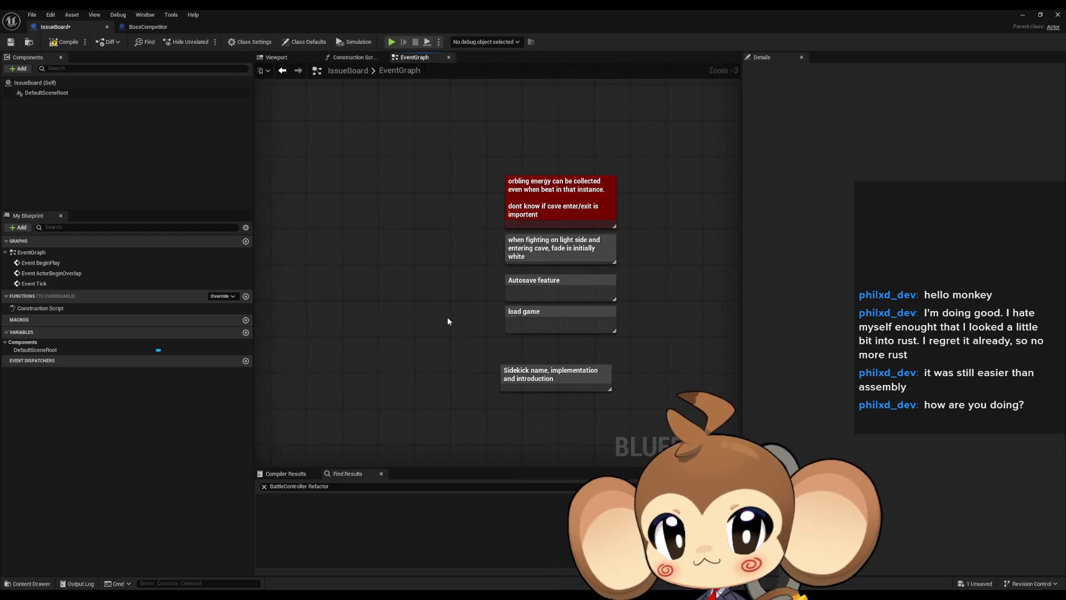
{"action": "scroll", "coordinate": [433, 317], "scroll_direction": "up", "scroll_amount": 3}
{"action": "left_click", "coordinate": [528, 319]}
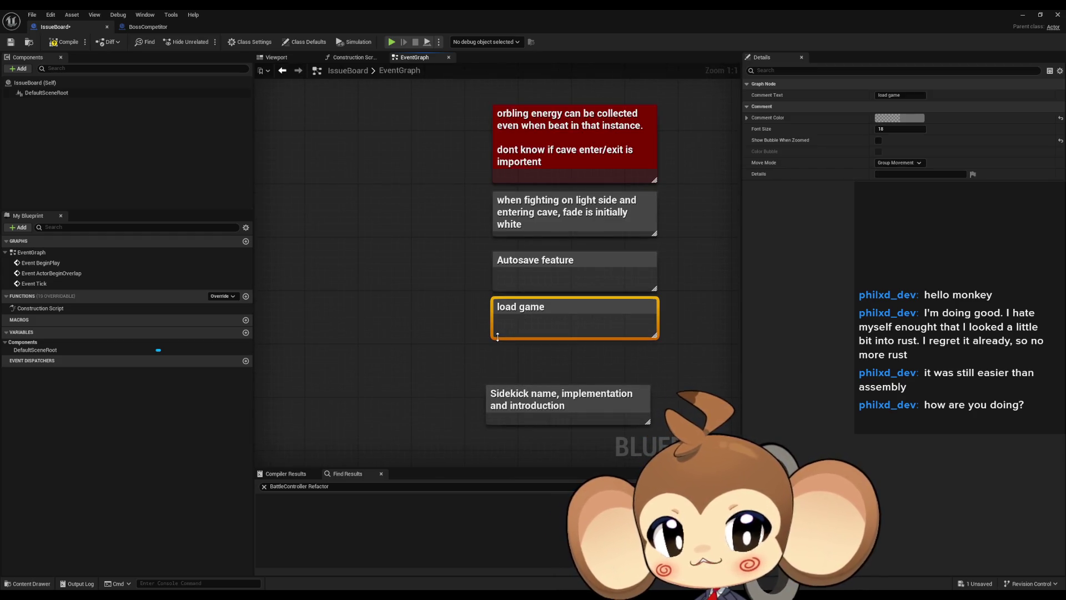
{"action": "left_click_drag", "start_coordinate": [528, 319], "coordinate": [441, 285]}
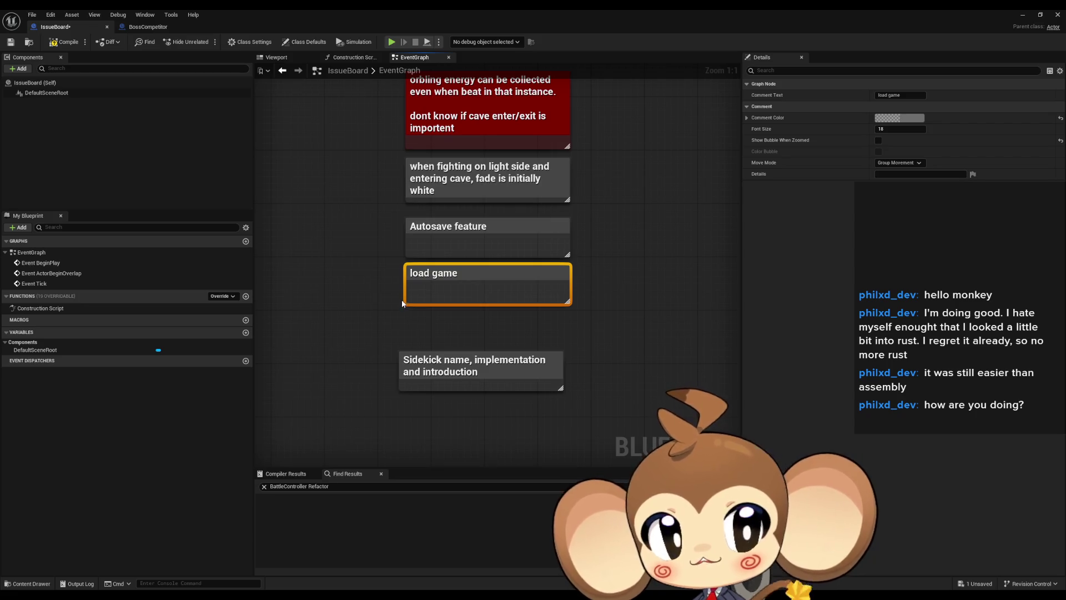
{"action": "left_click", "coordinate": [322, 305]}
- Add a 'manual save' note above 'load game' and move both under 'Autosave feature'
{"action": "right_click", "coordinate": [300, 288]}
{"action": "type", "text": "c"}
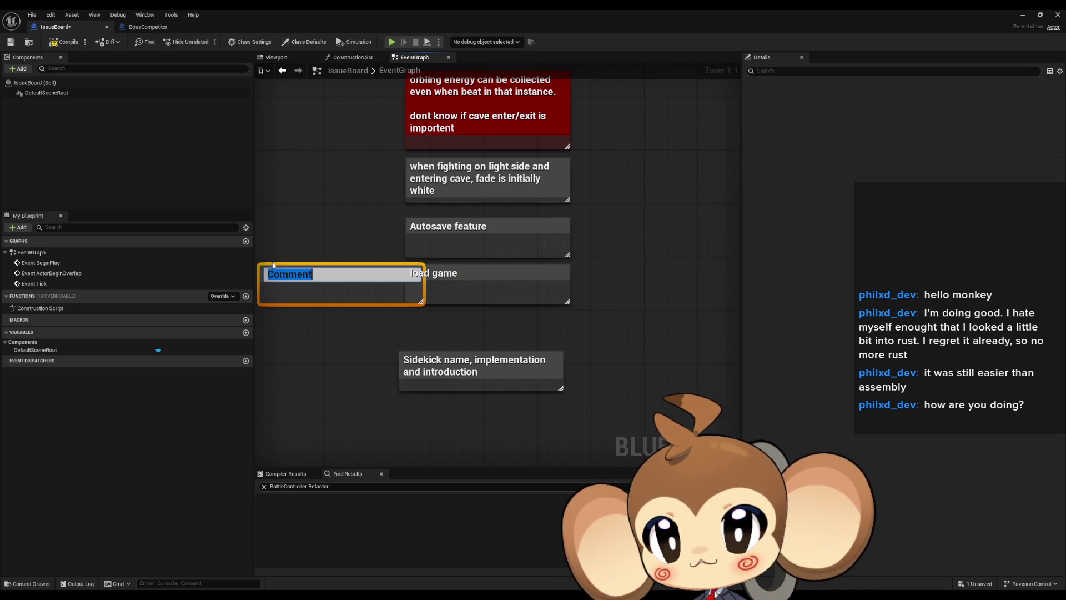
{"action": "type", "text": "manual sav"}
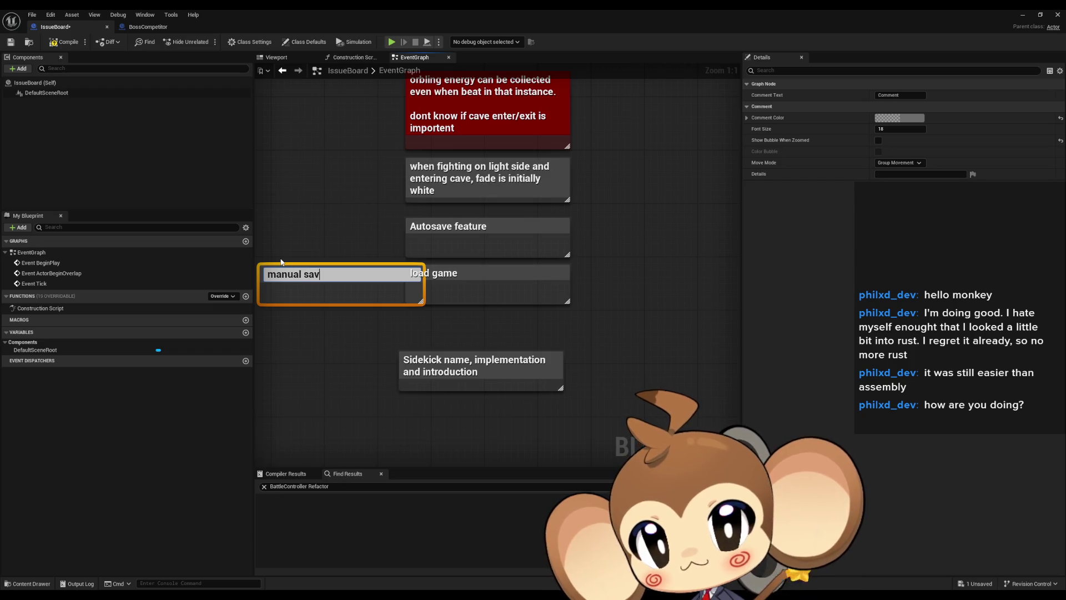
{"action": "type", "text": "e"}
{"action": "key", "text": "Return"}
{"action": "mouse_move", "coordinate": [455, 272]}
{"action": "left_mouse_down"}
{"action": "mouse_move", "coordinate": [326, 323]}
{"action": "mouse_move", "coordinate": [308, 319]}
{"action": "left_mouse_up"}
{"action": "left_click", "coordinate": [327, 275], "text": "shift"}
{"action": "left_click_drag", "start_coordinate": [327, 274], "coordinate": [475, 276]}
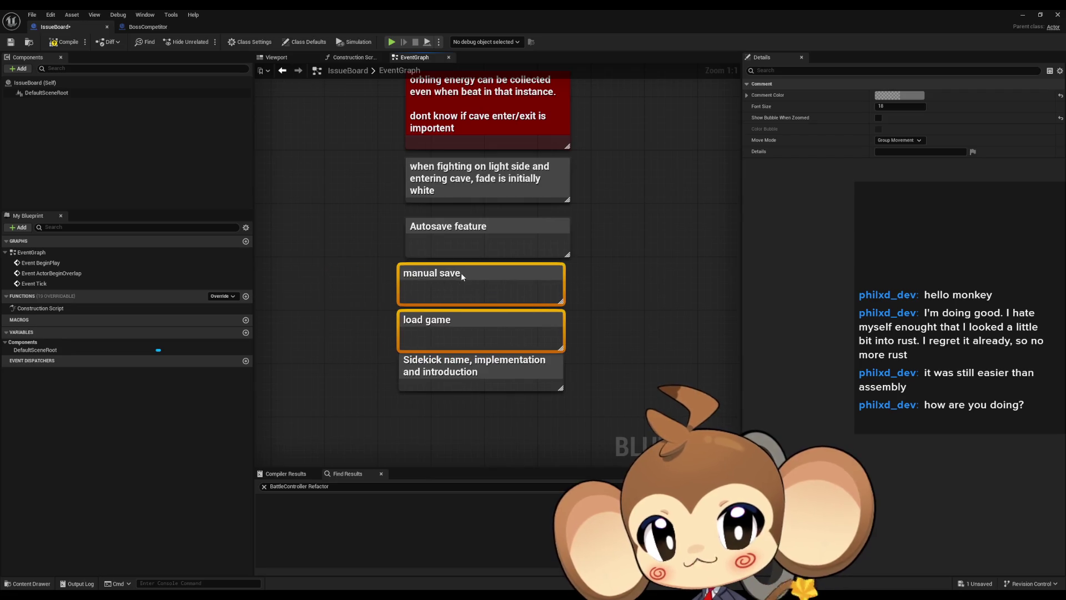
- Move the Sidekick note down below 'load game'
{"action": "left_click", "coordinate": [447, 370]}
{"action": "left_click_drag", "start_coordinate": [447, 370], "coordinate": [458, 389]}
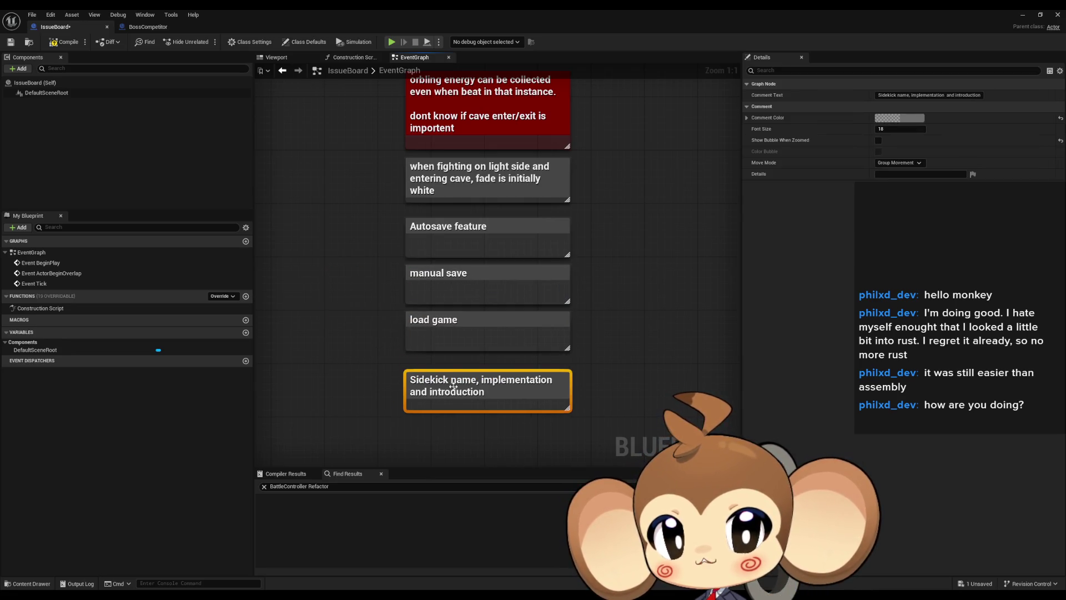
{"action": "scroll", "coordinate": [459, 389], "scroll_direction": "down", "scroll_amount": 6}
{"action": "left_click_drag", "start_coordinate": [378, 357], "coordinate": [352, 282]}
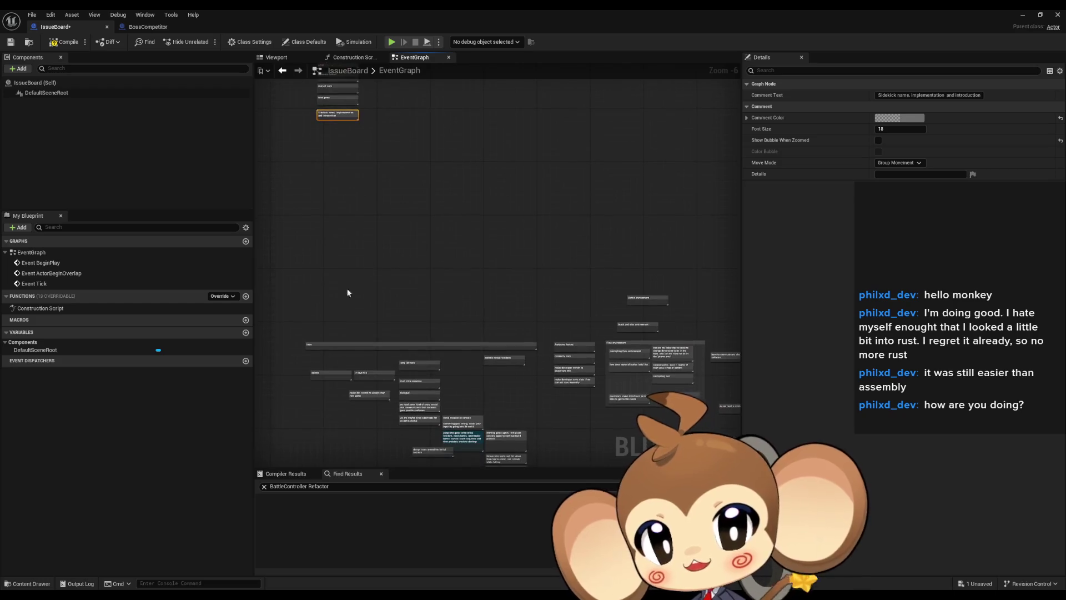
{"action": "scroll", "coordinate": [408, 348], "scroll_direction": "up", "scroll_amount": 4}
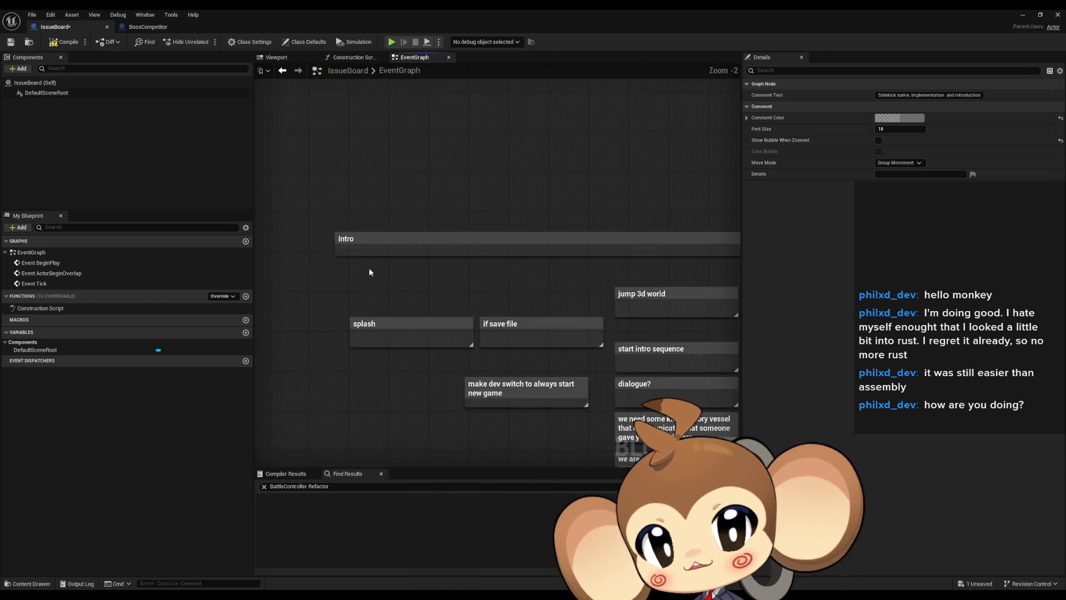
{"action": "left_click_drag", "start_coordinate": [451, 315], "coordinate": [458, 281]}
{"action": "left_click_drag", "start_coordinate": [373, 255], "coordinate": [437, 288]}
{"action": "left_click_drag", "start_coordinate": [506, 259], "coordinate": [566, 314]}
{"action": "left_click", "coordinate": [404, 336]}
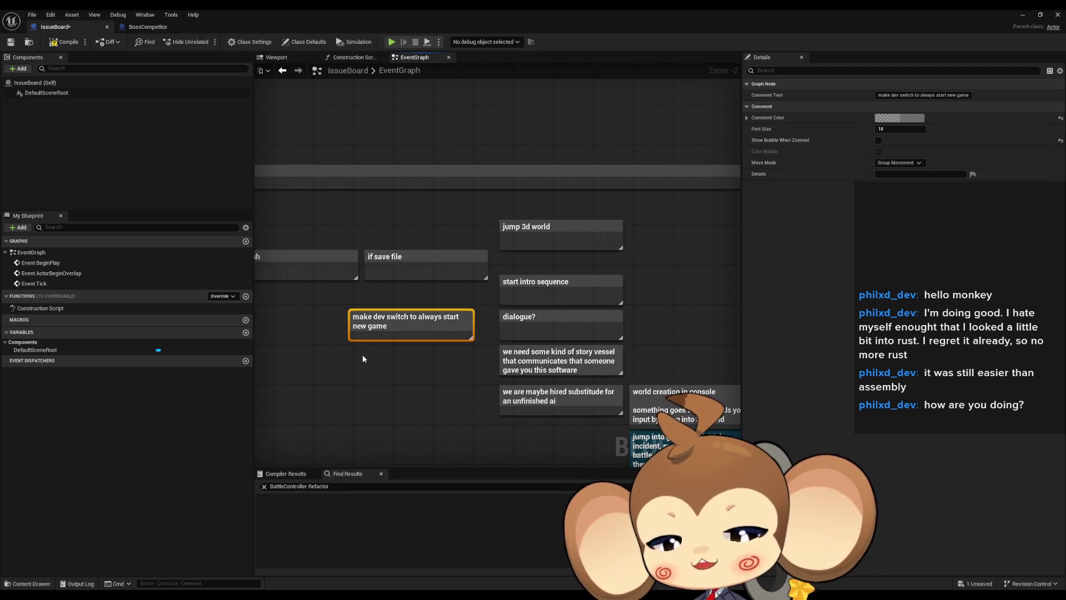
{"action": "left_click_drag", "start_coordinate": [365, 340], "coordinate": [325, 317]}
{"action": "left_click", "coordinate": [514, 211]}
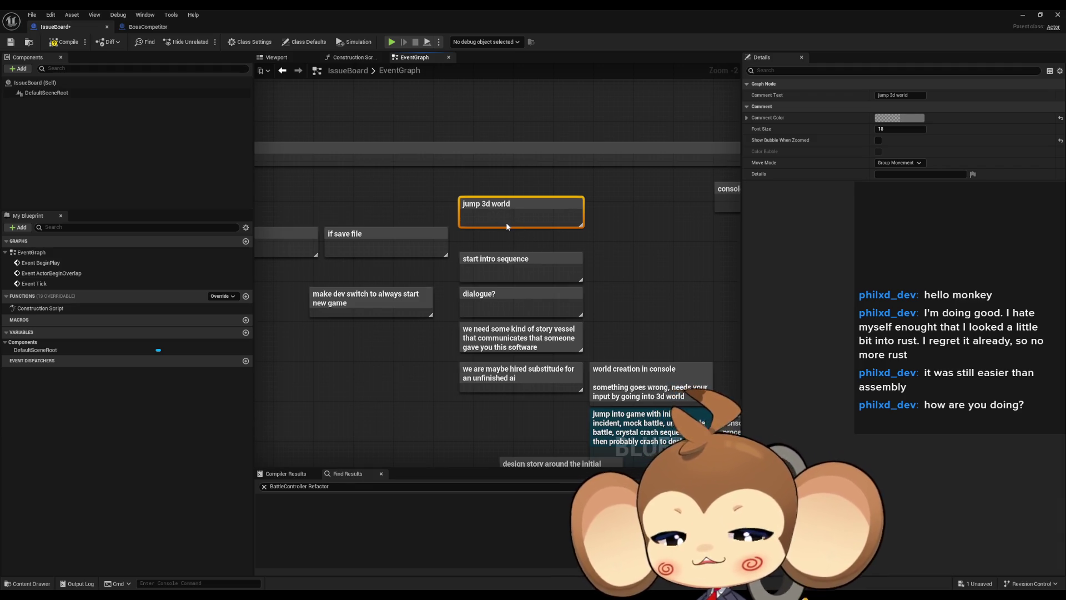
{"action": "left_click", "coordinate": [543, 246]}
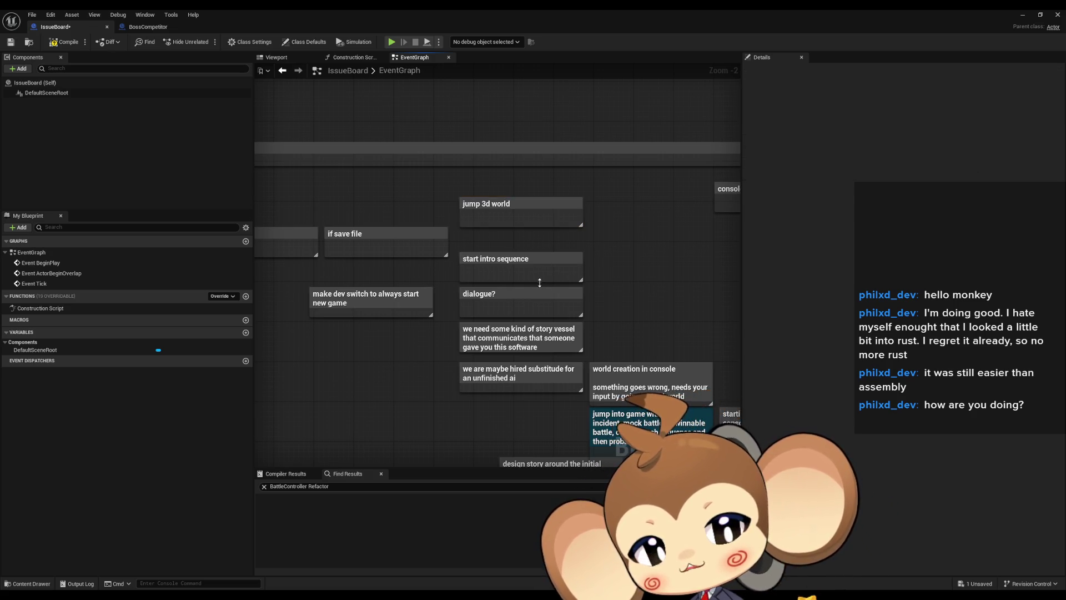
{"action": "left_click_drag", "start_coordinate": [611, 278], "coordinate": [588, 281]}
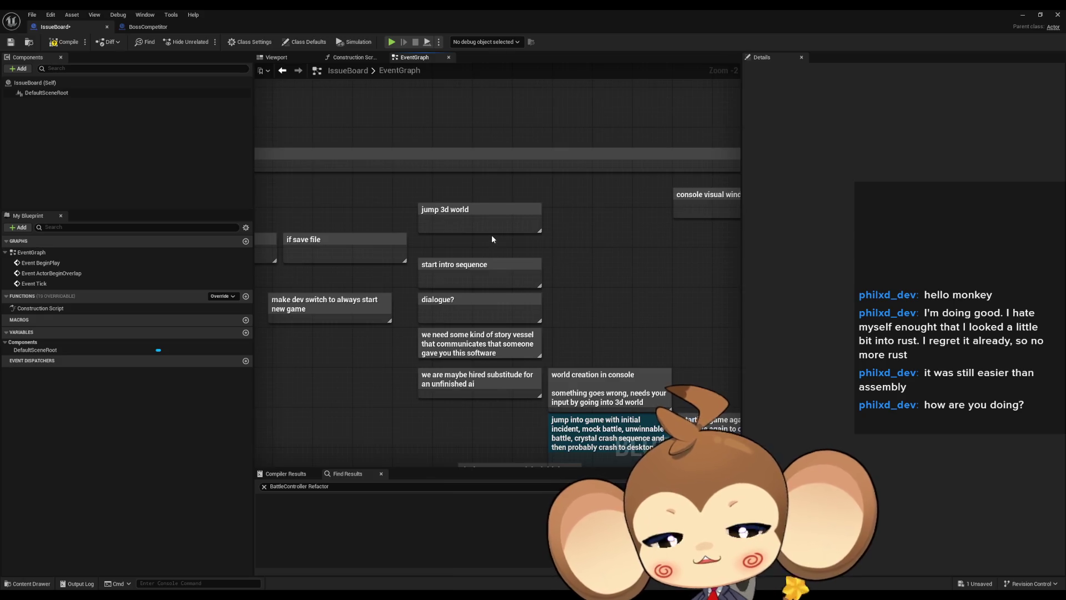
{"action": "scroll", "coordinate": [491, 234], "scroll_direction": "down", "scroll_amount": 2}
{"action": "scroll", "coordinate": [509, 231], "scroll_direction": "down", "scroll_amount": 5}
{"action": "left_click_drag", "start_coordinate": [392, 244], "coordinate": [550, 362]}
{"action": "scroll", "coordinate": [442, 358], "scroll_direction": "up", "scroll_amount": 6}
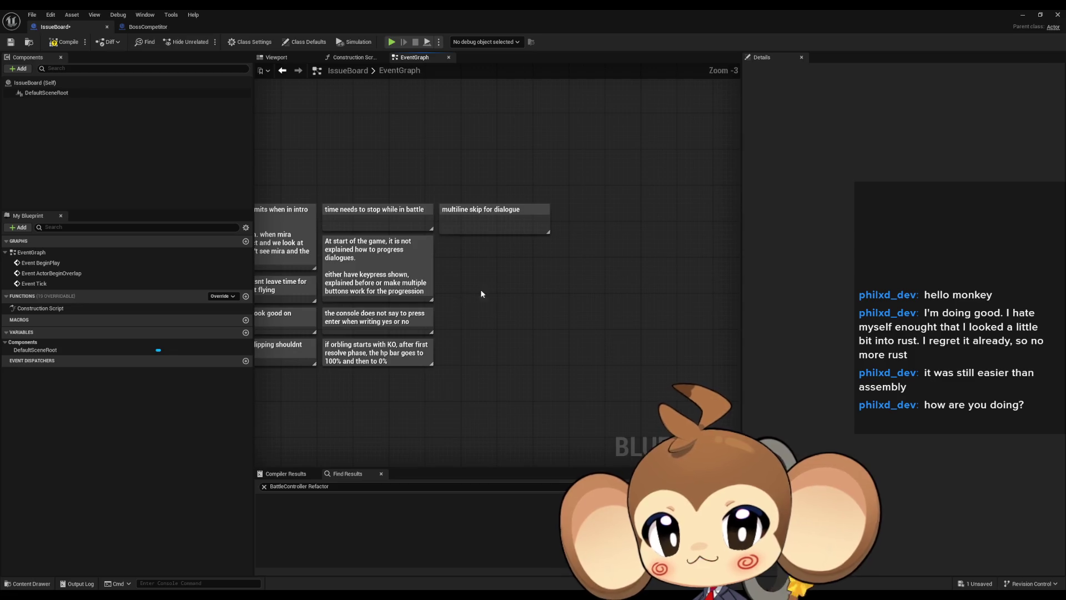
- Create a comment titled 'cliffjump is robotic. needs polish'
{"action": "type", "text": "c"}
{"action": "type", "text": "cliff"}
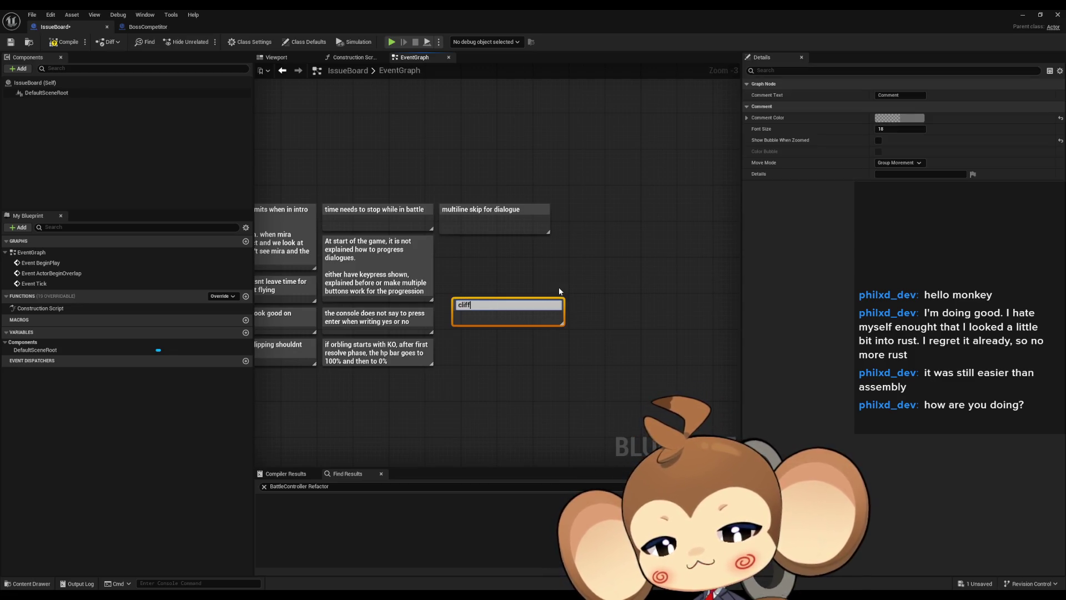
{"action": "type", "text": "jump ne"}
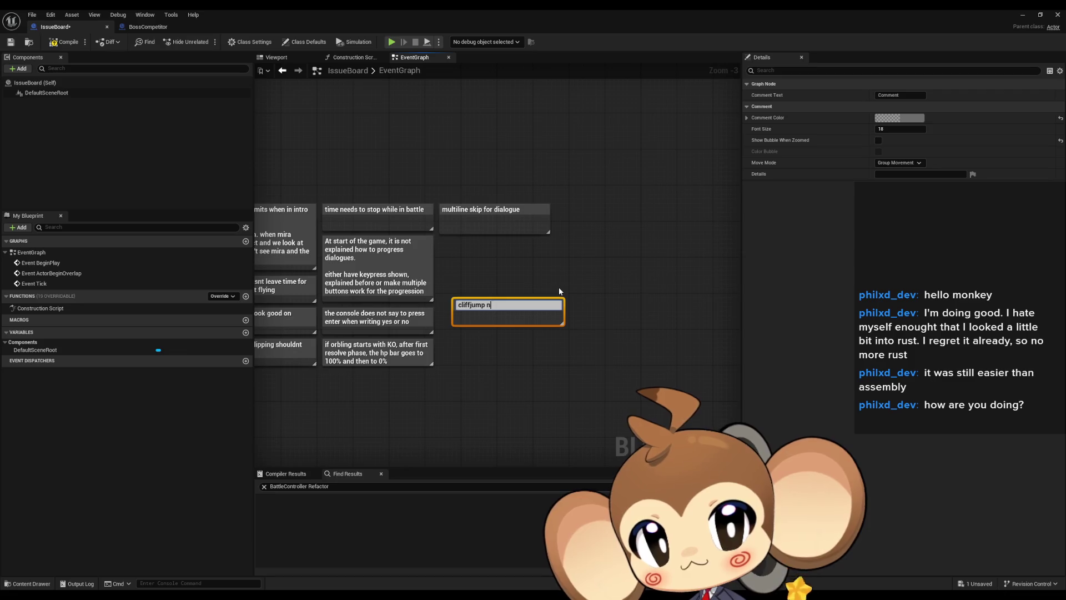
{"action": "key", "text": "BackSpace"}
{"action": "key", "text": "BackSpace"}
{"action": "type", "text": "is a"}
{"action": "key", "text": "BackSpace"}
{"action": "type", "text": "ro"}
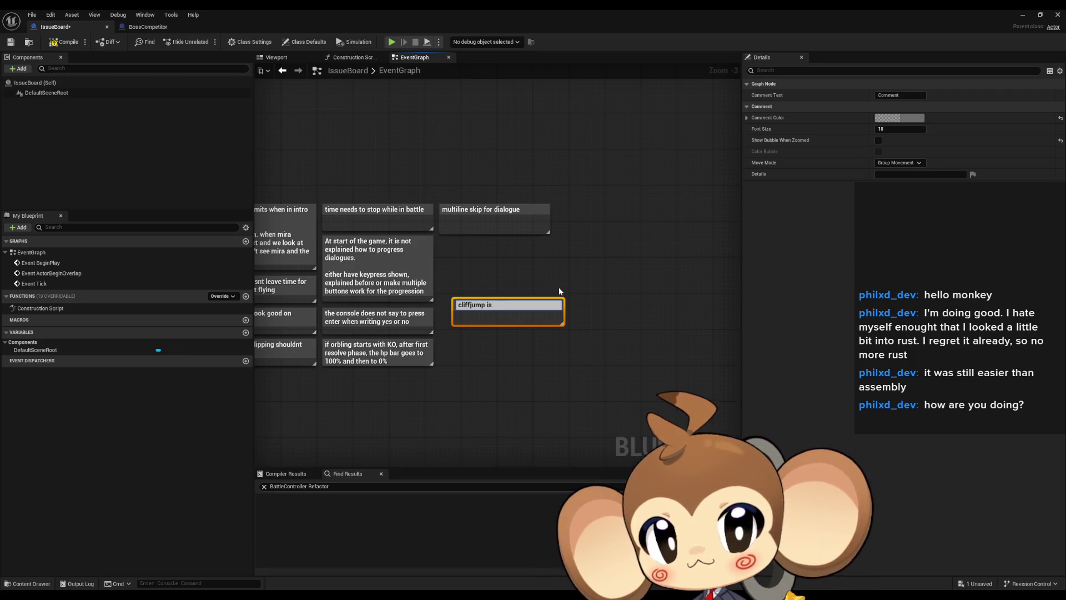
{"action": "type", "text": "botic. n"}
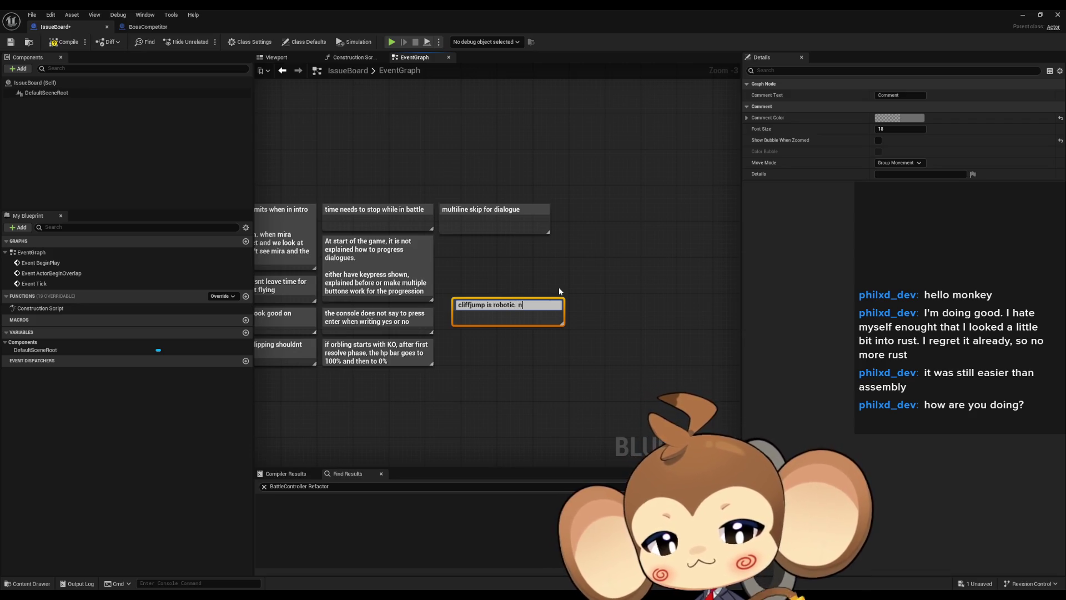
{"action": "type", "text": "eeds polih"}
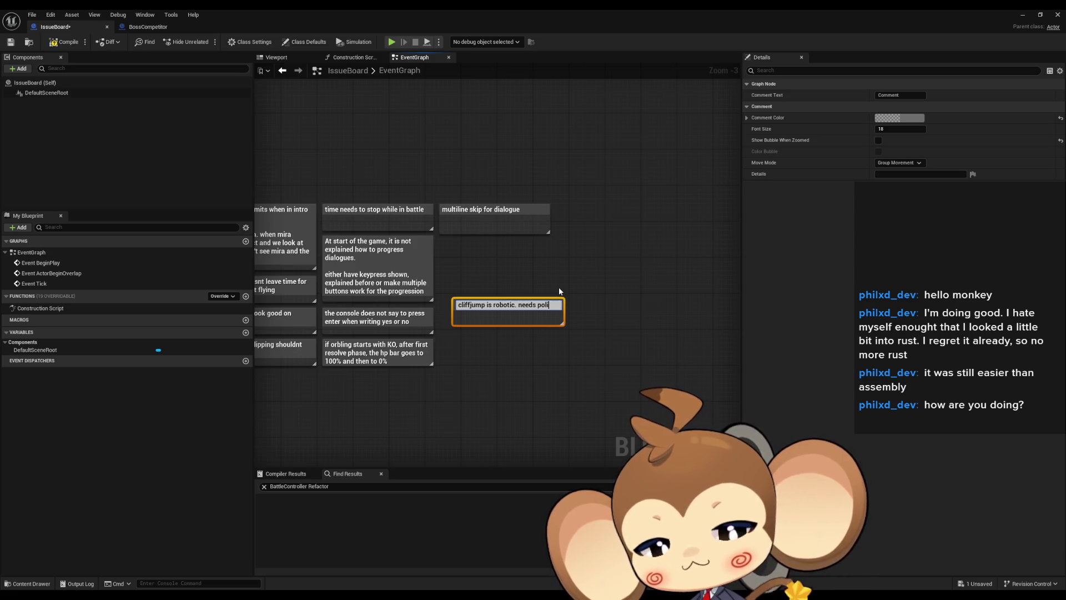
{"action": "key", "text": "BackSpace"}
{"action": "type", "text": "sh"}
{"action": "key", "text": "Return"}
- Move the cliffjump note up and left, then select the 'start intro sequence' note
{"action": "scroll", "coordinate": [547, 278], "scroll_direction": "up", "scroll_amount": 3}
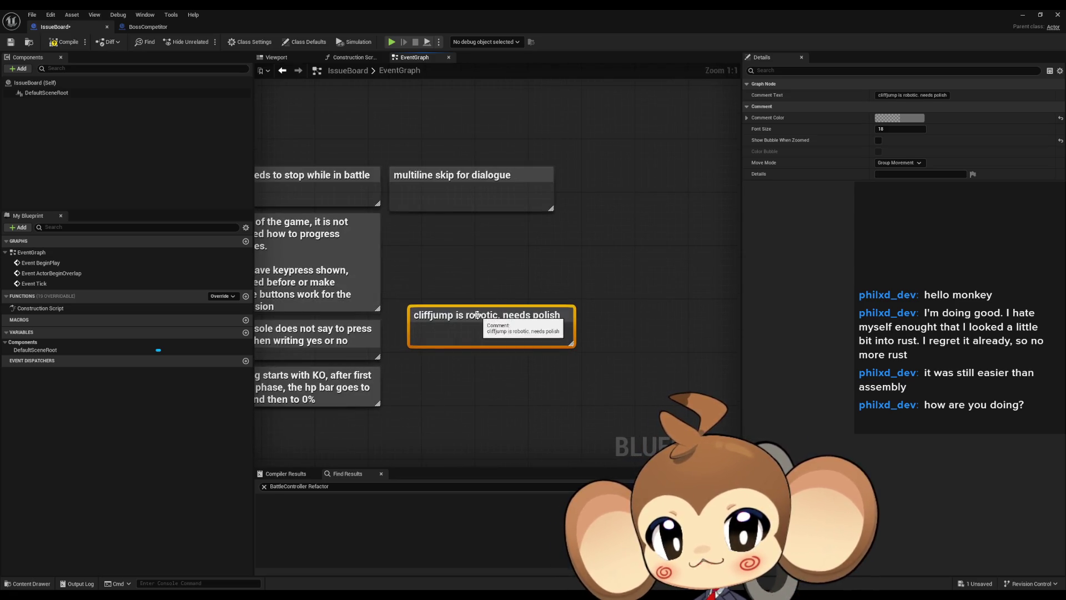
{"action": "left_click_drag", "start_coordinate": [477, 319], "coordinate": [459, 233]}
{"action": "scroll", "coordinate": [458, 233], "scroll_direction": "down", "scroll_amount": 8}
{"action": "scroll", "coordinate": [600, 310], "scroll_direction": "up", "scroll_amount": 3}
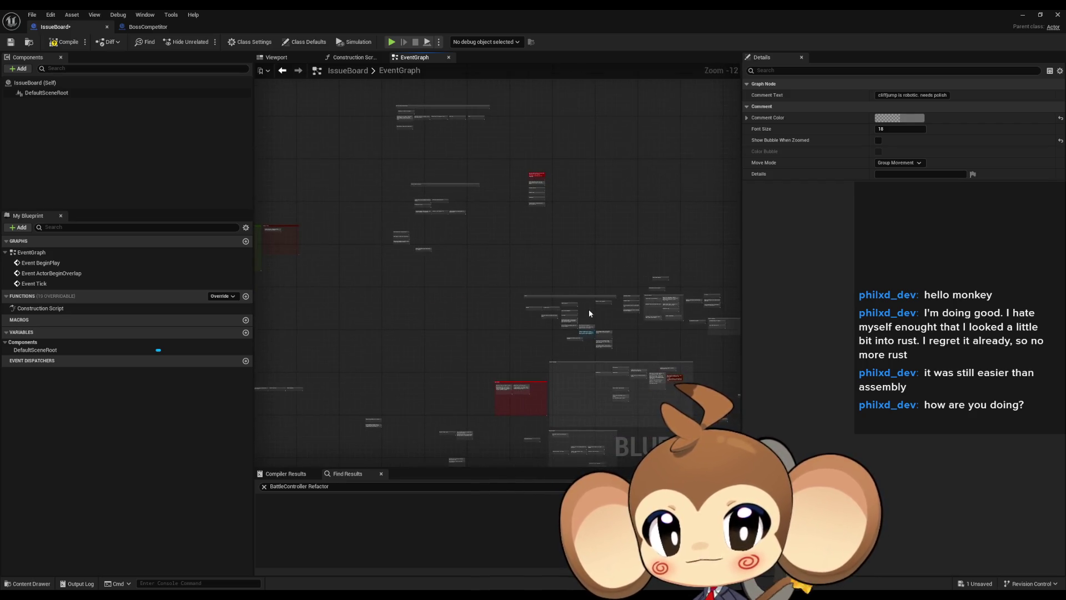
{"action": "scroll", "coordinate": [529, 303], "scroll_direction": "up", "scroll_amount": 3}
{"action": "left_click", "coordinate": [558, 270]}
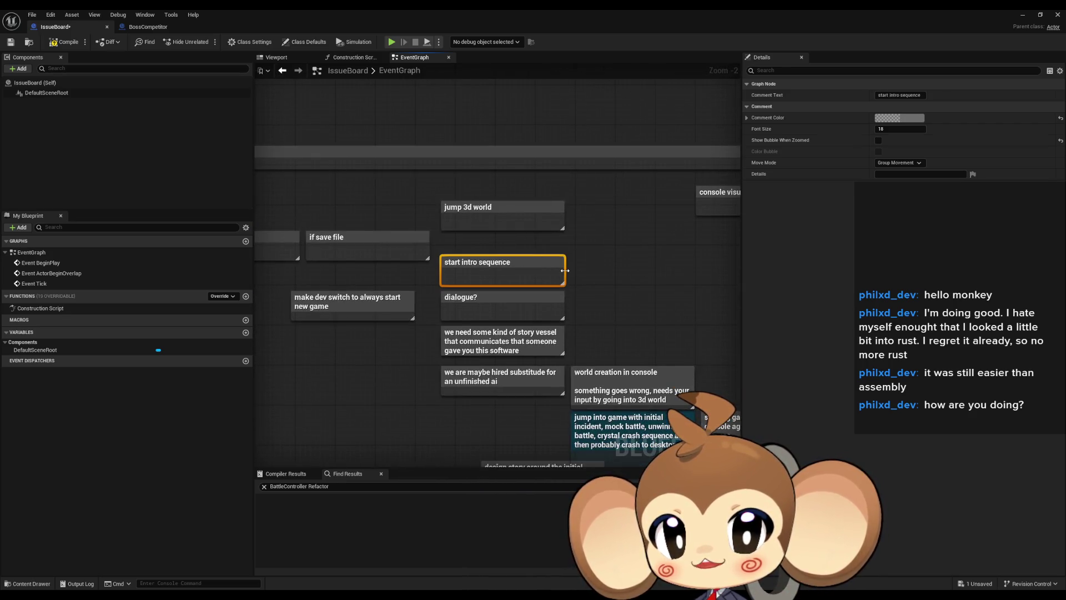
{"action": "left_click_drag", "start_coordinate": [577, 267], "coordinate": [555, 249]}
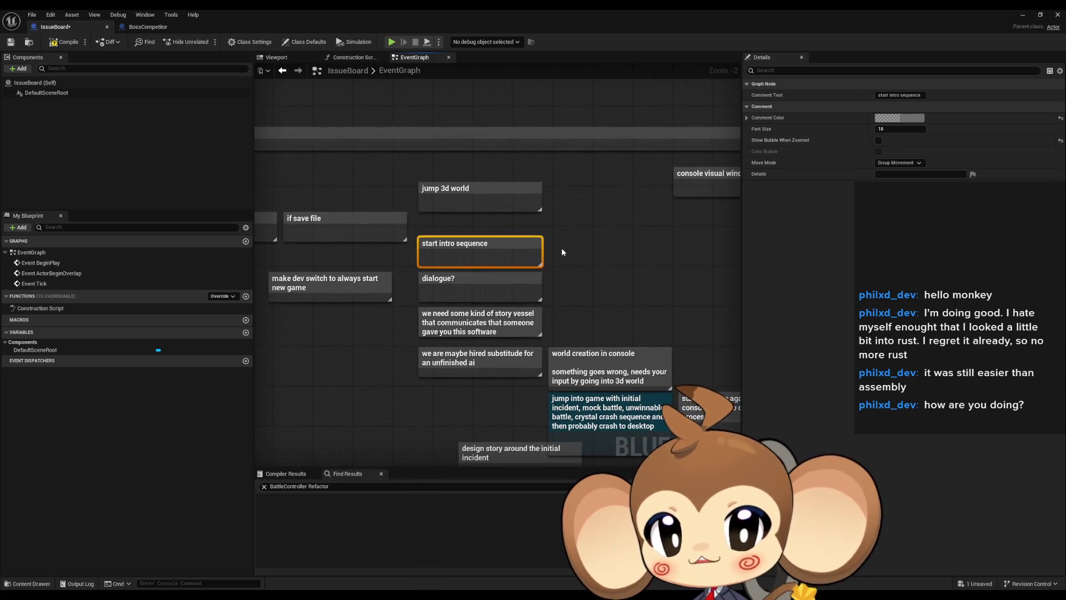
{"action": "left_click", "coordinate": [469, 288]}
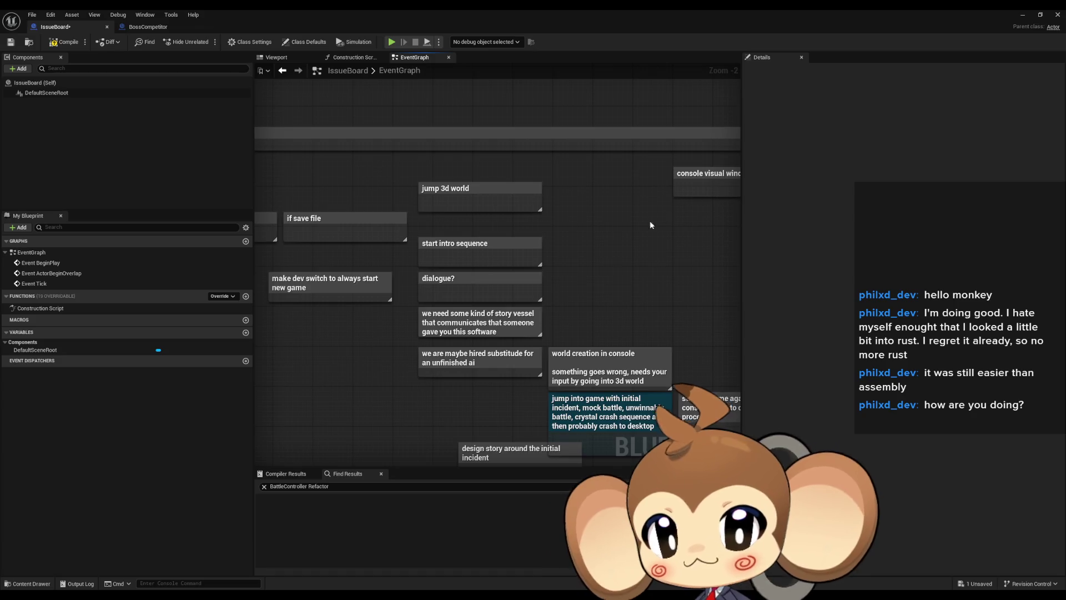
{"action": "left_click", "coordinate": [468, 239]}
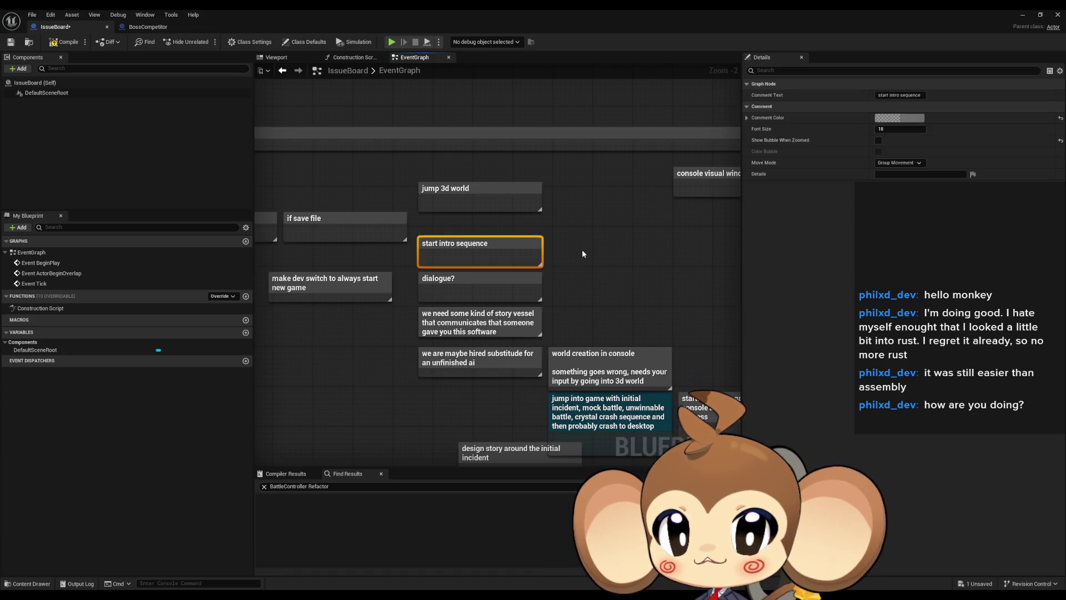
{"action": "left_click", "coordinate": [507, 284]}
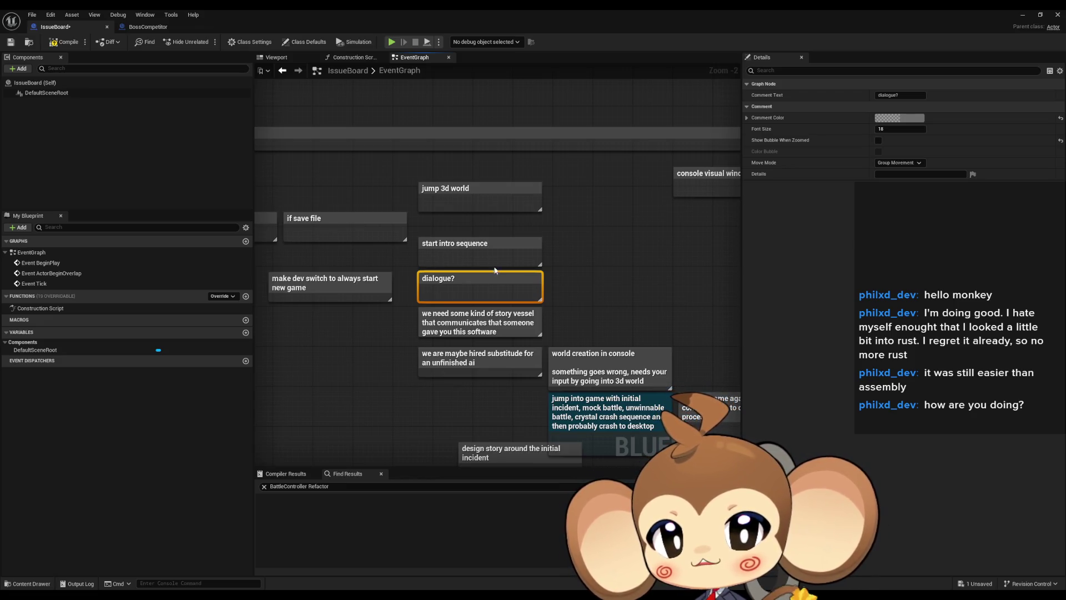
{"action": "scroll", "coordinate": [466, 325], "scroll_direction": "up", "scroll_amount": 2}
{"action": "left_click", "coordinate": [469, 324]}
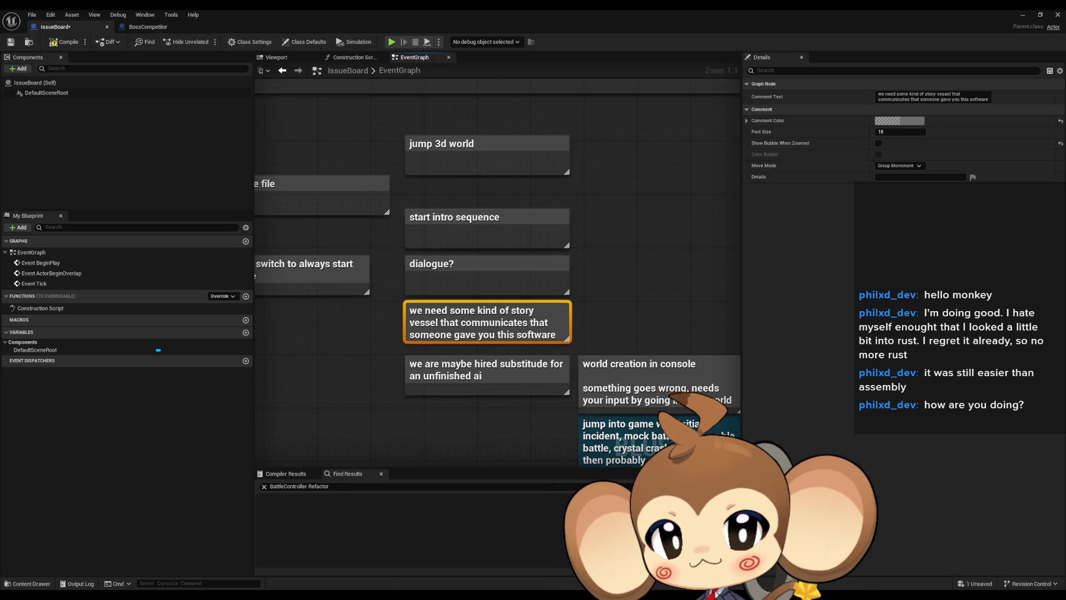
{"action": "left_click_drag", "start_coordinate": [591, 281], "coordinate": [554, 270]}
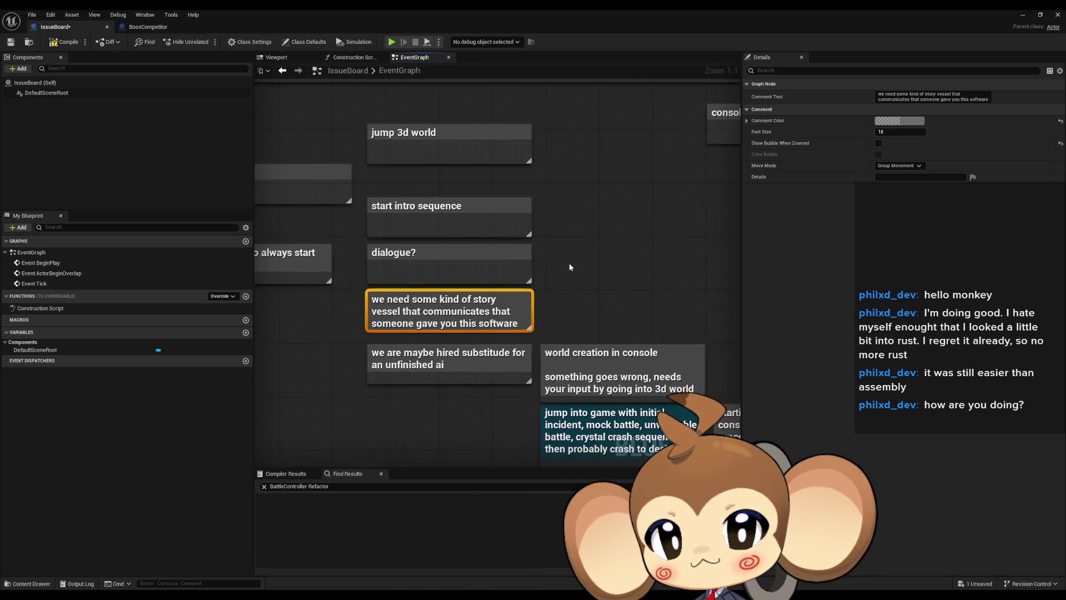
{"action": "left_click", "coordinate": [315, 372]}
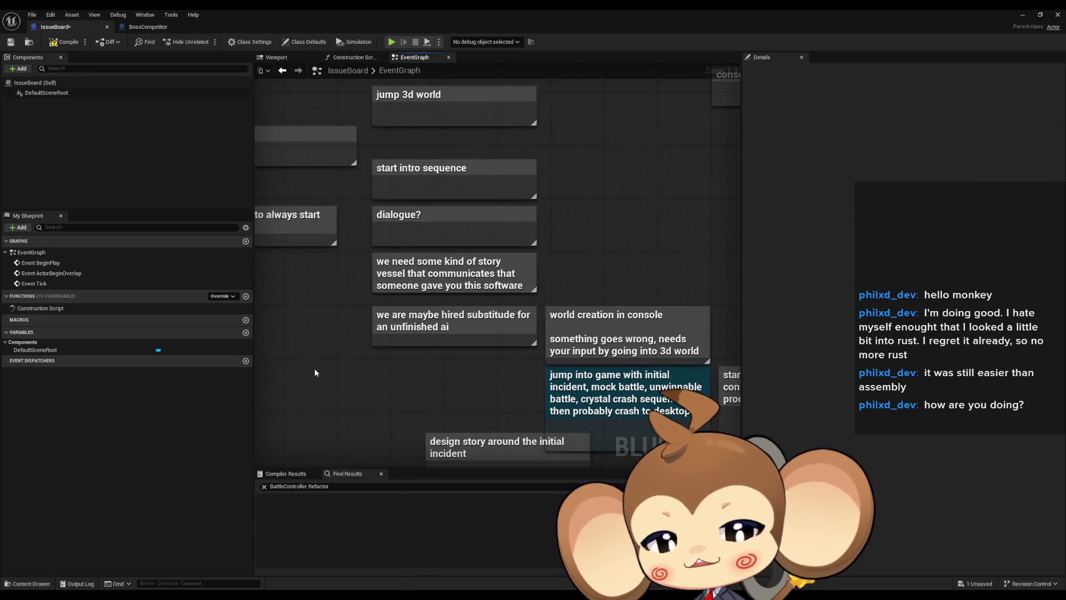
{"action": "left_click", "coordinate": [483, 278]}
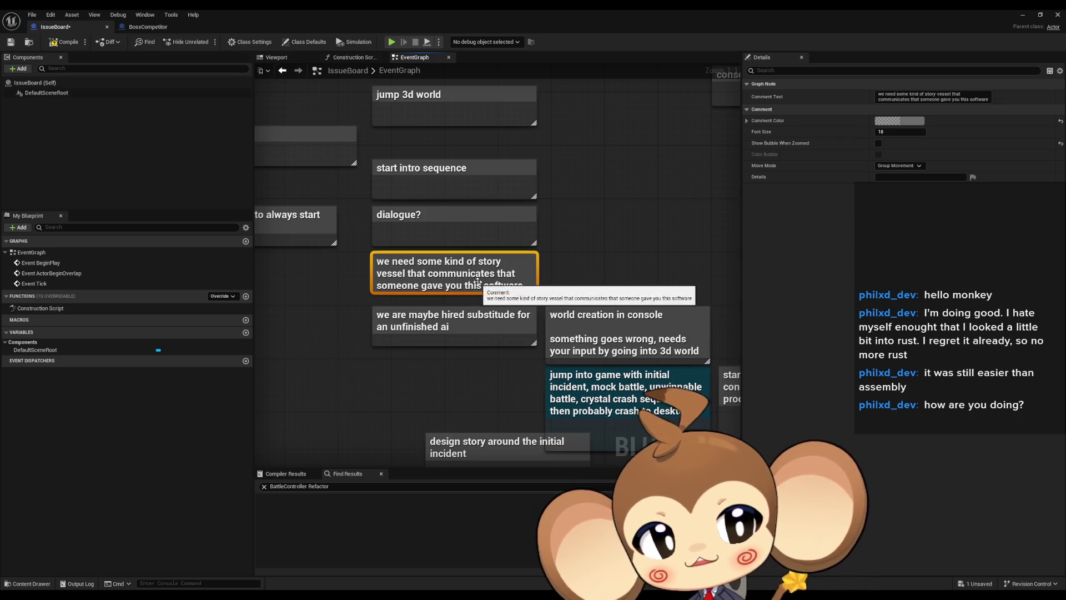
{"action": "left_click", "coordinate": [333, 326]}
{"action": "left_click", "coordinate": [392, 338]}
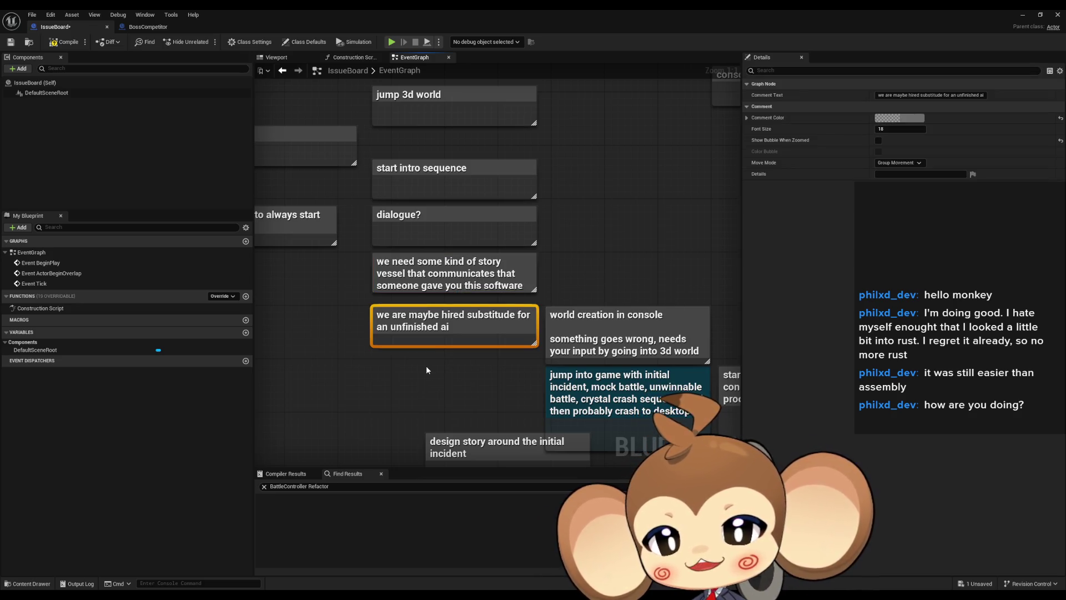
{"action": "scroll", "coordinate": [376, 266], "scroll_direction": "down", "scroll_amount": 3}
{"action": "left_click", "coordinate": [589, 191]}
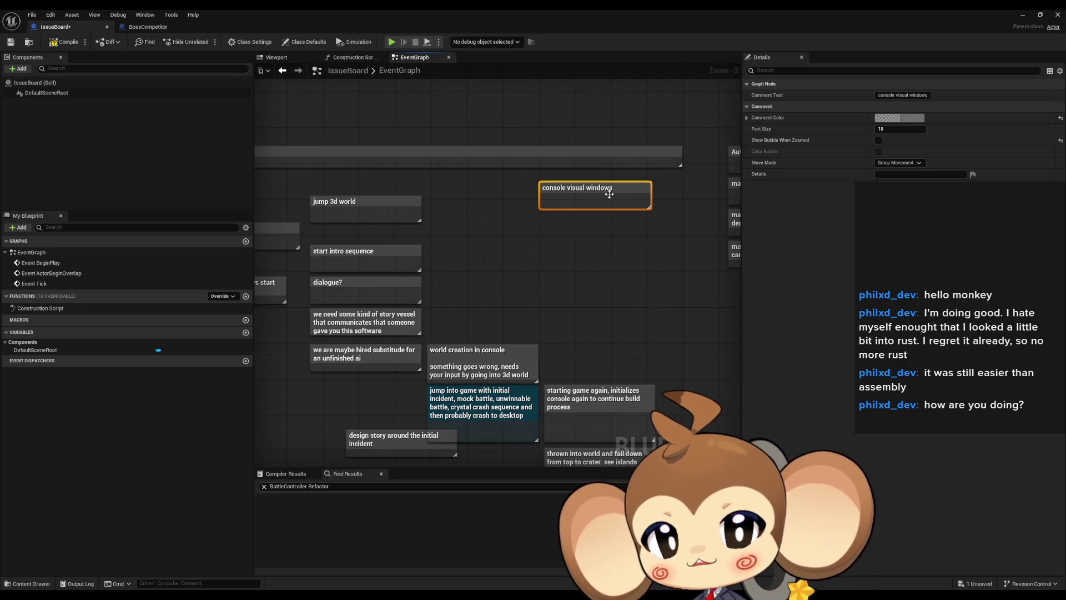
{"action": "left_click", "coordinate": [586, 252]}
{"action": "scroll", "coordinate": [586, 252], "scroll_direction": "down", "scroll_amount": 4}
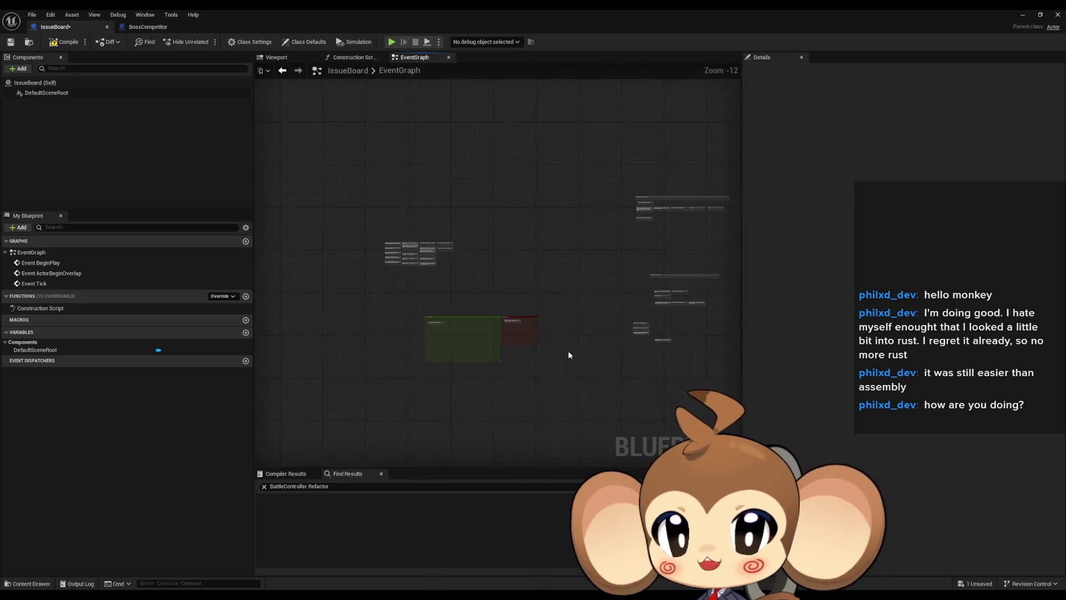
- Create the 'make console things flashy like operation logic bomb and 90 sifi anime' note beside the others
{"action": "scroll", "coordinate": [481, 197], "scroll_direction": "up", "scroll_amount": 6}
{"action": "type", "text": "cmake console thing"}
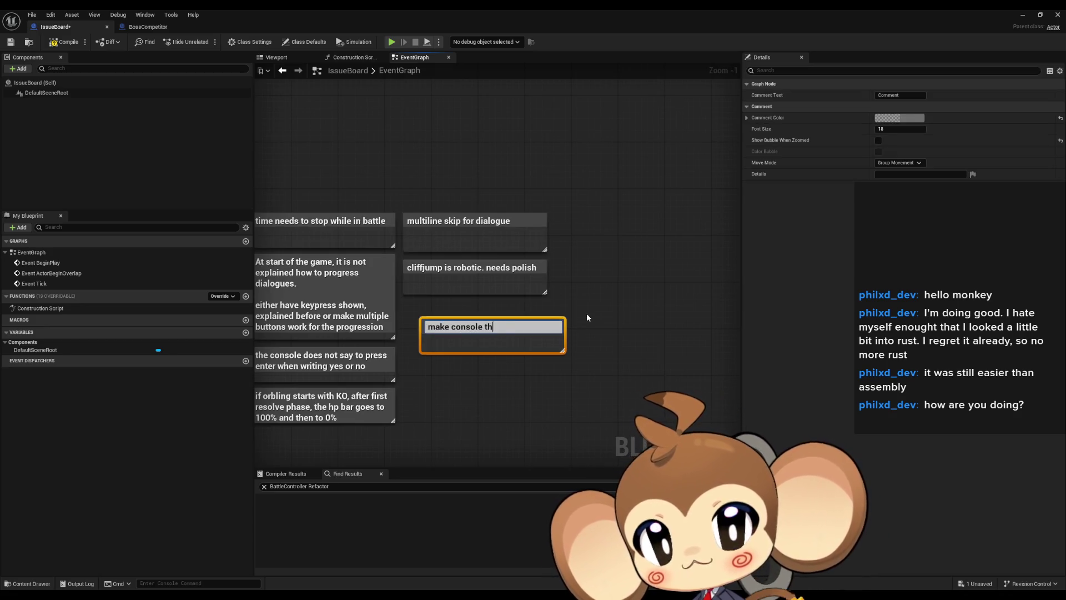
{"action": "type", "text": "s flashy "}
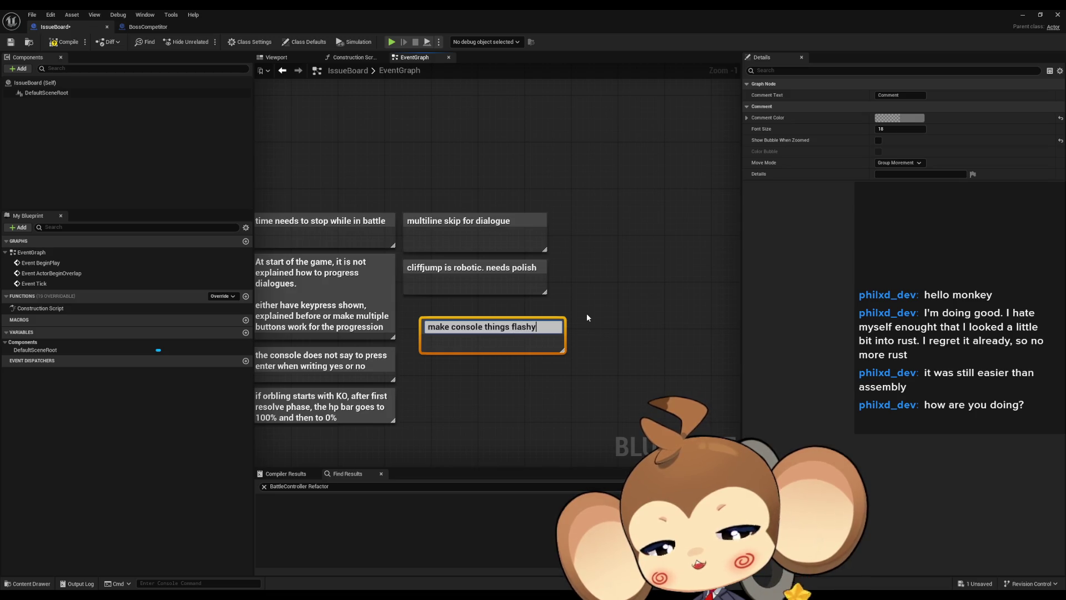
{"action": "type", "text": "like "}
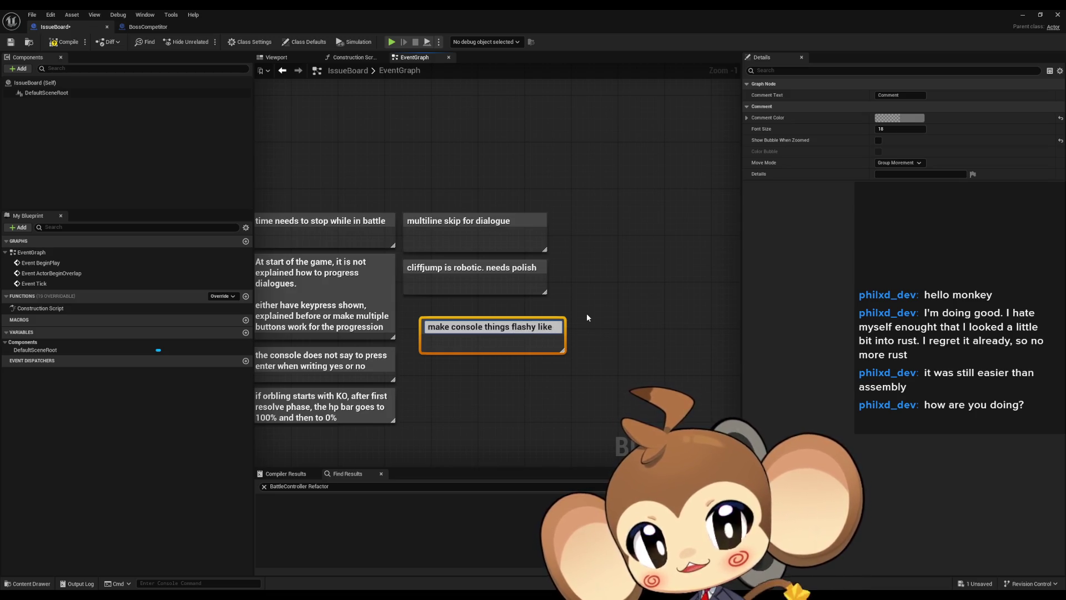
{"action": "type", "text": "operatio"}
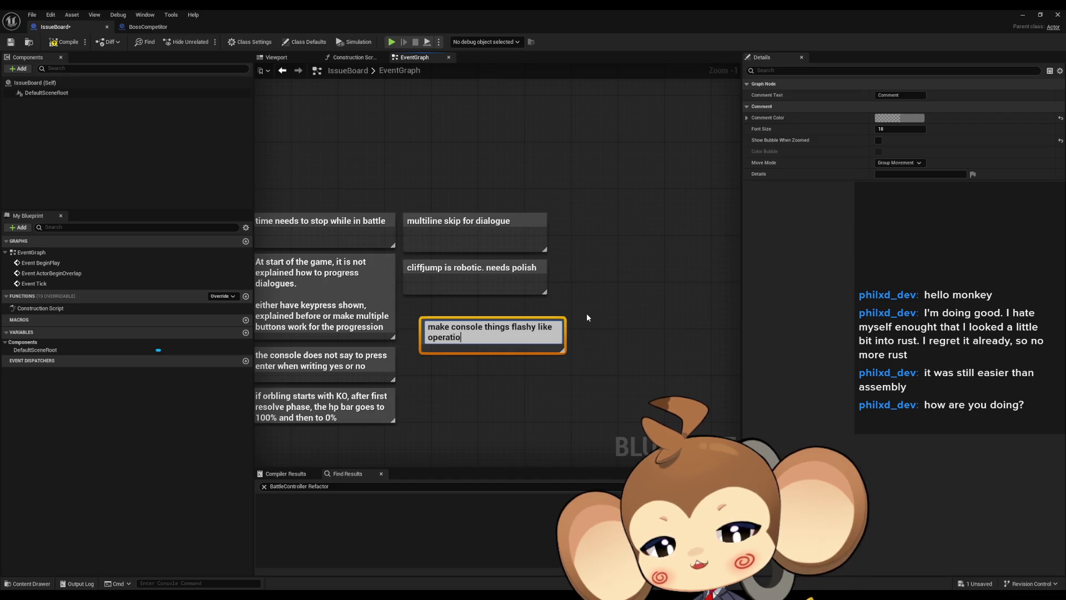
{"action": "type", "text": "n logic bomb"}
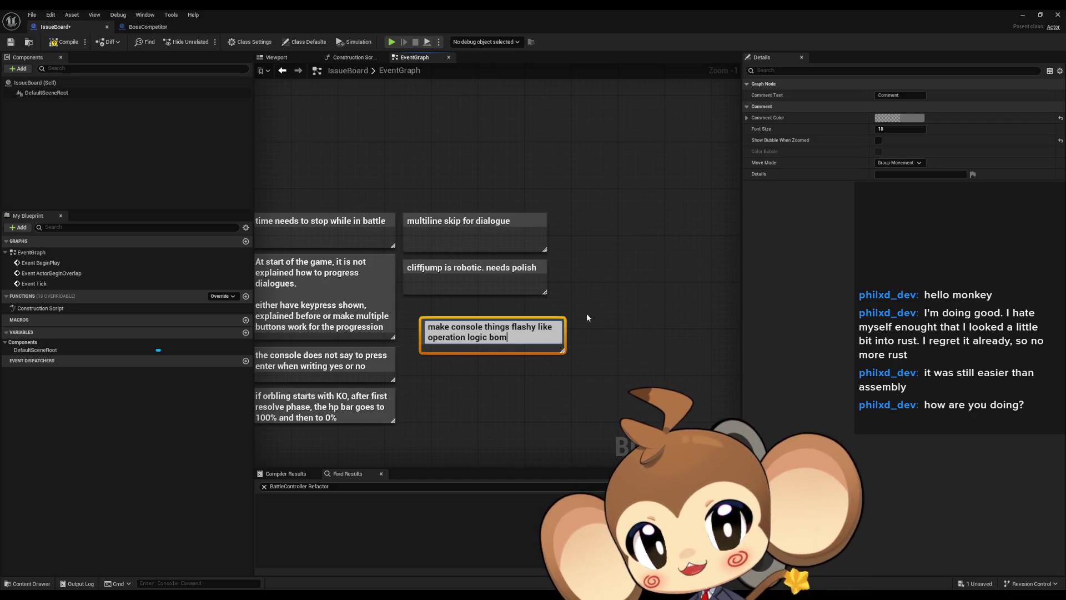
{"action": "key", "text": "Return"}
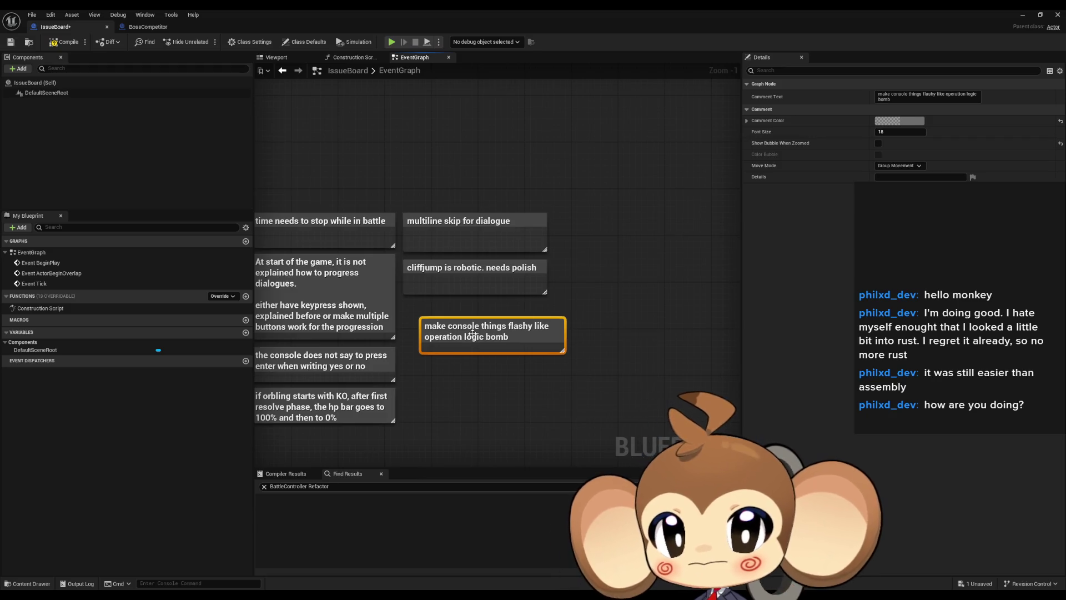
{"action": "double_click", "coordinate": [481, 337]}
{"action": "key", "text": "End"}
{"action": "type", "text": "a"}
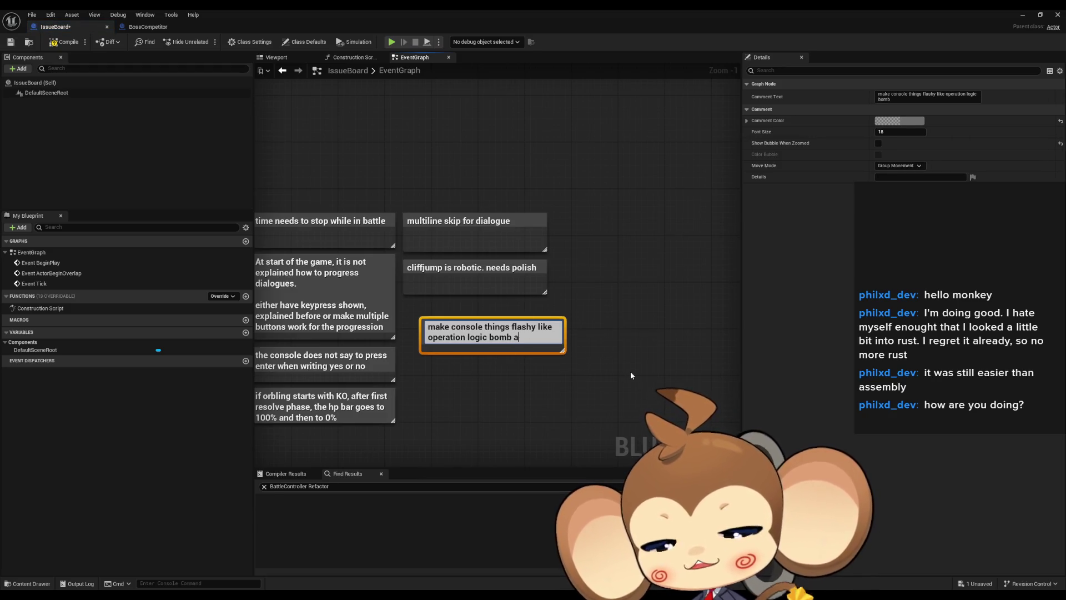
{"action": "type", "text": "nd 90"}
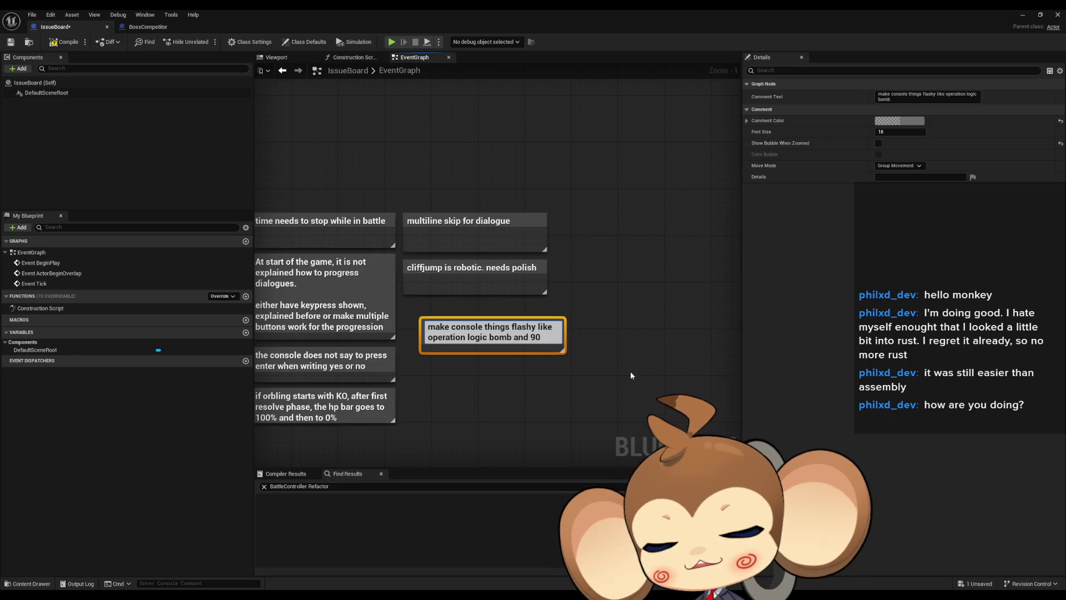
{"action": "type", "text": " sifi anime"}
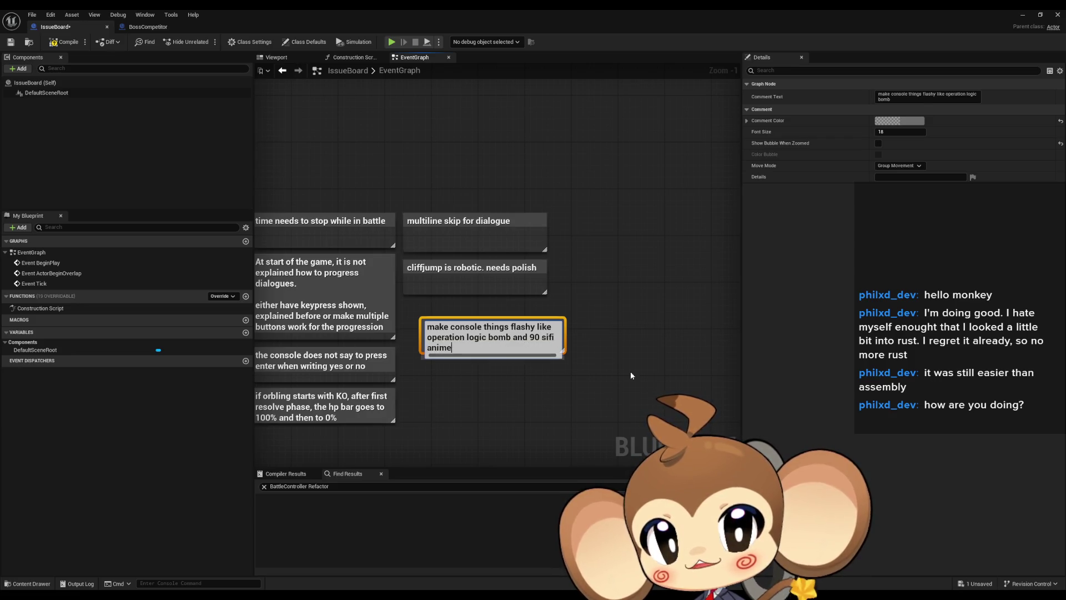
{"action": "key", "text": "Return"}
{"action": "left_click_drag", "start_coordinate": [561, 347], "coordinate": [543, 329]}
{"action": "left_click", "coordinate": [543, 367]}
{"action": "scroll", "coordinate": [612, 378], "scroll_direction": "down", "scroll_amount": 6}
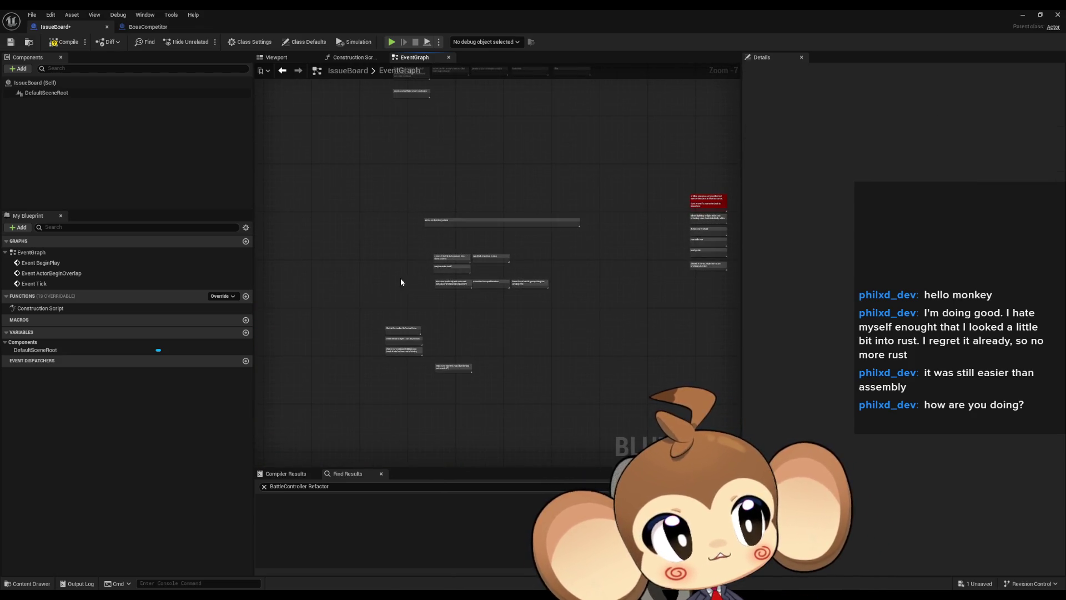
{"action": "scroll", "coordinate": [414, 267], "scroll_direction": "up", "scroll_amount": 1}
{"action": "scroll", "coordinate": [406, 261], "scroll_direction": "down", "scroll_amount": 5}
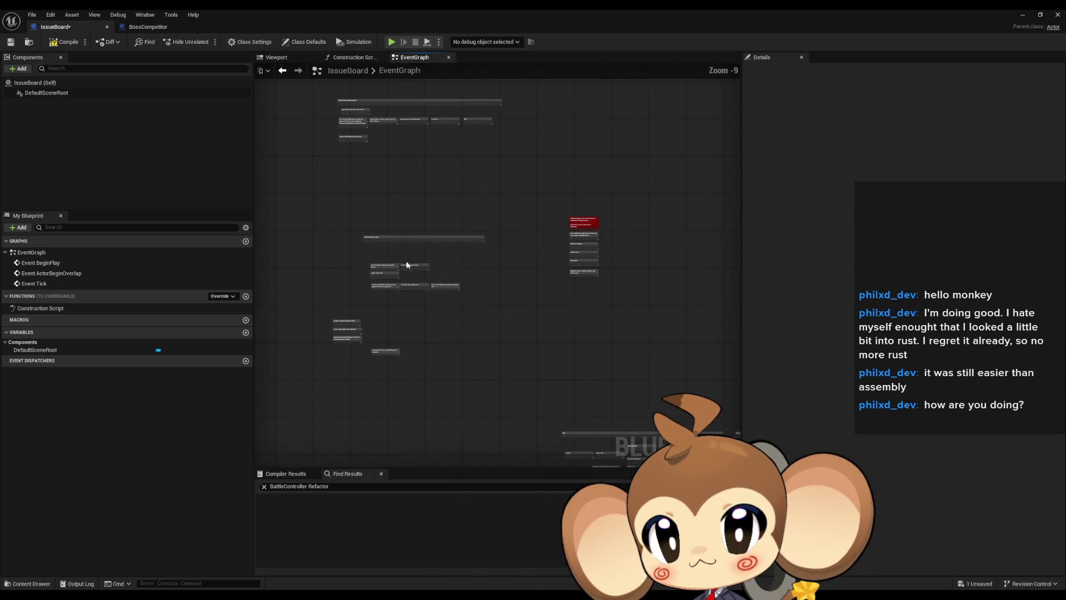
{"action": "scroll", "coordinate": [375, 266], "scroll_direction": "up", "scroll_amount": 5}
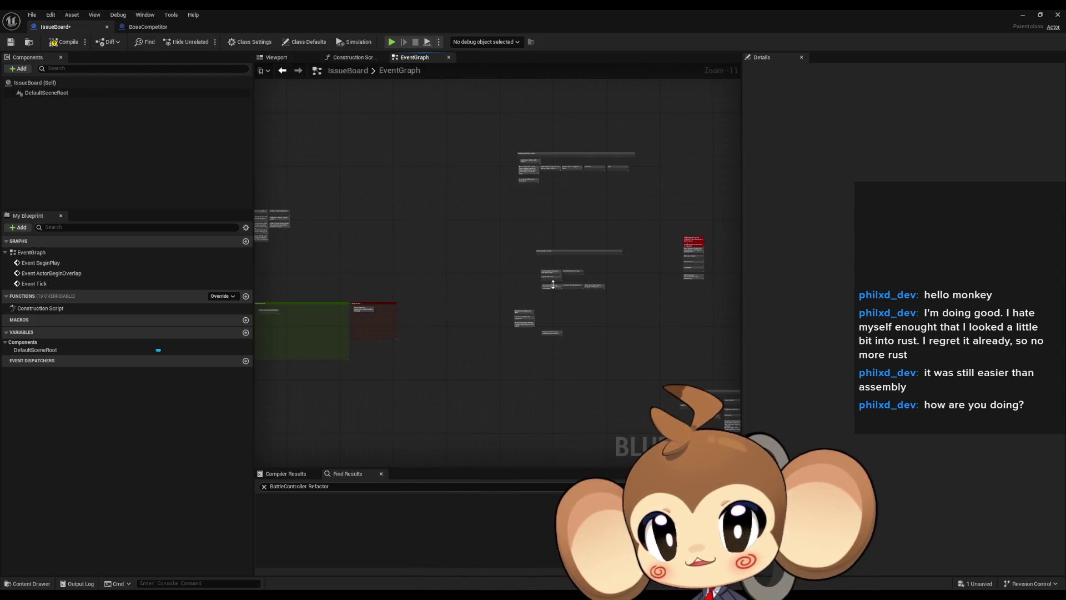
{"action": "scroll", "coordinate": [472, 247], "scroll_direction": "up", "scroll_amount": 2}
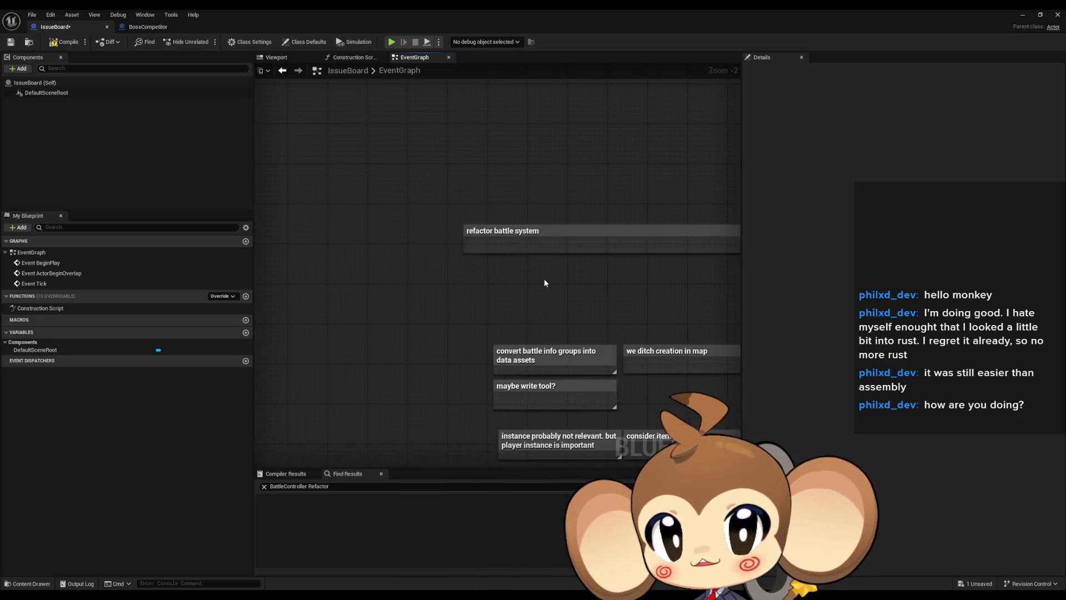
{"action": "scroll", "coordinate": [544, 278], "scroll_direction": "down", "scroll_amount": 8}
{"action": "mouse_move", "coordinate": [641, 321]}
{"action": "left_mouse_down"}
{"action": "mouse_move", "coordinate": [497, 283]}
{"action": "mouse_move", "coordinate": [411, 237]}
{"action": "mouse_move", "coordinate": [652, 343]}
{"action": "mouse_move", "coordinate": [408, 258]}
{"action": "left_mouse_up"}
{"action": "scroll", "coordinate": [372, 304], "scroll_direction": "up", "scroll_amount": 8}
{"action": "scroll", "coordinate": [438, 308], "scroll_direction": "up", "scroll_amount": 3}
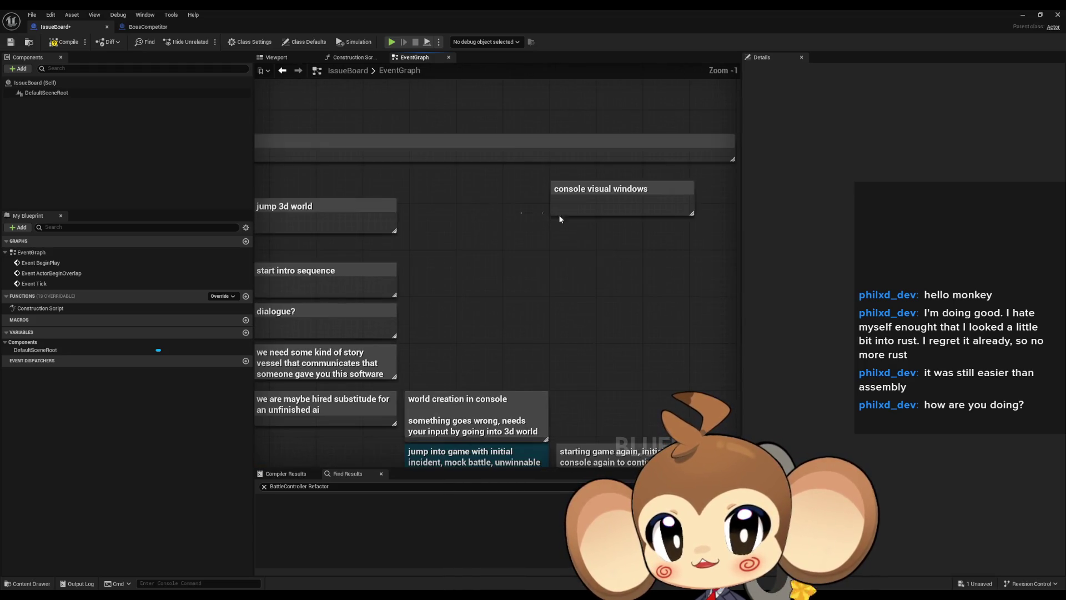
{"action": "mouse_move", "coordinate": [551, 183]}
{"action": "left_mouse_down"}
{"action": "mouse_move", "coordinate": [631, 206]}
{"action": "mouse_move", "coordinate": [444, 255]}
{"action": "mouse_move", "coordinate": [468, 252]}
{"action": "left_mouse_up"}
{"action": "left_click", "coordinate": [664, 231]}
{"action": "mouse_move", "coordinate": [452, 299]}
{"action": "left_mouse_down"}
{"action": "mouse_move", "coordinate": [566, 292]}
{"action": "mouse_move", "coordinate": [594, 279]}
{"action": "left_mouse_up"}
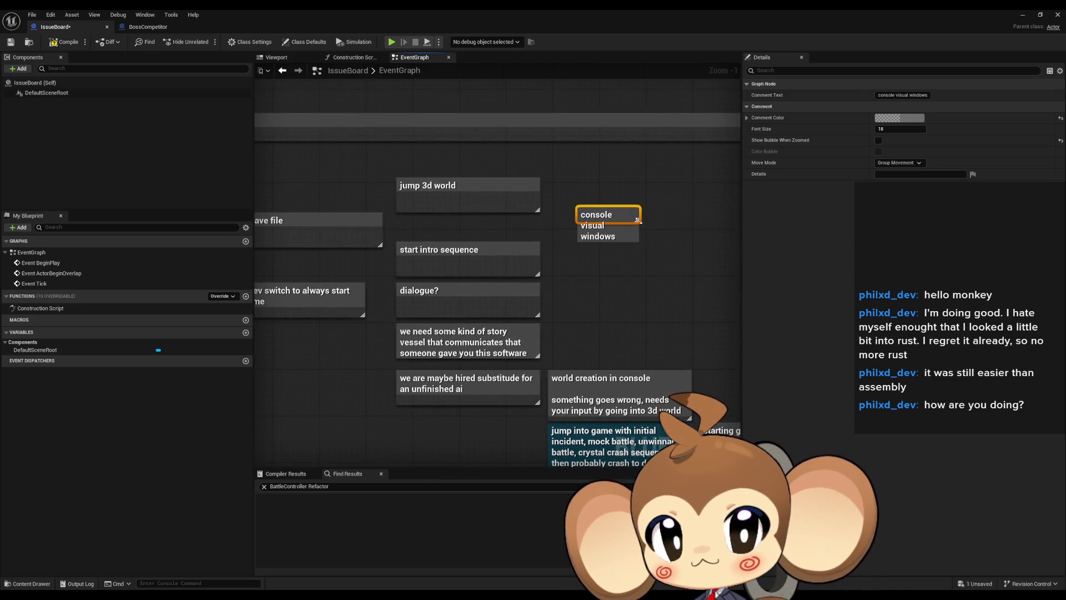
{"action": "left_click_drag", "start_coordinate": [638, 222], "coordinate": [706, 285]}
{"action": "left_click_drag", "start_coordinate": [586, 302], "coordinate": [514, 272]}
{"action": "left_click", "coordinate": [401, 301]}
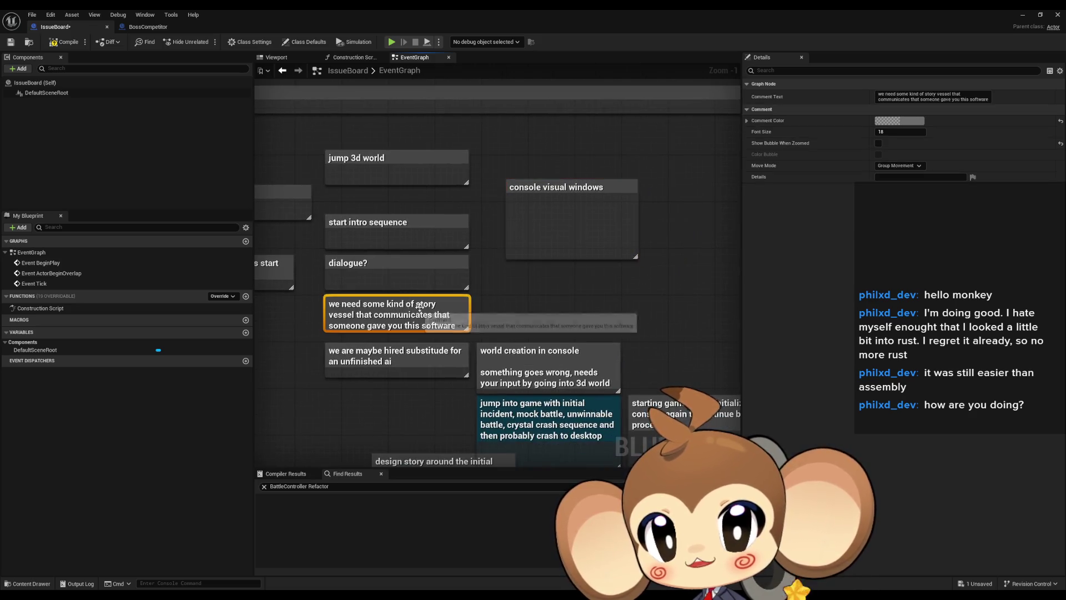
{"action": "left_click_drag", "start_coordinate": [400, 301], "coordinate": [414, 262]}
{"action": "left_click", "coordinate": [384, 307]}
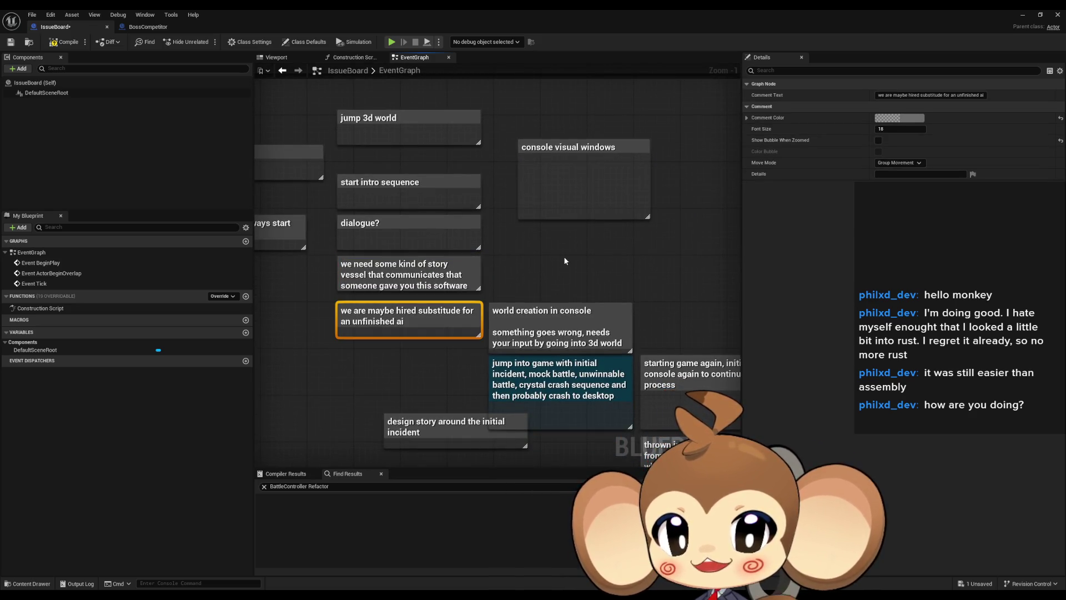
{"action": "left_click_drag", "start_coordinate": [564, 259], "coordinate": [550, 205]}
{"action": "left_click", "coordinate": [553, 262]}
{"action": "left_click_drag", "start_coordinate": [642, 238], "coordinate": [619, 229]}
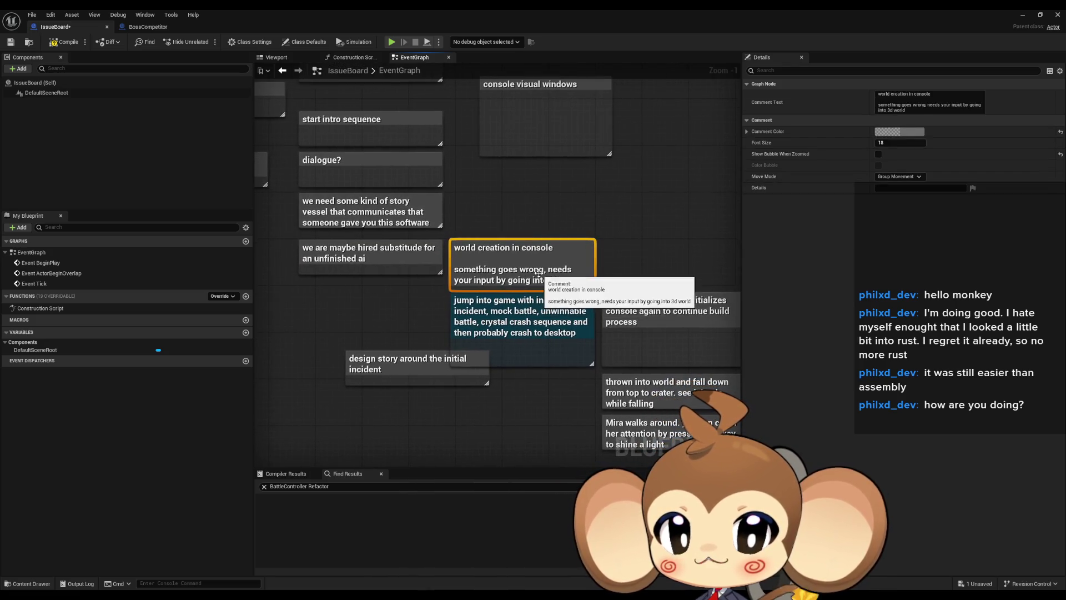
{"action": "left_click", "coordinate": [527, 302]}
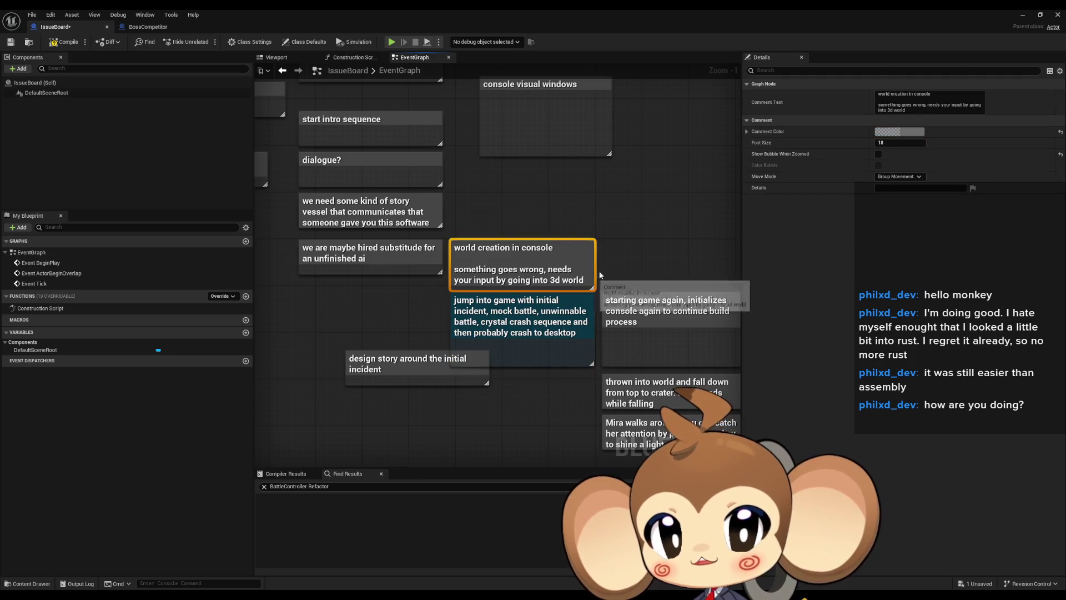
{"action": "left_click_drag", "start_coordinate": [481, 319], "coordinate": [442, 287]}
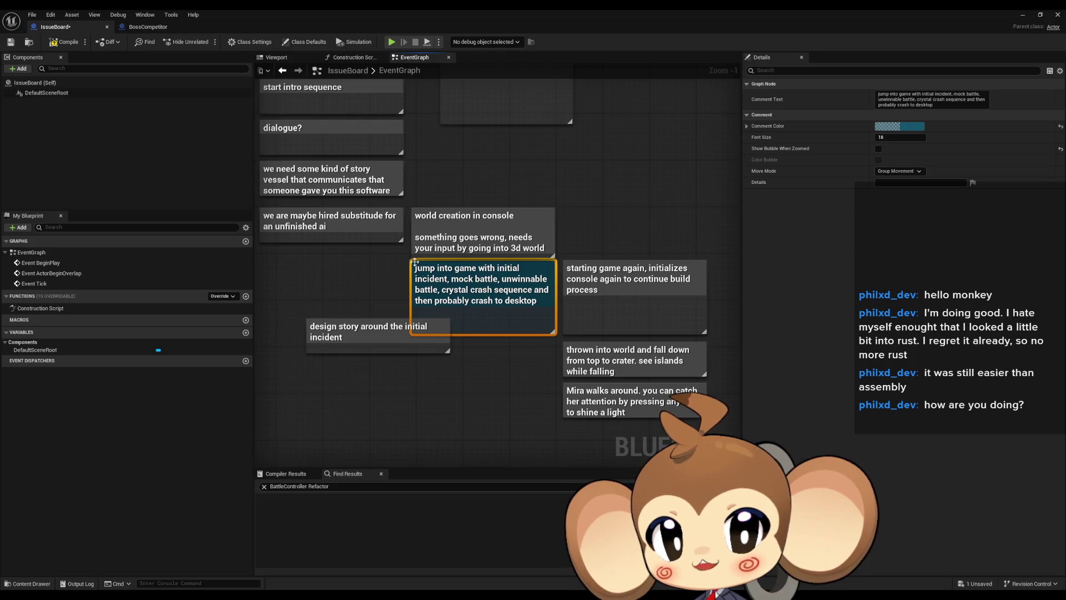
{"action": "left_click_drag", "start_coordinate": [288, 290], "coordinate": [389, 395]}
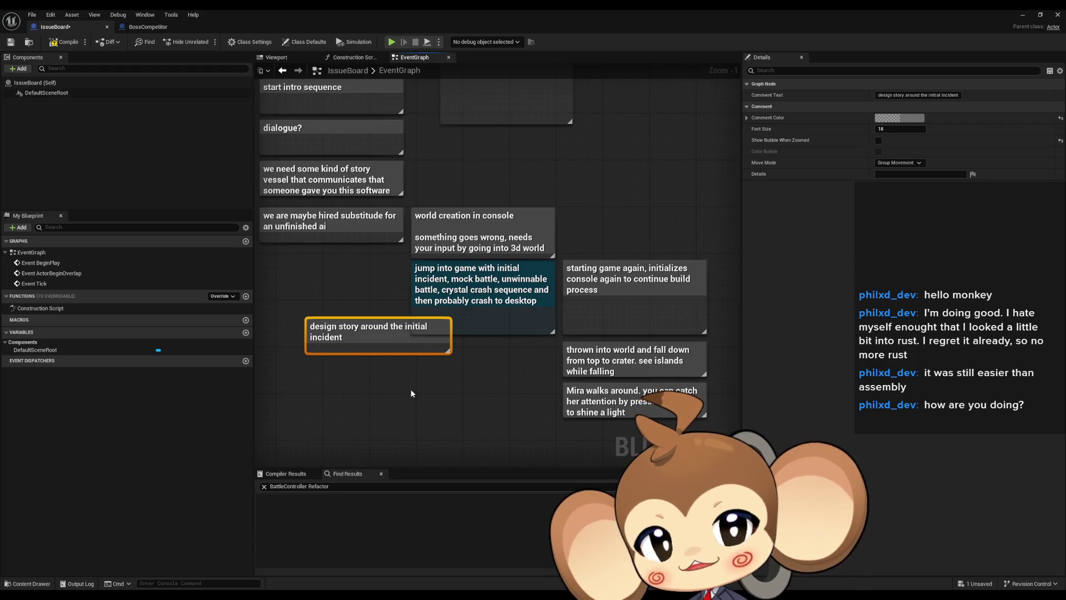
{"action": "left_click", "coordinate": [610, 277]}
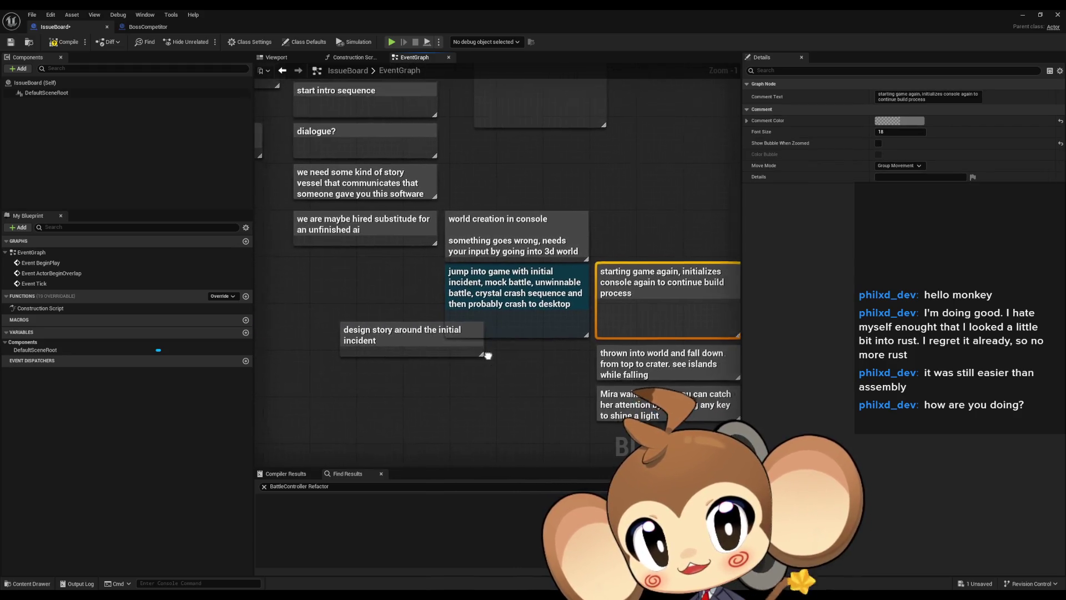
{"action": "left_click_drag", "start_coordinate": [456, 332], "coordinate": [371, 361]}
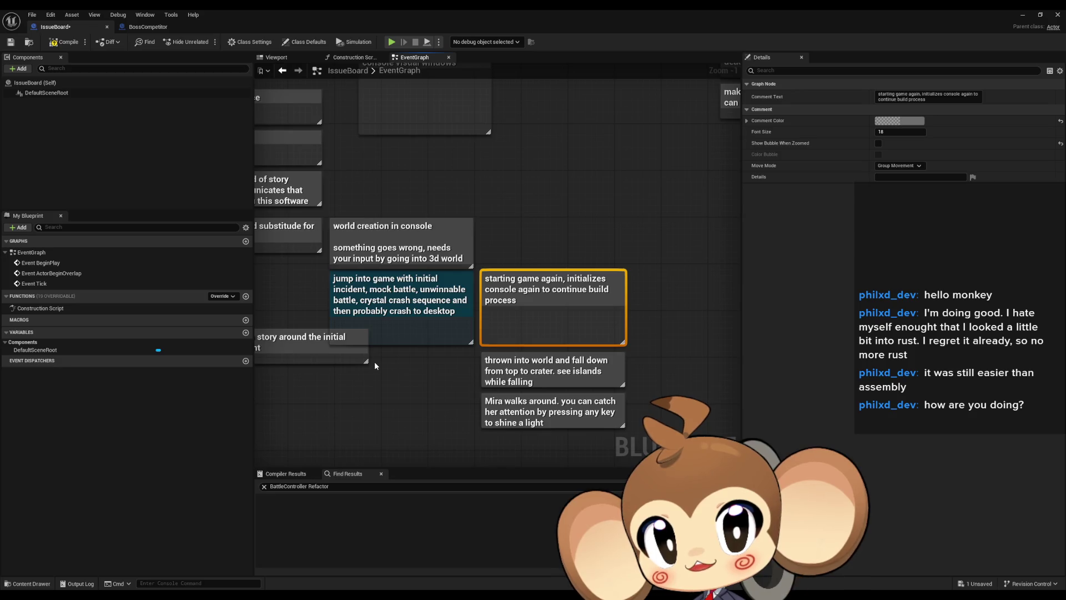
{"action": "mouse_move", "coordinate": [374, 362]}
{"action": "left_mouse_down"}
{"action": "mouse_move", "coordinate": [355, 344]}
{"action": "mouse_move", "coordinate": [399, 335]}
{"action": "left_mouse_up"}
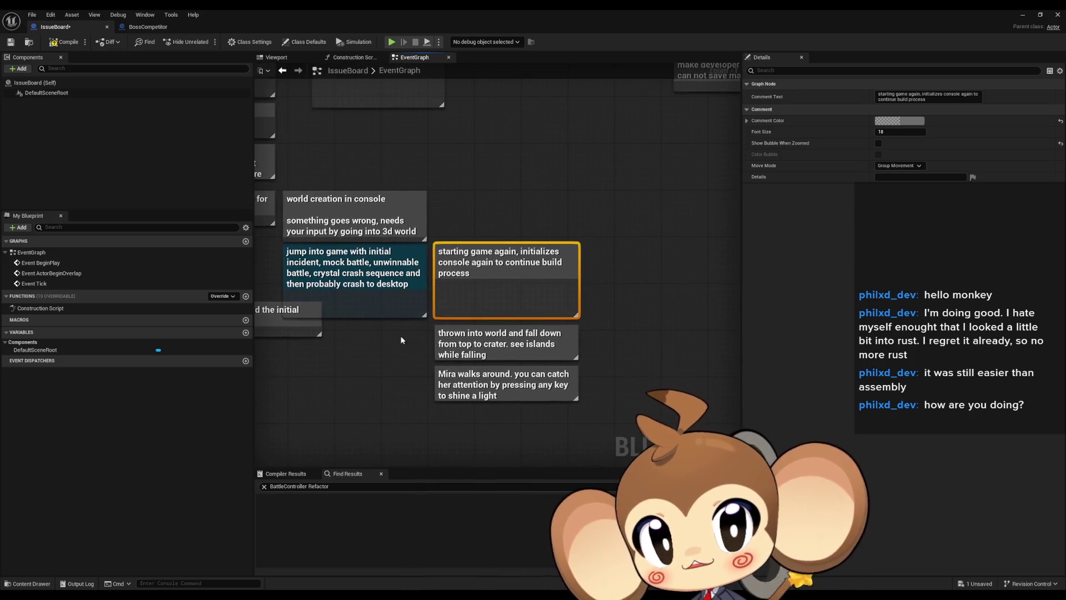
{"action": "left_click", "coordinate": [452, 353]}
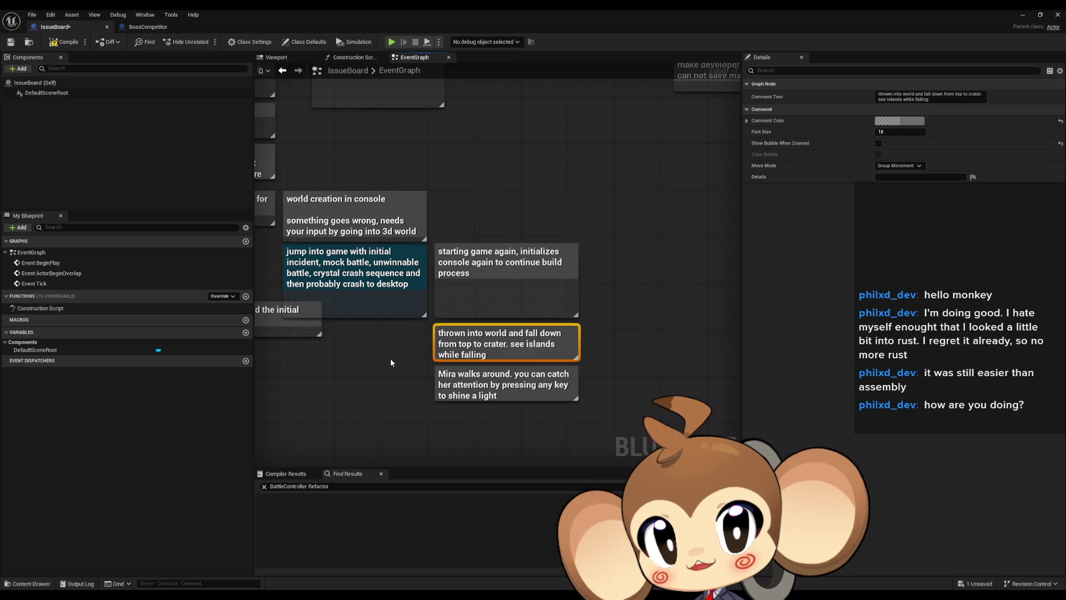
{"action": "left_click", "coordinate": [498, 397]}
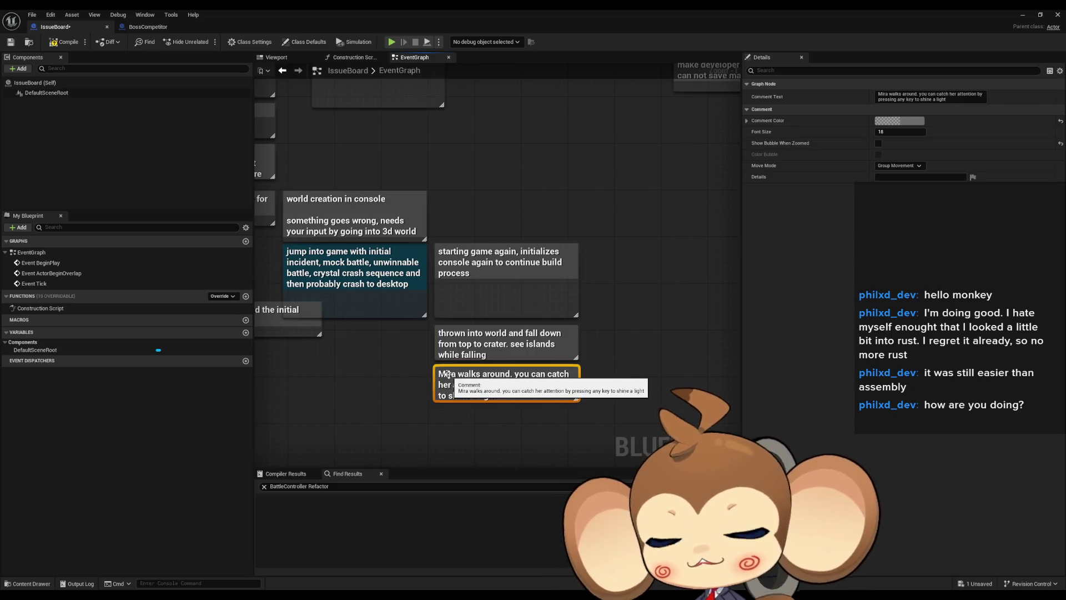
{"action": "scroll", "coordinate": [510, 366], "scroll_direction": "down", "scroll_amount": 7}
- Delete the Autosave feature, manually save, developer switch and developer save slots notes
{"action": "mouse_move", "coordinate": [524, 390]}
{"action": "left_mouse_down"}
{"action": "mouse_move", "coordinate": [421, 339]}
{"action": "mouse_move", "coordinate": [304, 225]}
{"action": "left_mouse_up"}
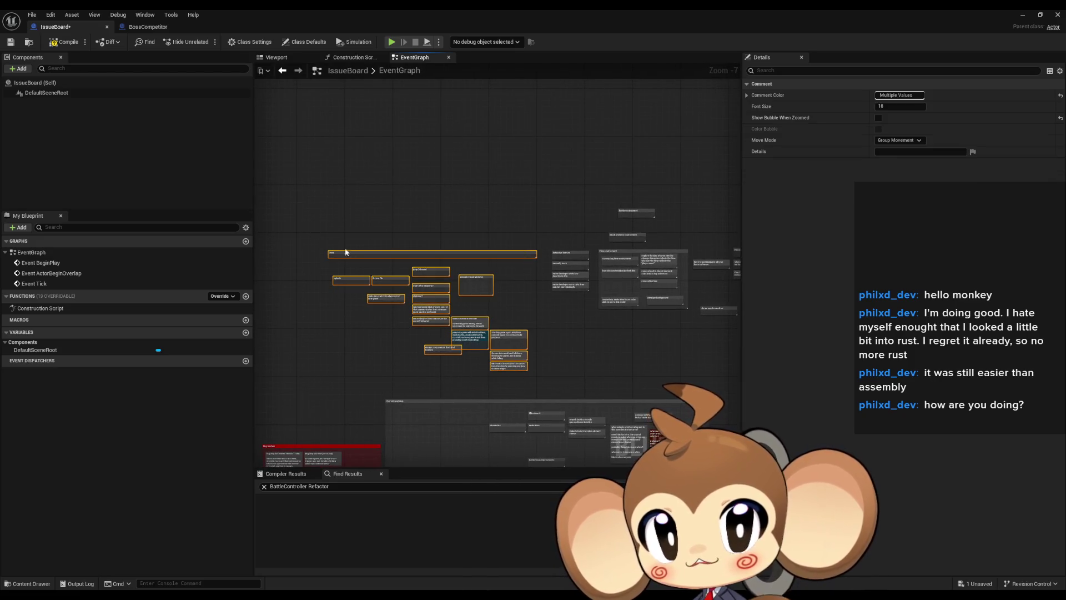
{"action": "left_click", "coordinate": [416, 258]}
{"action": "scroll", "coordinate": [507, 271], "scroll_direction": "up", "scroll_amount": 7}
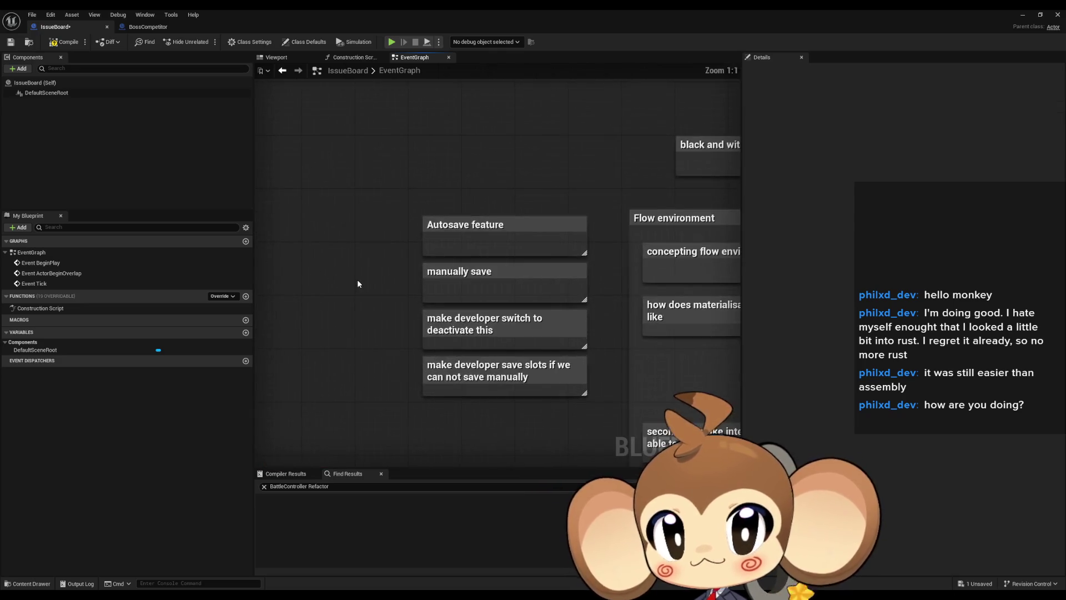
{"action": "mouse_move", "coordinate": [374, 198]}
{"action": "left_mouse_down"}
{"action": "mouse_move", "coordinate": [524, 236]}
{"action": "mouse_move", "coordinate": [465, 246]}
{"action": "left_mouse_up"}
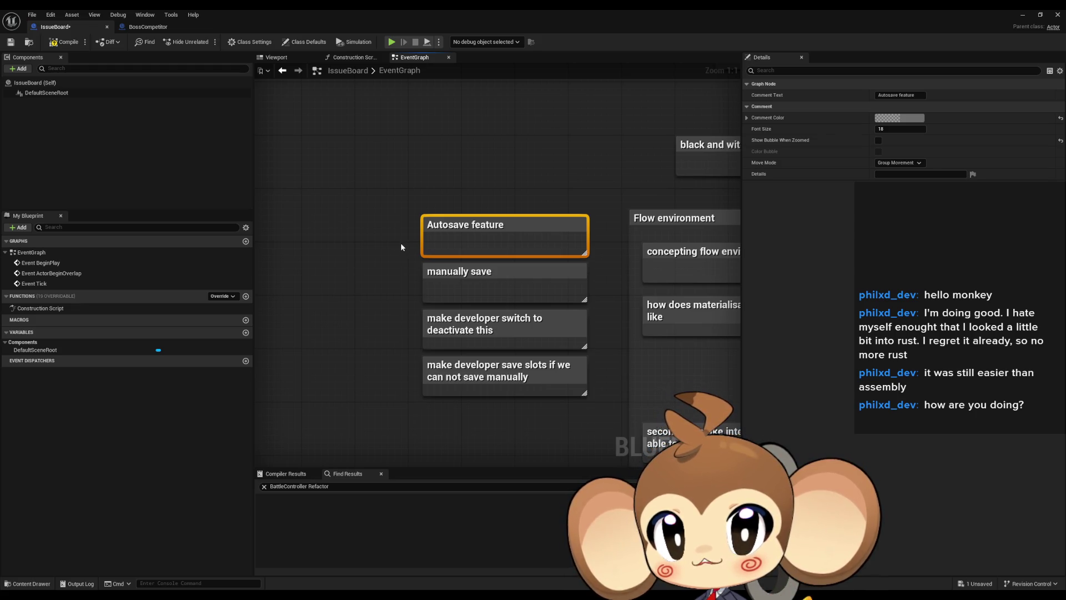
{"action": "left_click", "coordinate": [484, 273]}
{"action": "left_click", "coordinate": [425, 321]}
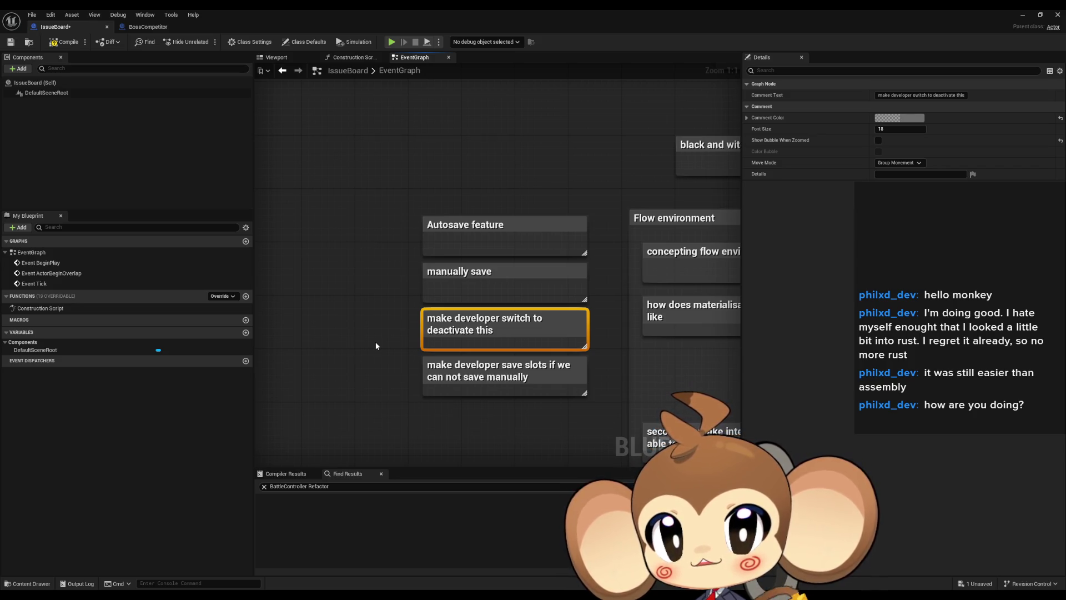
{"action": "left_click", "coordinate": [445, 374]}
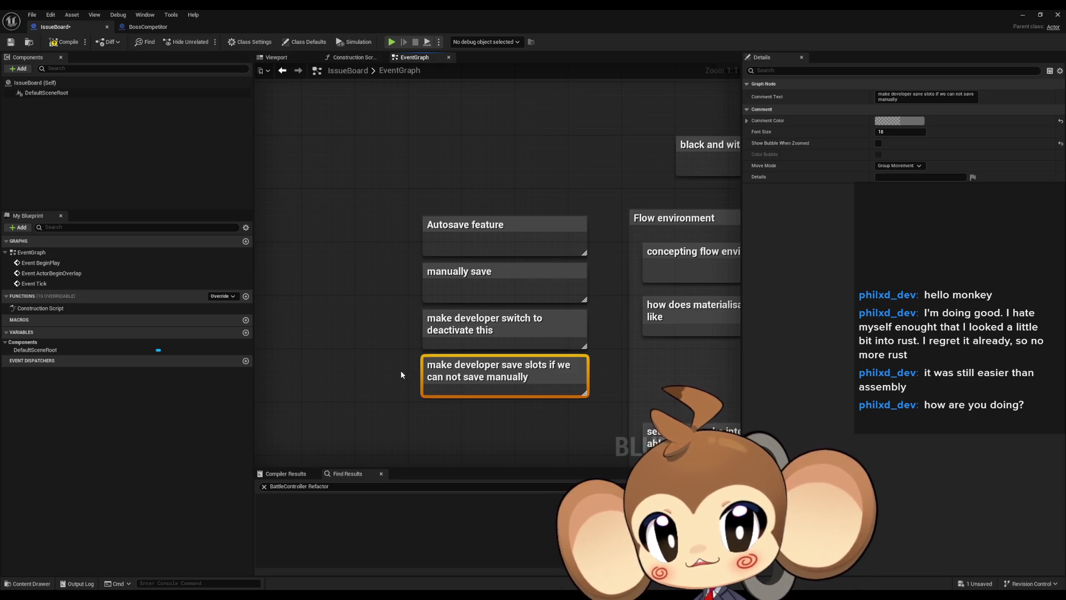
{"action": "scroll", "coordinate": [401, 375], "scroll_direction": "down", "scroll_amount": 5}
{"action": "left_click_drag", "start_coordinate": [305, 355], "coordinate": [375, 384]}
{"action": "key", "text": "Delete"}
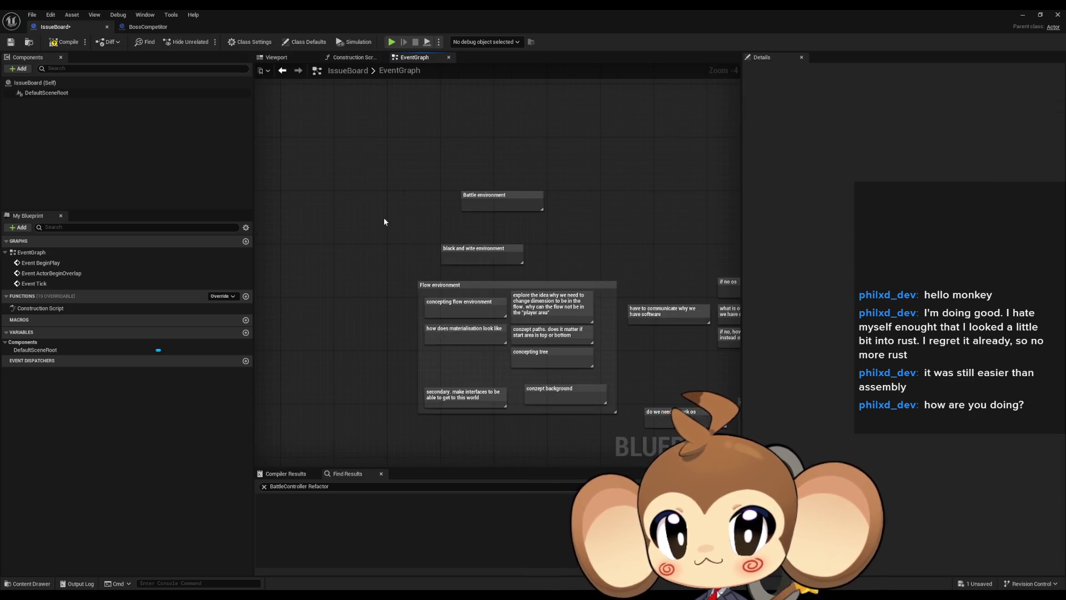
- Delete the 'Battle environment' note and the 'black and wite environment' note
{"action": "scroll", "coordinate": [384, 221], "scroll_direction": "up", "scroll_amount": 3}
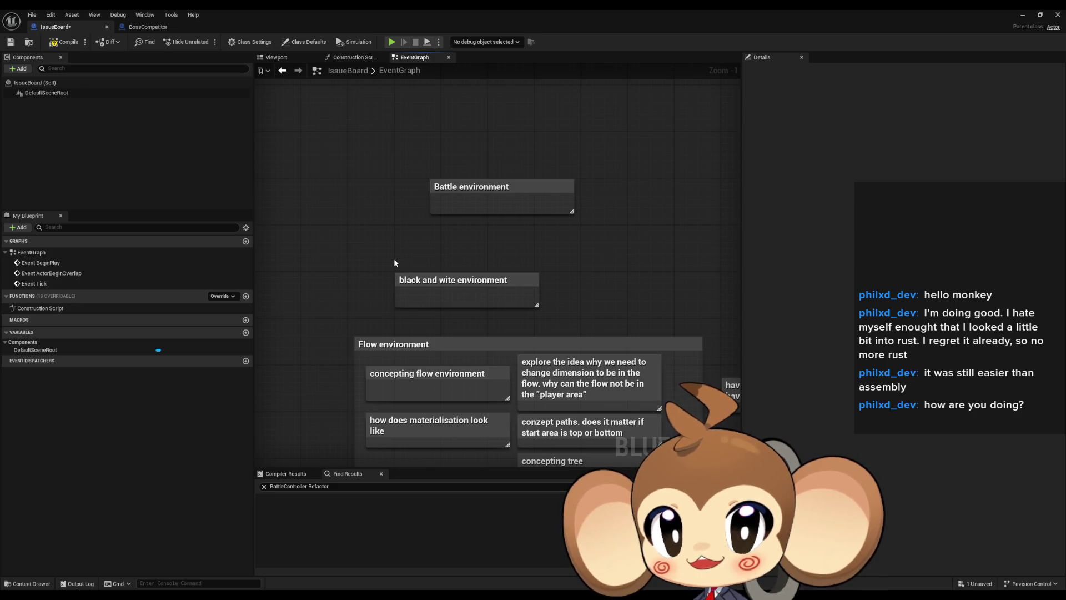
{"action": "left_click", "coordinate": [438, 186]}
{"action": "key", "text": "Delete"}
{"action": "left_click_drag", "start_coordinate": [344, 254], "coordinate": [650, 321]}
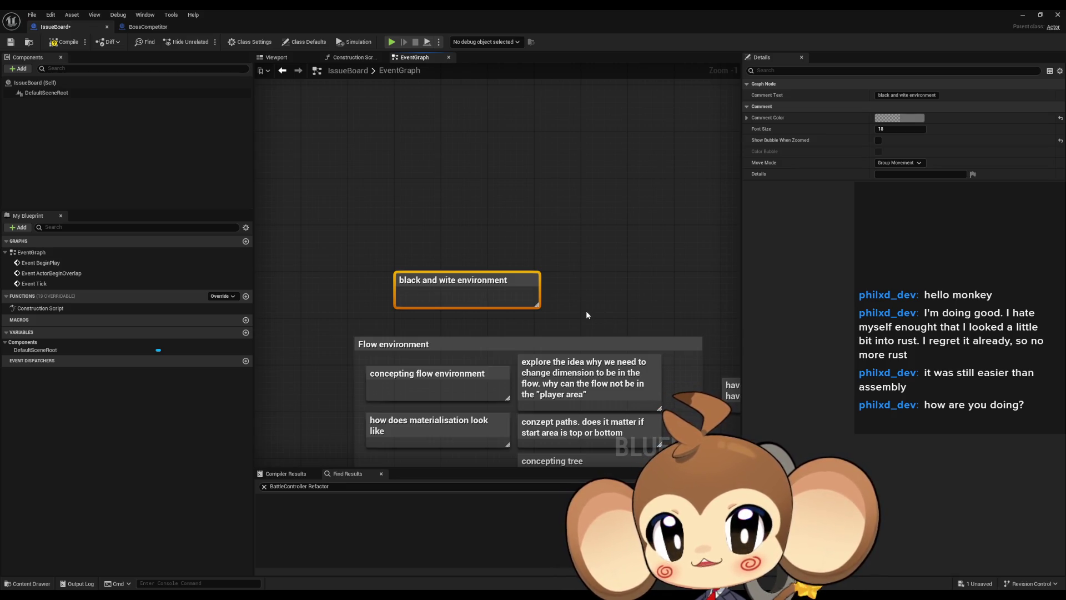
{"action": "left_click_drag", "start_coordinate": [479, 238], "coordinate": [514, 218]}
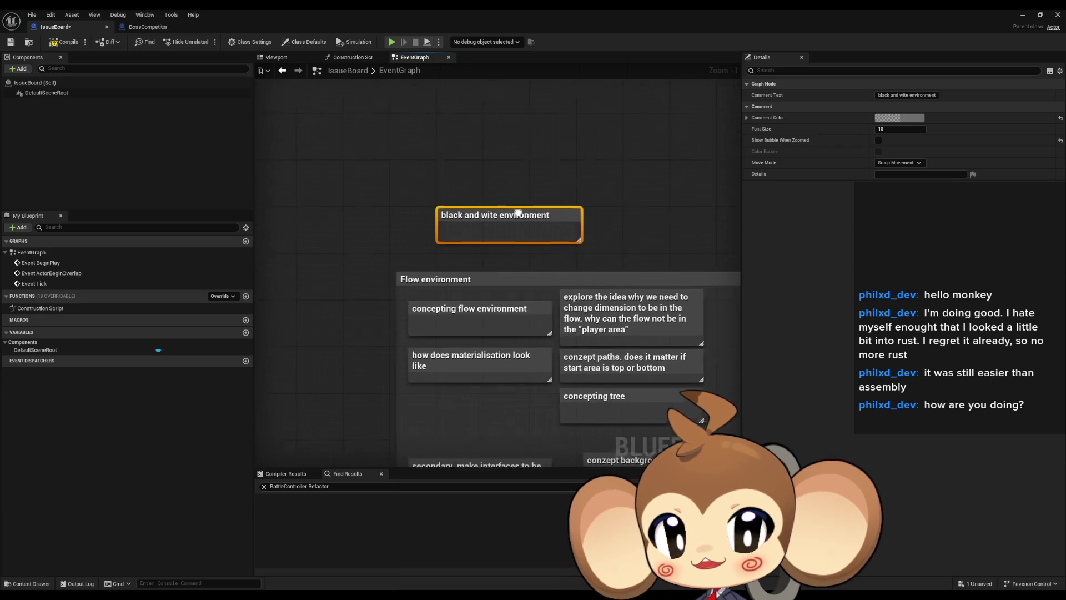
{"action": "scroll", "coordinate": [558, 218], "scroll_direction": "down", "scroll_amount": 3}
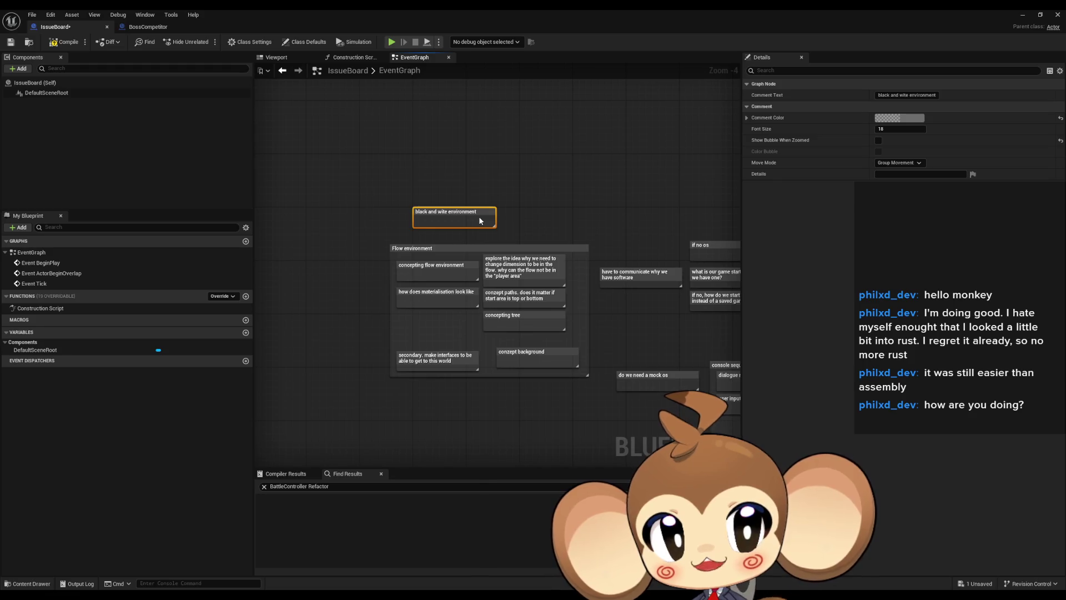
{"action": "key", "text": "Delete"}
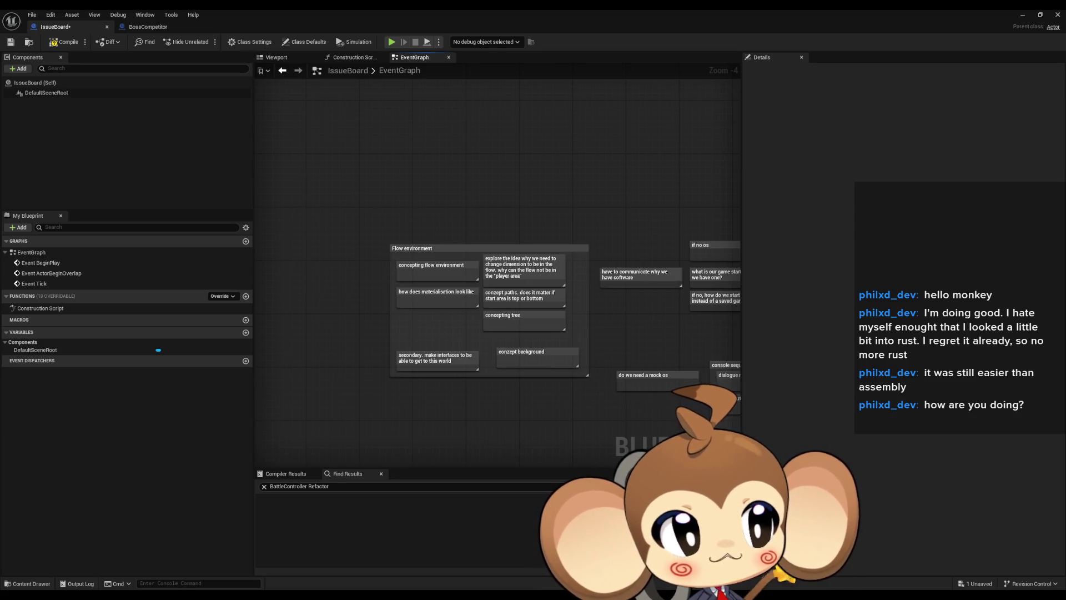
- Open space above Flow environment and create a comment titled 'cocoon (when battle starts'
{"action": "scroll", "coordinate": [427, 251], "scroll_direction": "up", "scroll_amount": 5}
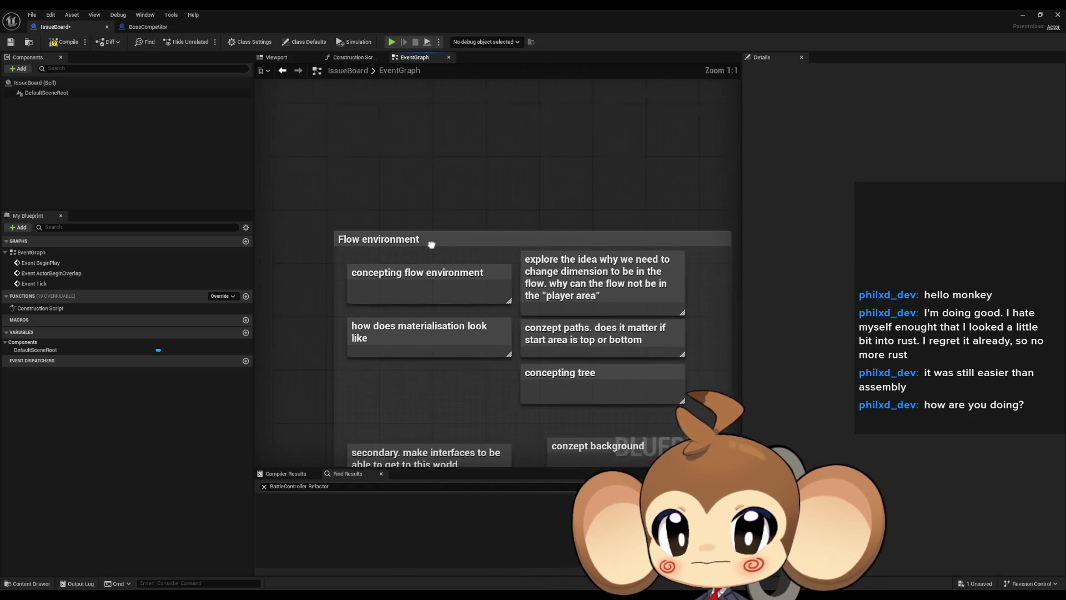
{"action": "left_click_drag", "start_coordinate": [383, 123], "coordinate": [382, 119]}
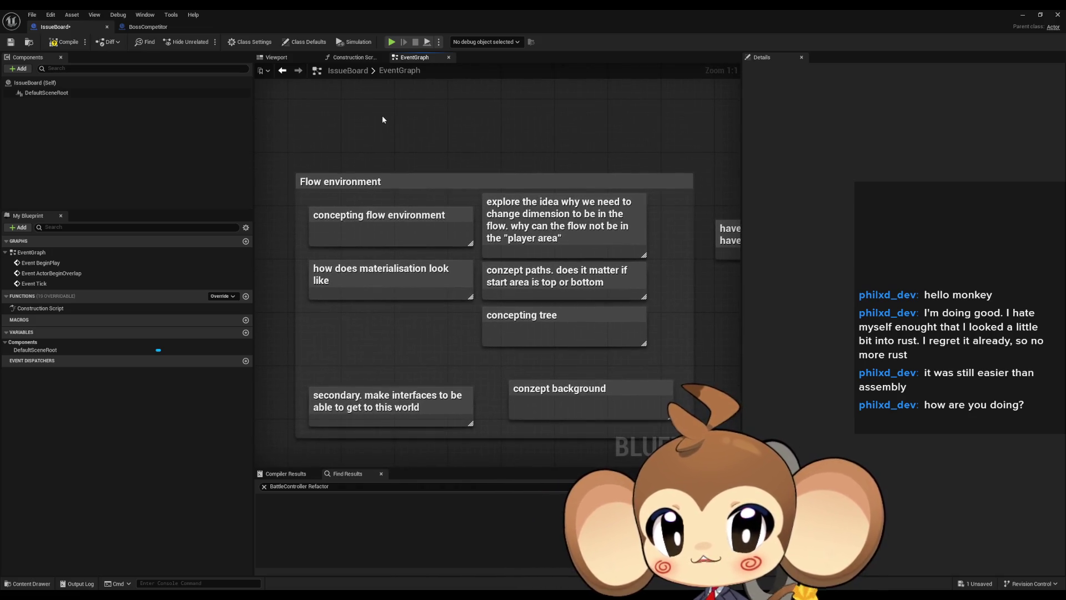
{"action": "left_click", "coordinate": [353, 213]}
{"action": "left_click", "coordinate": [430, 186]}
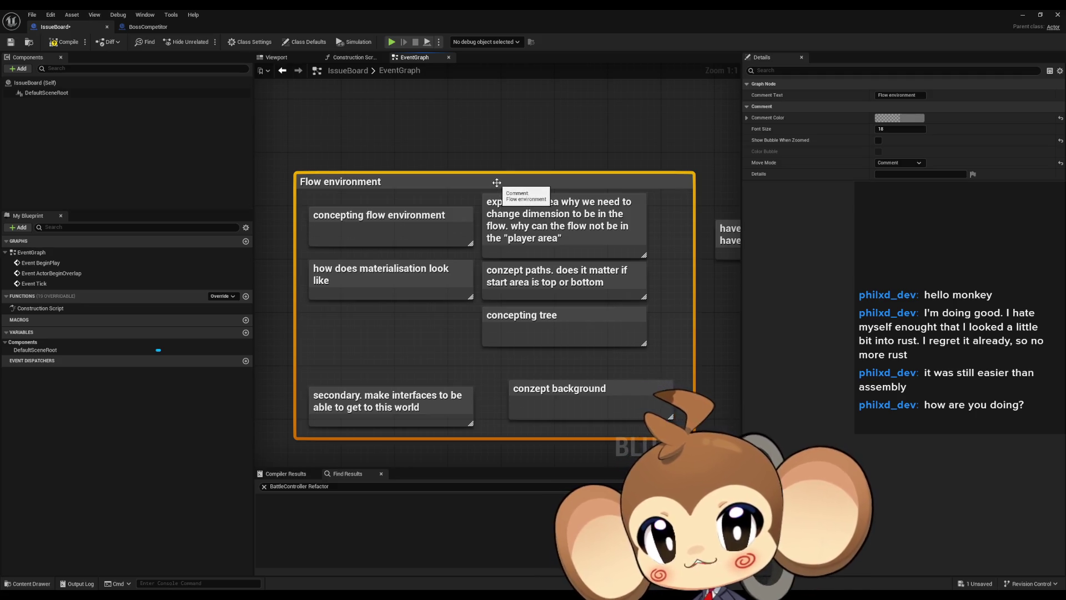
{"action": "left_click", "coordinate": [467, 158]}
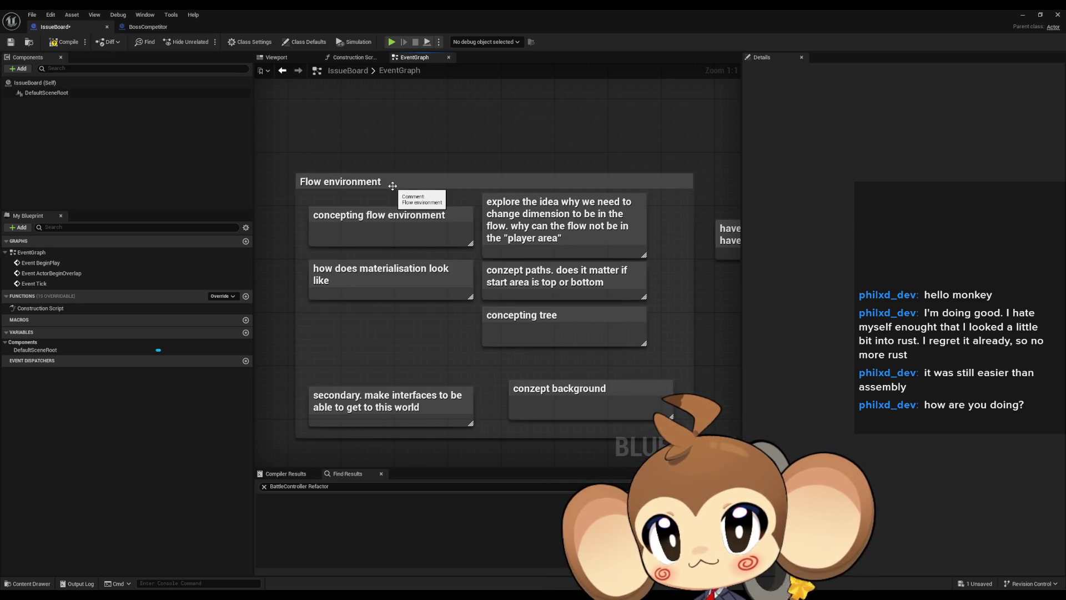
{"action": "left_click_drag", "start_coordinate": [390, 230], "coordinate": [450, 406]}
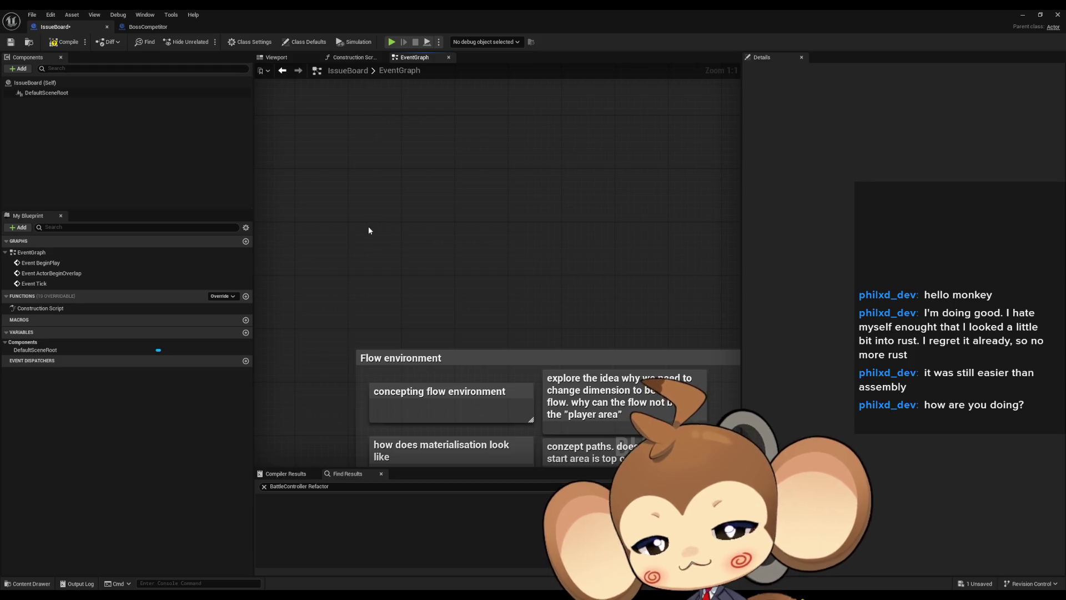
{"action": "type", "text": "c"}
{"action": "type", "text": "cocoo"}
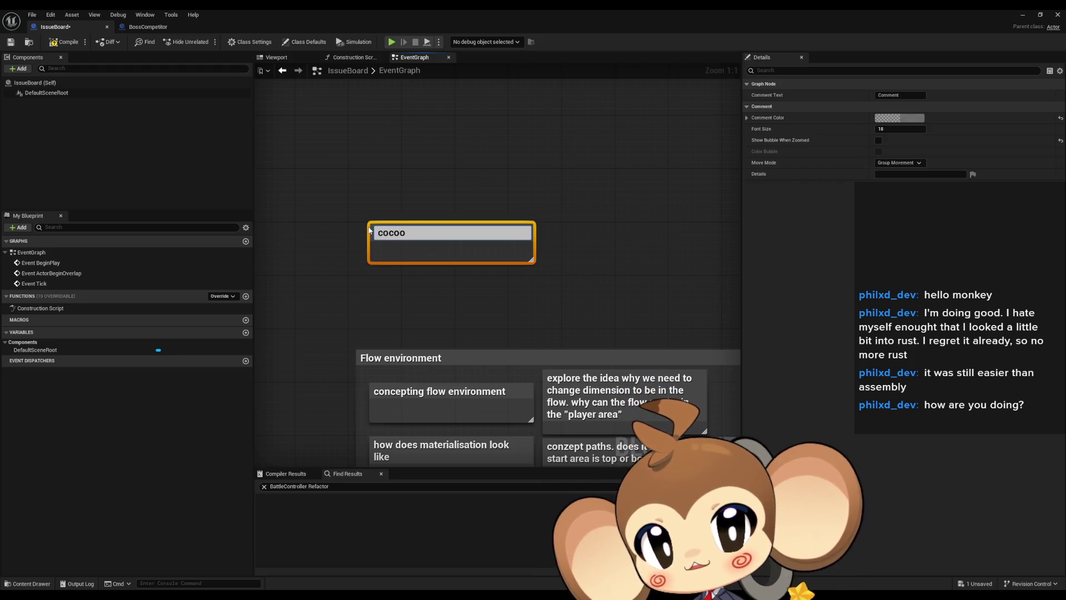
{"action": "type", "text": "n (when battle"}
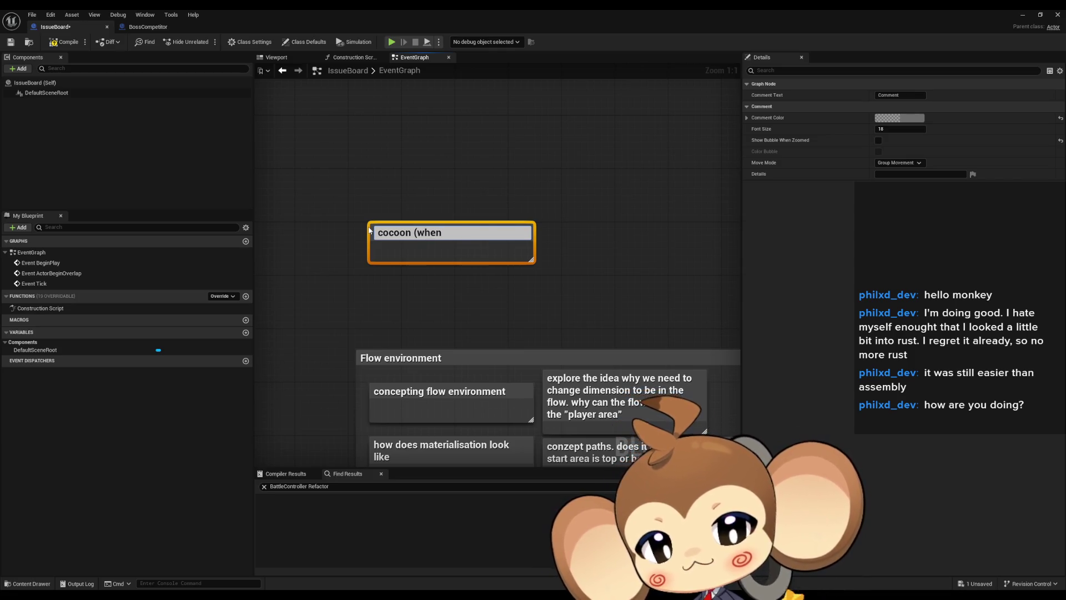
{"action": "type", "text": " starts"}
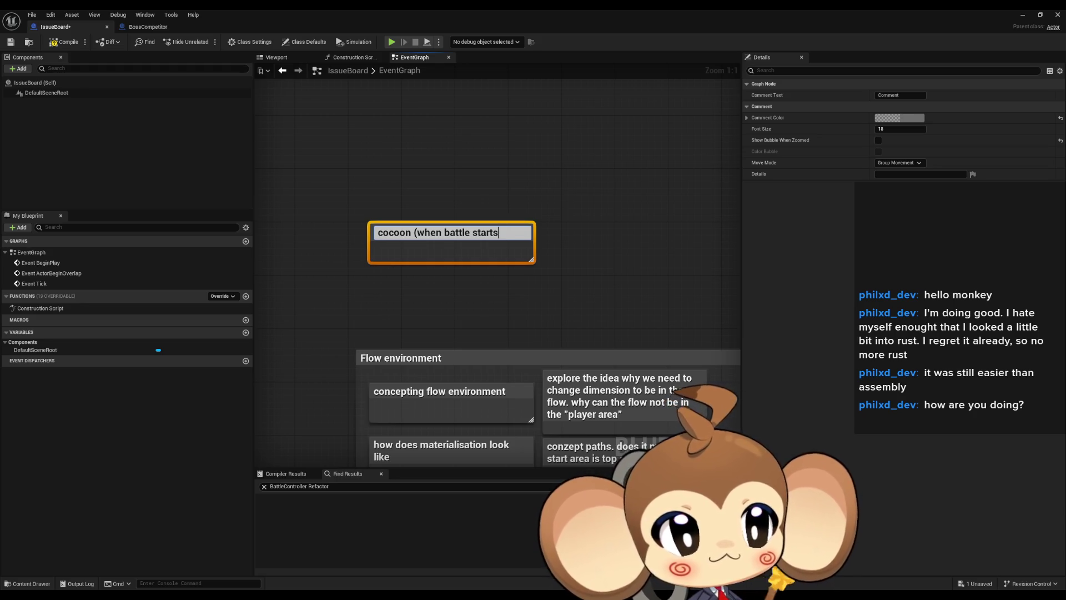
- Commit the 'cocoon (when battle starts' title and pan back to the Flow environment group
{"action": "left_click", "coordinate": [695, 272]}
{"action": "mouse_move", "coordinate": [567, 315]}
{"action": "left_mouse_down"}
{"action": "mouse_move", "coordinate": [496, 230]}
{"action": "mouse_move", "coordinate": [541, 207]}
{"action": "left_mouse_up"}
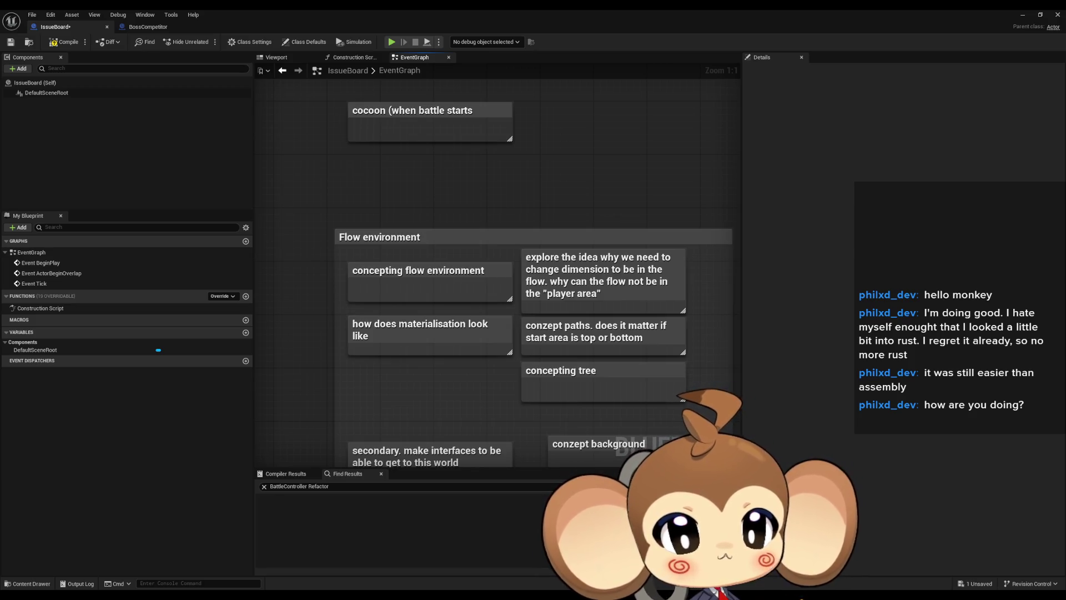
- Pan the graph to show and recentre the Flow environment group
{"action": "mouse_move", "coordinate": [615, 312]}
{"action": "left_mouse_down"}
{"action": "mouse_move", "coordinate": [542, 254]}
{"action": "mouse_move", "coordinate": [537, 237]}
{"action": "mouse_move", "coordinate": [581, 239]}
{"action": "left_mouse_up"}
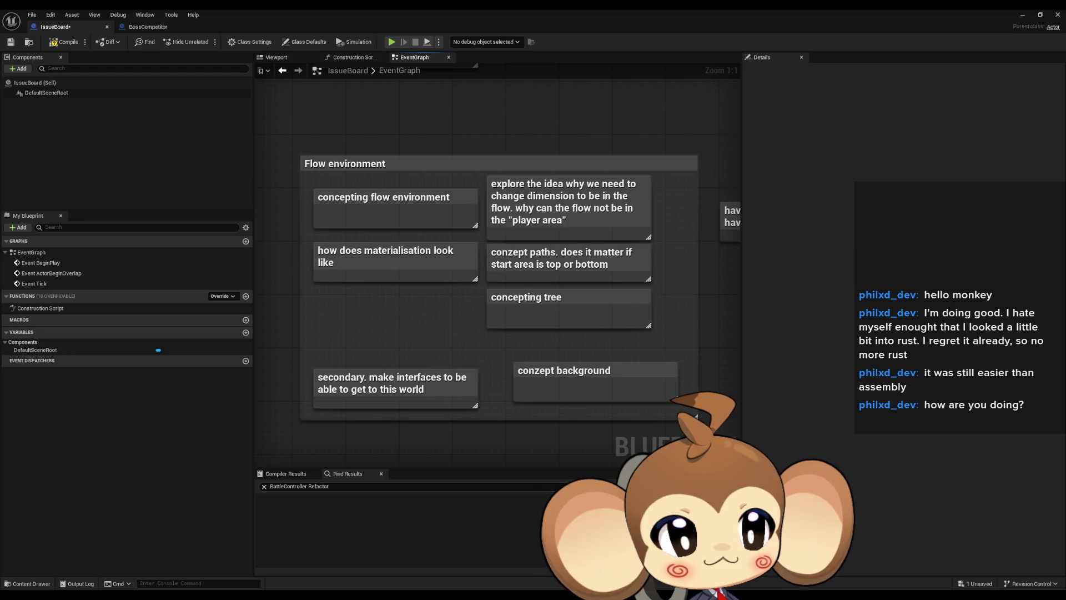
{"action": "left_click_drag", "start_coordinate": [584, 299], "coordinate": [547, 276]}
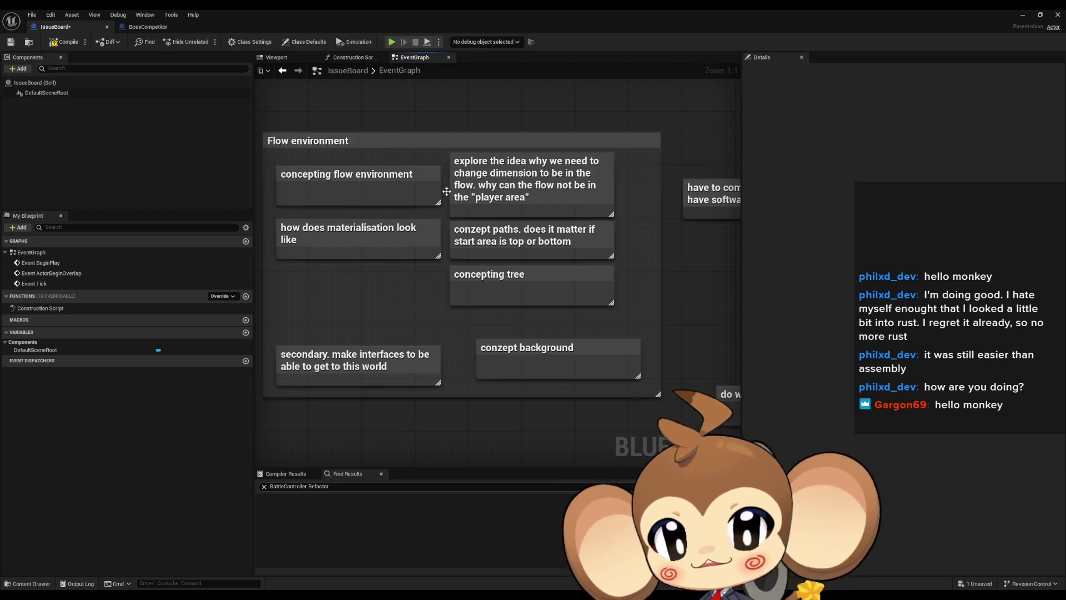
- Select the 'concepting flow environment' and 'how does materialisation look like' notes, then deselect
{"action": "left_click_drag", "start_coordinate": [302, 169], "coordinate": [336, 185]}
{"action": "left_click", "coordinate": [335, 185]}
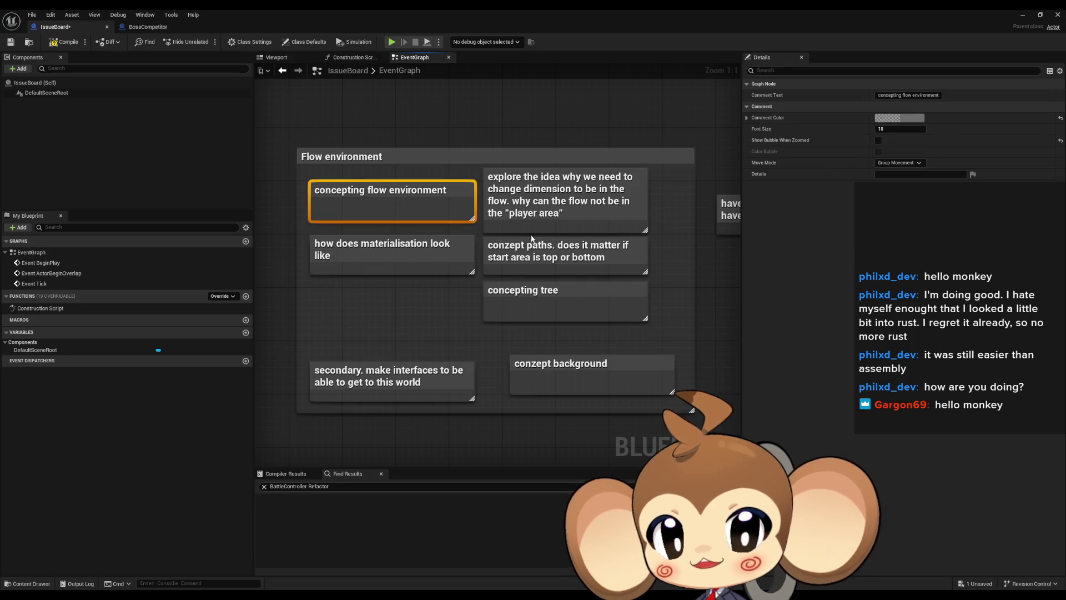
{"action": "left_click", "coordinate": [398, 259]}
{"action": "left_click_drag", "start_coordinate": [382, 309], "coordinate": [426, 301]}
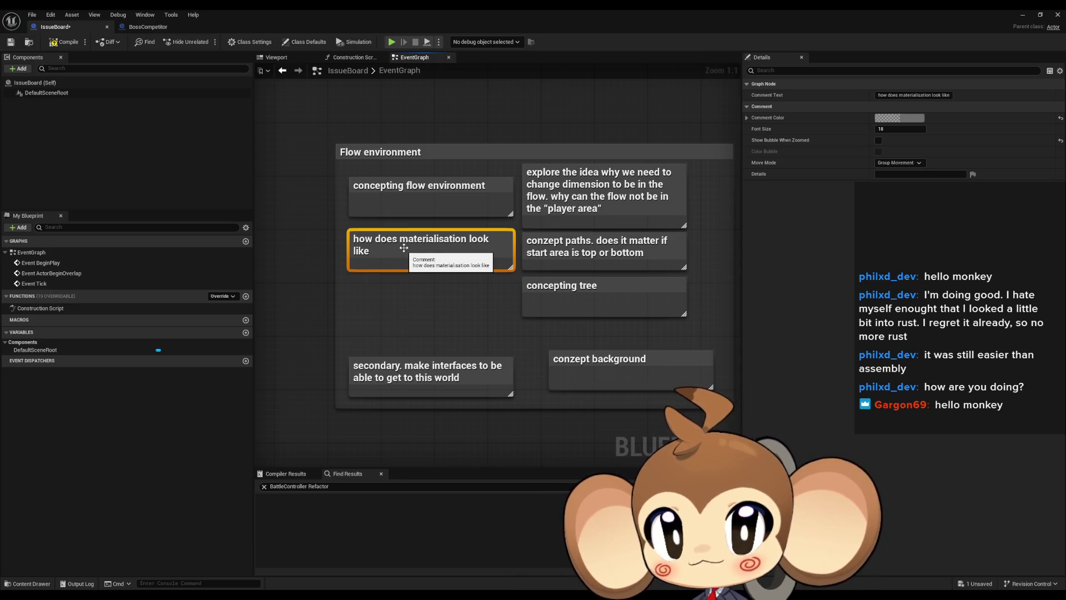
{"action": "left_click", "coordinate": [453, 318]}
{"action": "scroll", "coordinate": [452, 318], "scroll_direction": "down", "scroll_amount": 7}
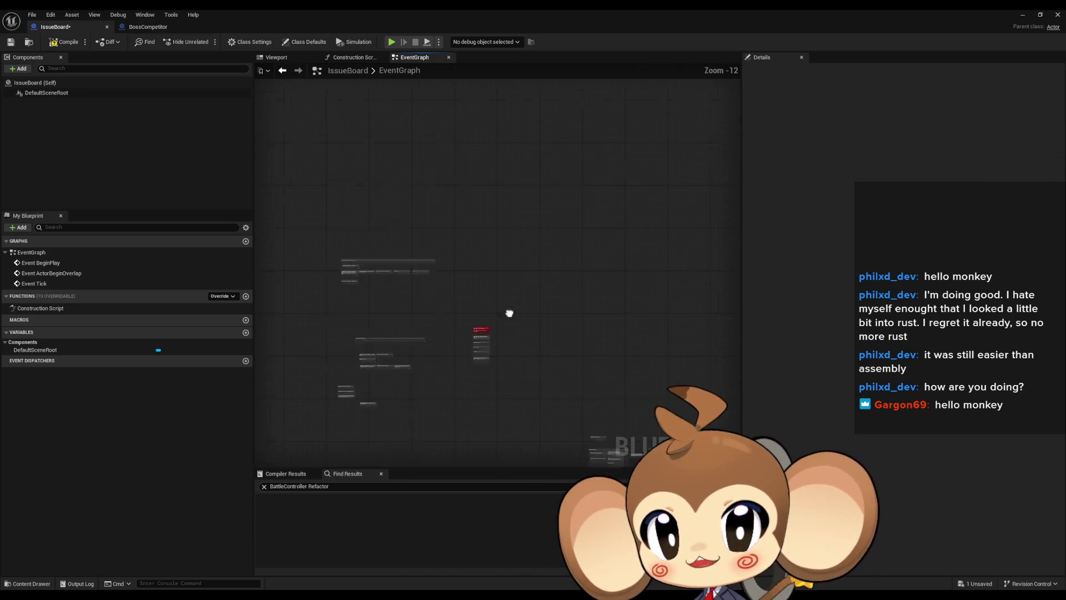
- Add a 'materialize effect' comment beside 'need neutral fight start explosion' in the rework group
{"action": "scroll", "coordinate": [451, 315], "scroll_direction": "up", "scroll_amount": 7}
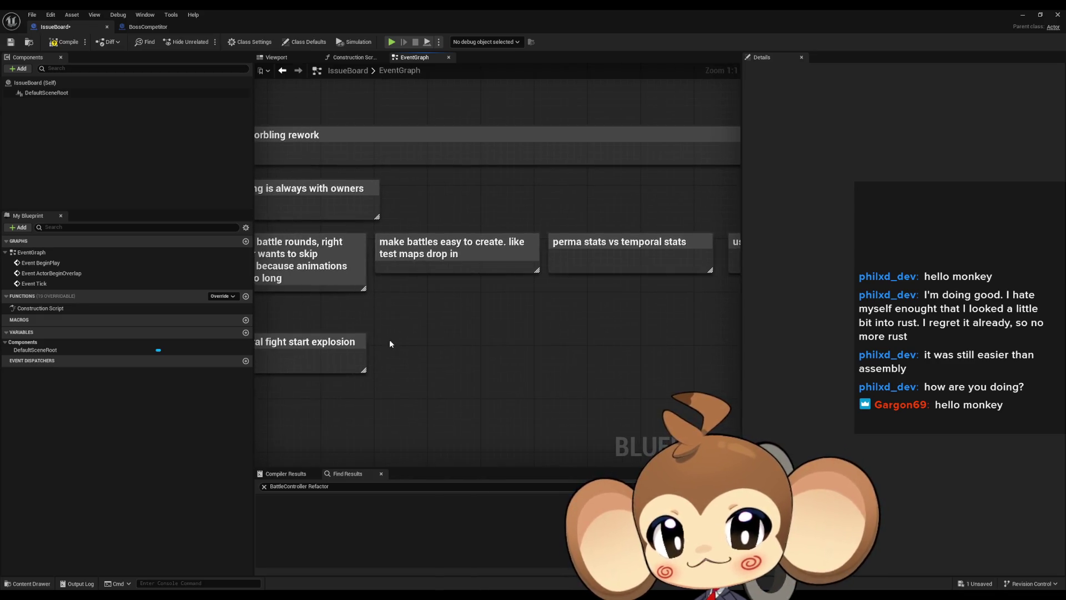
{"action": "type", "text": "cmateriali"}
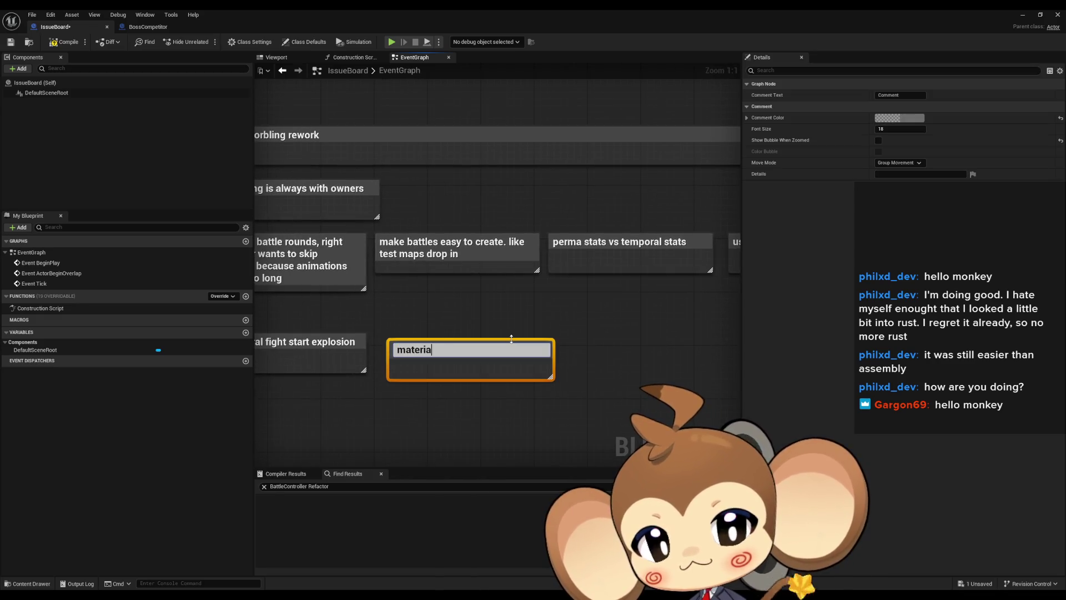
{"action": "type", "text": "ze effect"}
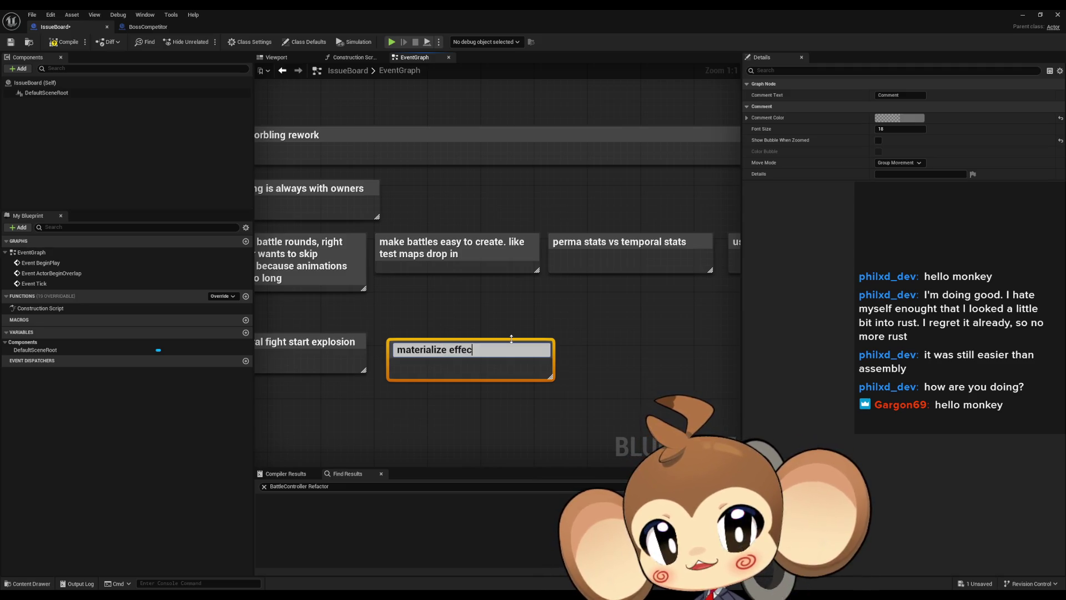
{"action": "key", "text": "Return"}
{"action": "left_click_drag", "start_coordinate": [513, 413], "coordinate": [618, 427]}
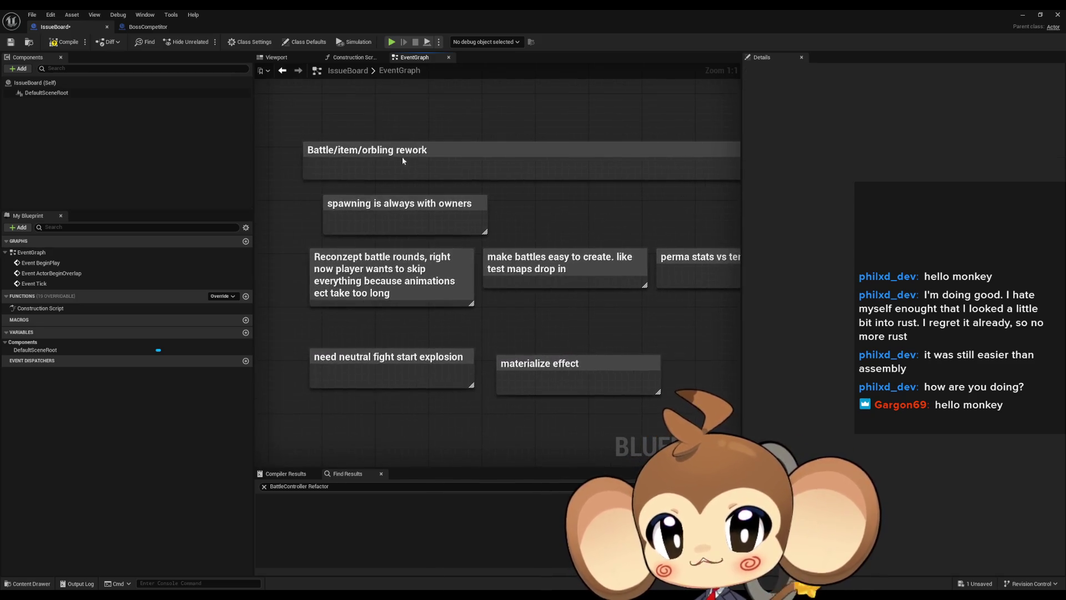
{"action": "key", "text": "ctrl+a"}
{"action": "scroll", "coordinate": [619, 430], "scroll_direction": "down", "scroll_amount": 7}
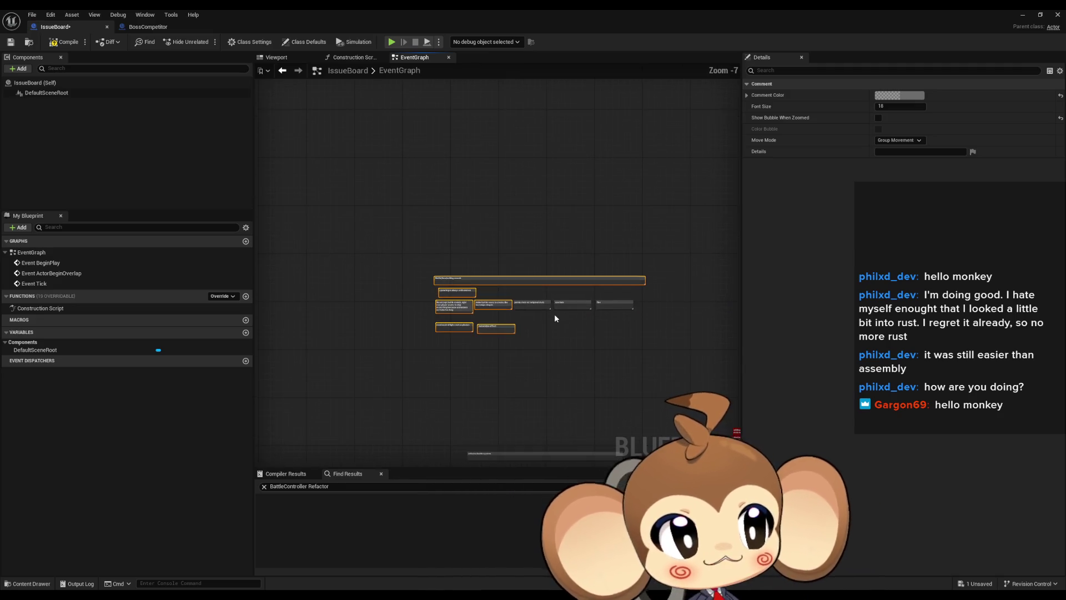
{"action": "scroll", "coordinate": [496, 281], "scroll_direction": "down", "scroll_amount": 2}
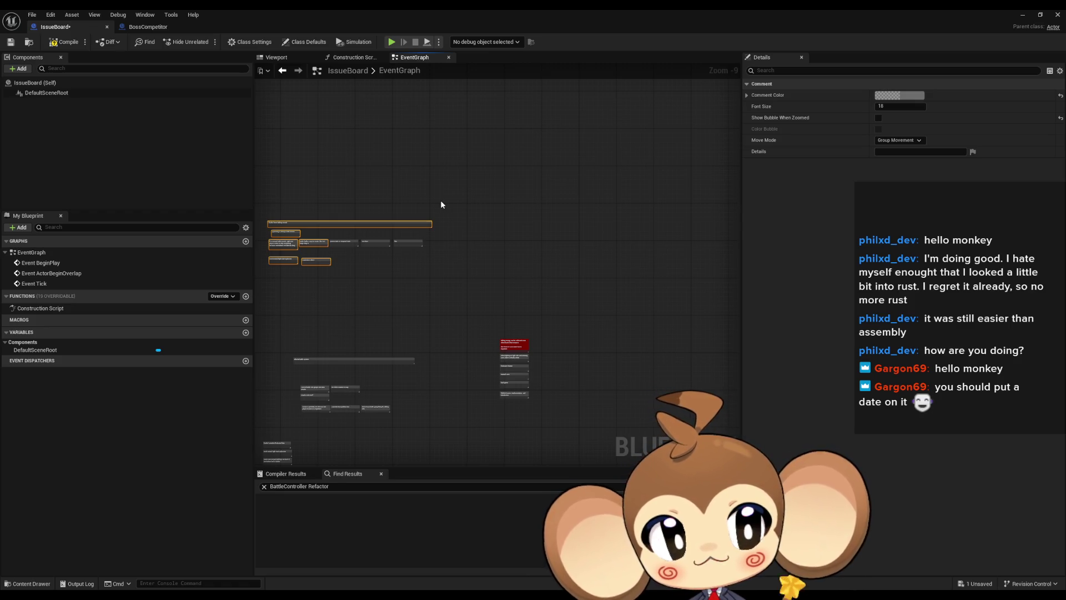
- Pan across the graph to the Flow environment notes and shift that group slightly left
{"action": "mouse_move", "coordinate": [468, 311]}
{"action": "left_mouse_down"}
{"action": "mouse_move", "coordinate": [533, 208]}
{"action": "mouse_move", "coordinate": [508, 185]}
{"action": "left_mouse_up"}
{"action": "scroll", "coordinate": [558, 257], "scroll_direction": "down", "scroll_amount": 3}
{"action": "scroll", "coordinate": [507, 239], "scroll_direction": "up", "scroll_amount": 10}
{"action": "mouse_move", "coordinate": [291, 194]}
{"action": "left_mouse_down"}
{"action": "mouse_move", "coordinate": [583, 243]}
{"action": "mouse_move", "coordinate": [505, 242]}
{"action": "left_mouse_up"}
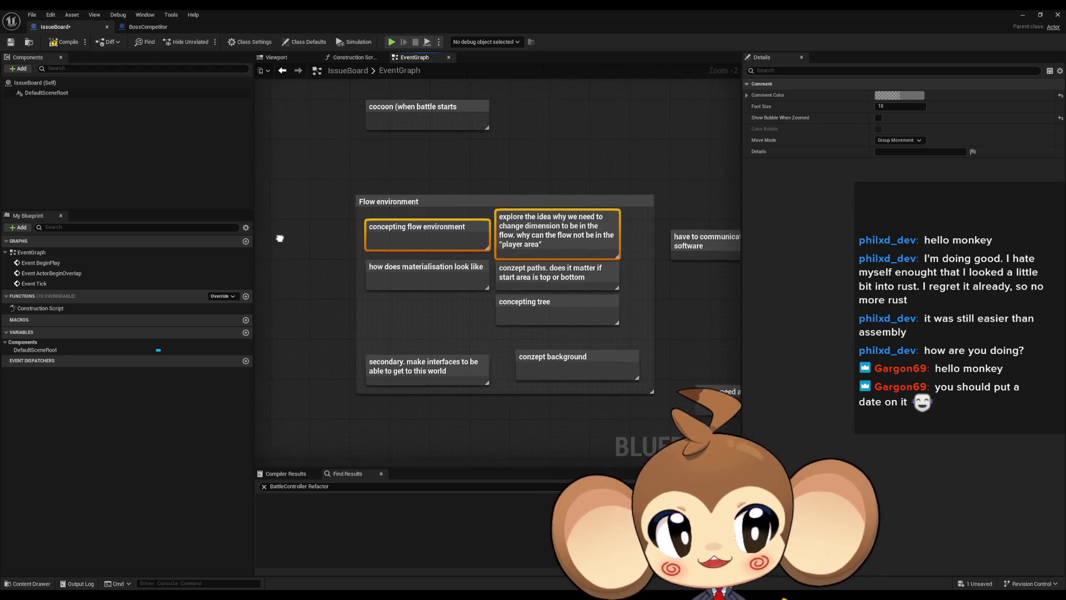
{"action": "left_click", "coordinate": [293, 240]}
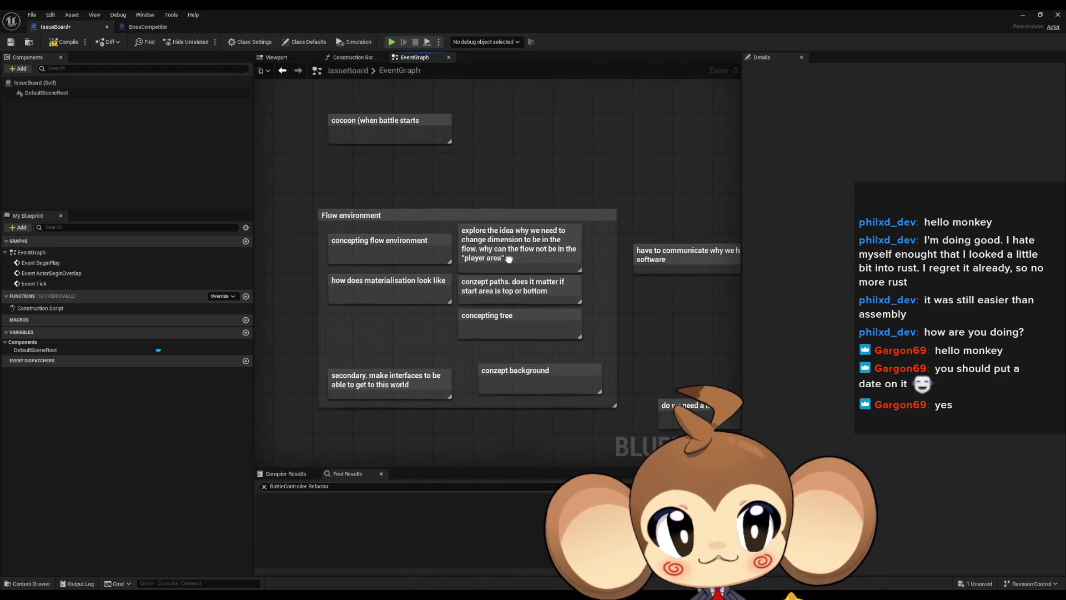
{"action": "left_click_drag", "start_coordinate": [510, 258], "coordinate": [486, 267]}
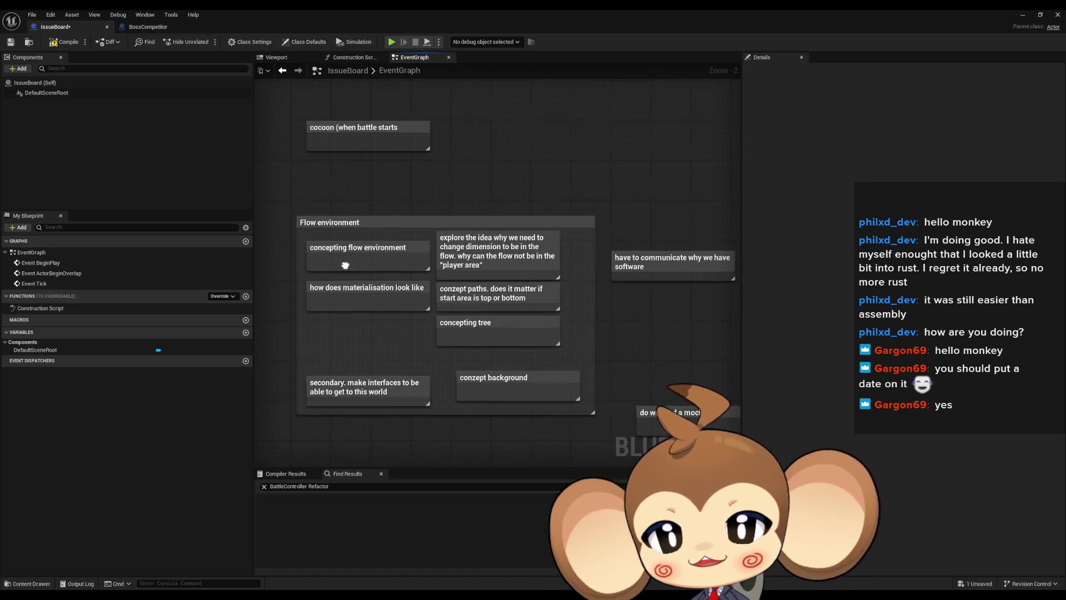
- Zoom and pan to centre the Flow environment group, with 'concepting tree' and 'conzept background'
{"action": "scroll", "coordinate": [344, 266], "scroll_direction": "down", "scroll_amount": 3}
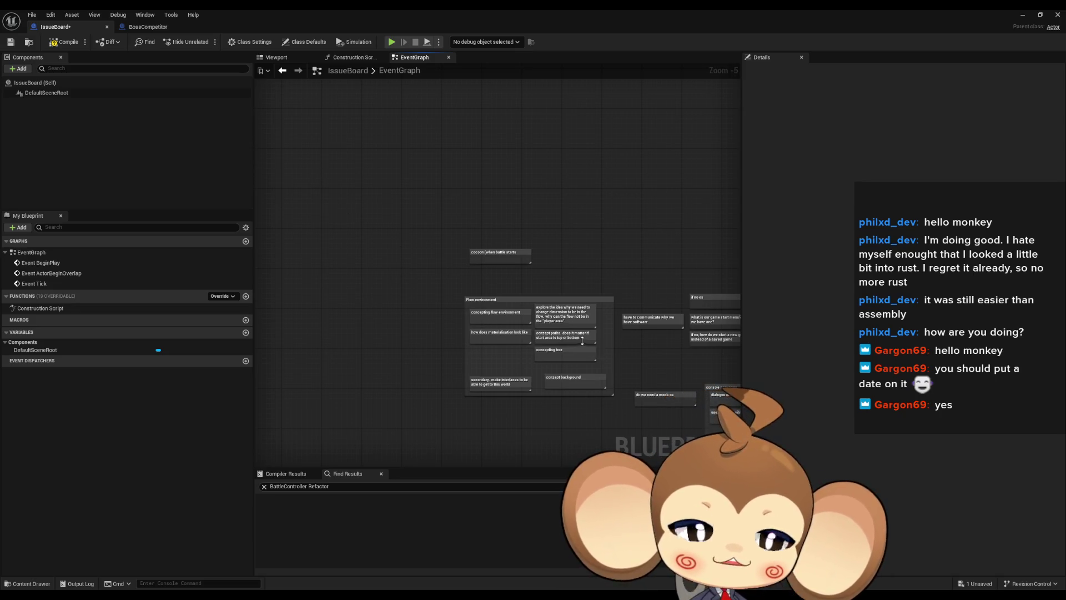
{"action": "scroll", "coordinate": [583, 340], "scroll_direction": "down", "scroll_amount": 4}
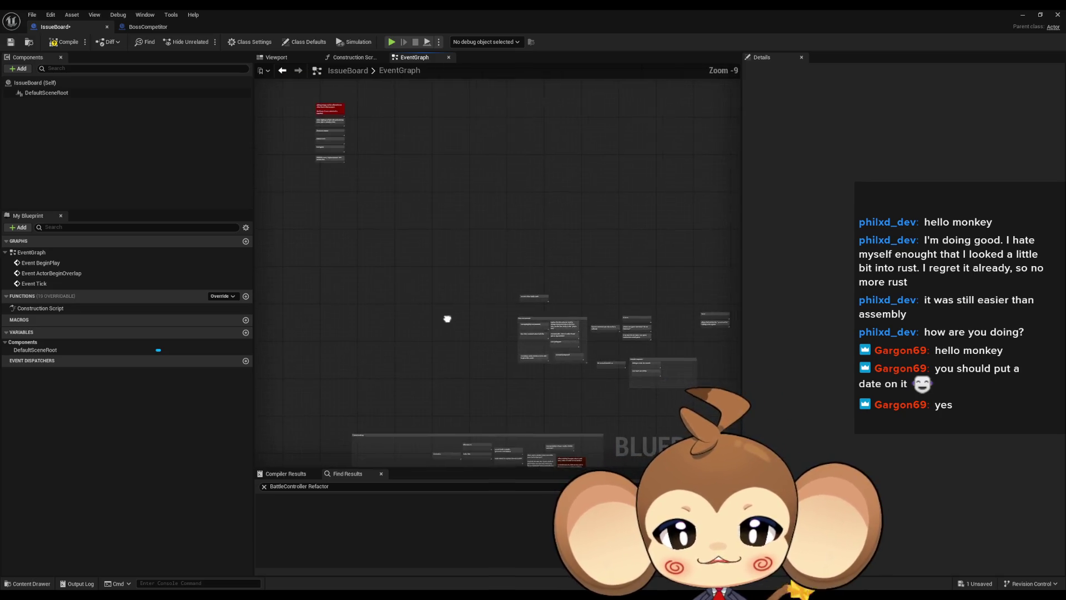
{"action": "scroll", "coordinate": [448, 319], "scroll_direction": "down", "scroll_amount": 3}
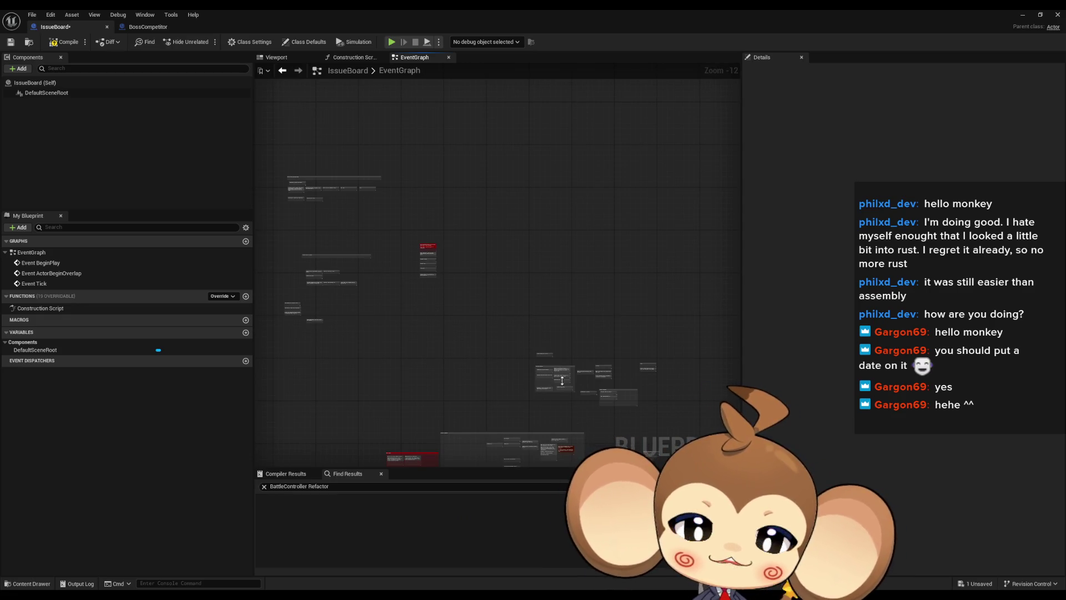
{"action": "scroll", "coordinate": [571, 369], "scroll_direction": "up", "scroll_amount": 10}
{"action": "left_click_drag", "start_coordinate": [471, 374], "coordinate": [421, 350]}
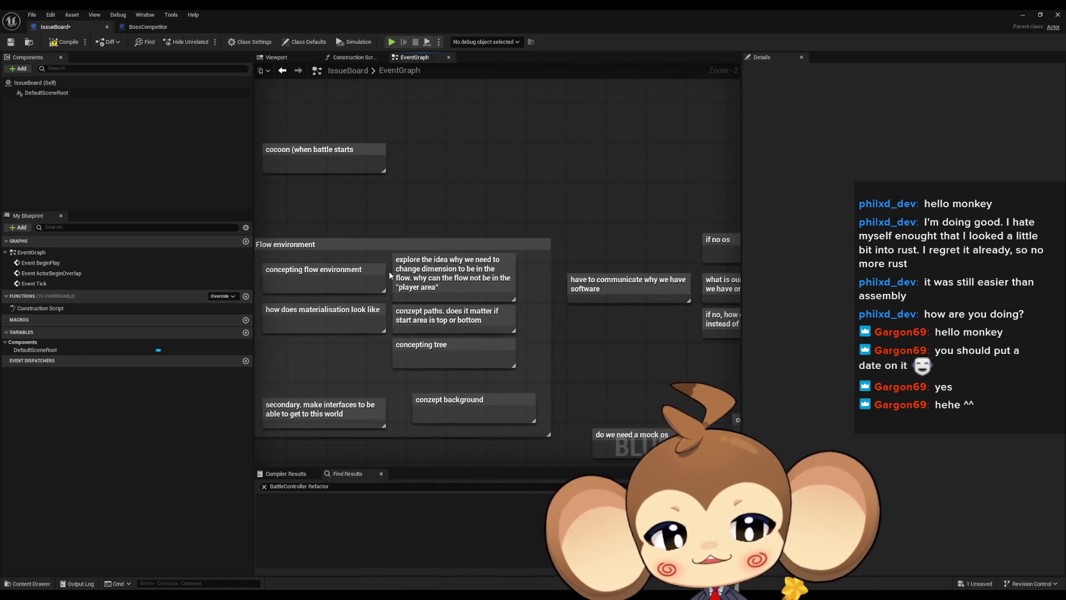
{"action": "scroll", "coordinate": [424, 350], "scroll_direction": "down", "scroll_amount": 2}
{"action": "scroll", "coordinate": [424, 349], "scroll_direction": "up", "scroll_amount": 2}
{"action": "left_click_drag", "start_coordinate": [346, 366], "coordinate": [541, 375]}
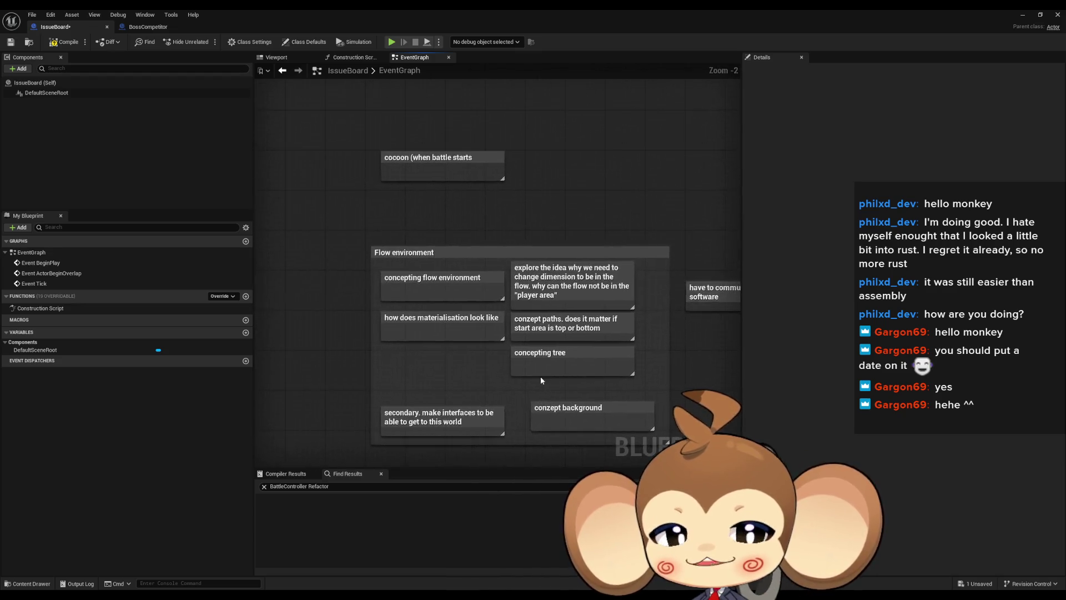
{"action": "scroll", "coordinate": [541, 375], "scroll_direction": "up", "scroll_amount": 2}
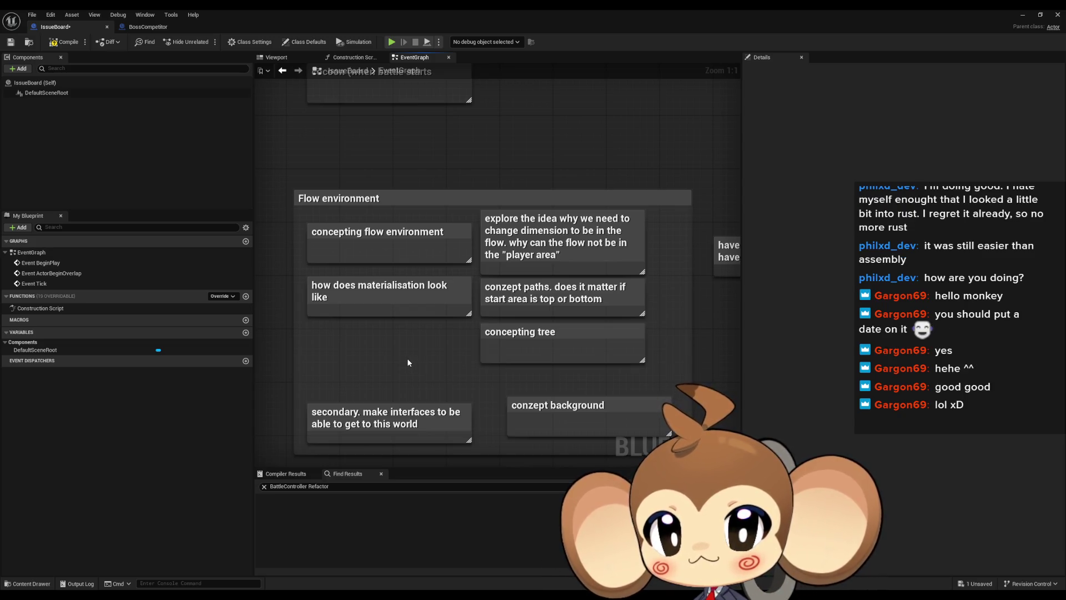
{"action": "left_click", "coordinate": [383, 415]}
{"action": "mouse_move", "coordinate": [395, 368]}
{"action": "left_mouse_down"}
{"action": "mouse_move", "coordinate": [386, 336]}
{"action": "mouse_move", "coordinate": [403, 319]}
{"action": "left_mouse_up"}
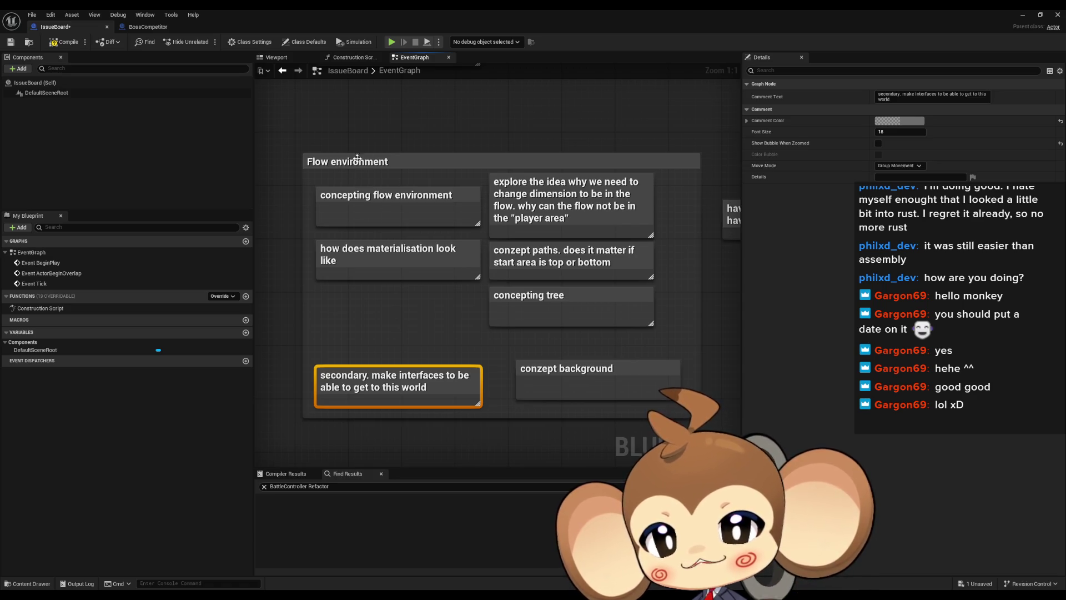
{"action": "mouse_move", "coordinate": [345, 283]}
{"action": "left_mouse_down"}
{"action": "mouse_move", "coordinate": [294, 270]}
{"action": "mouse_move", "coordinate": [392, 252]}
{"action": "left_mouse_up"}
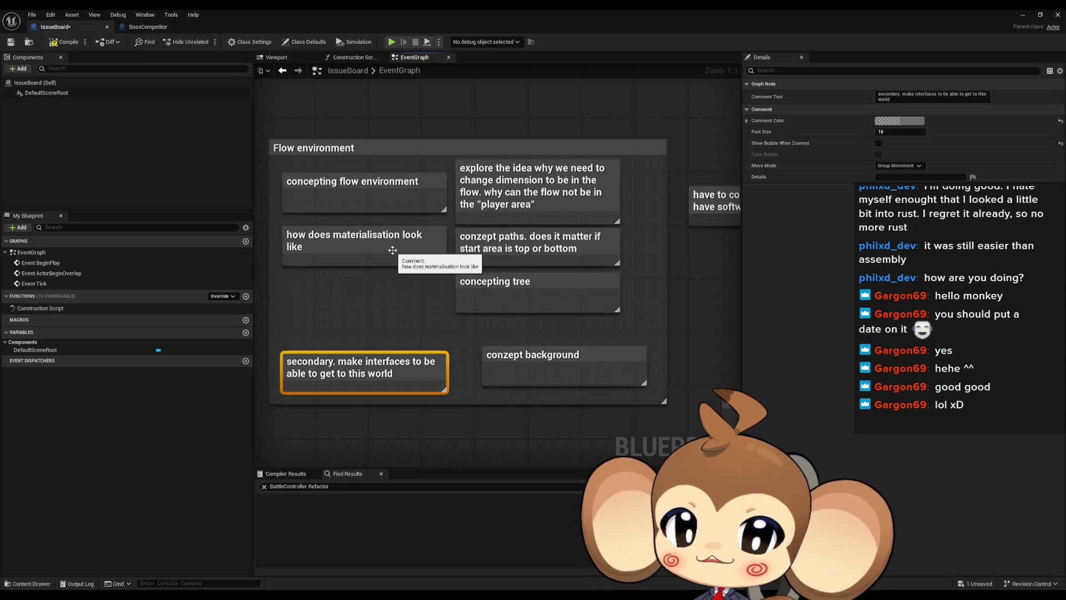
{"action": "left_click", "coordinate": [388, 298]}
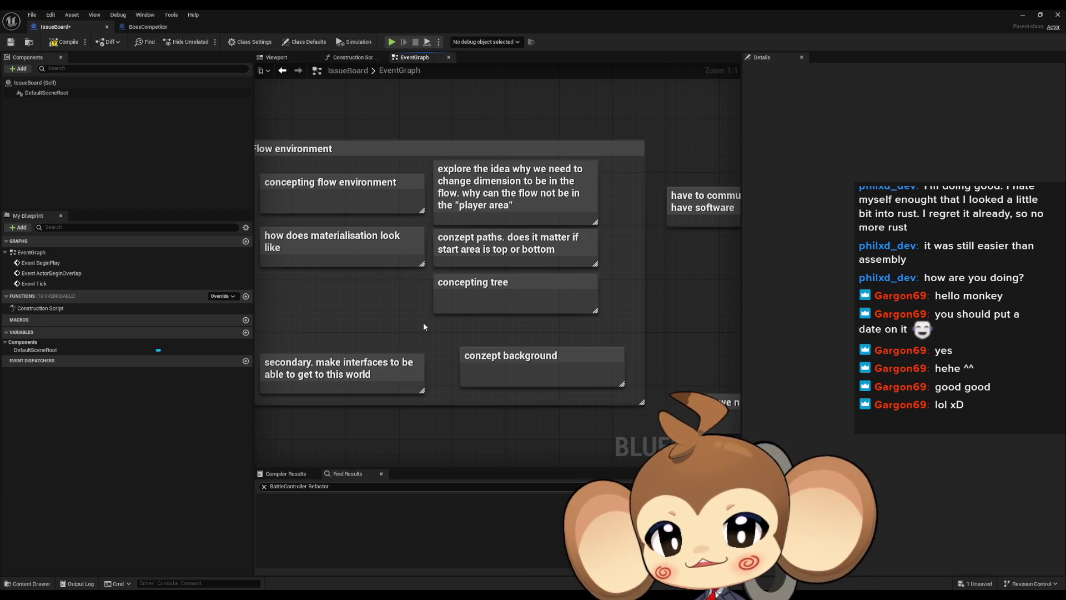
{"action": "left_click", "coordinate": [455, 233]}
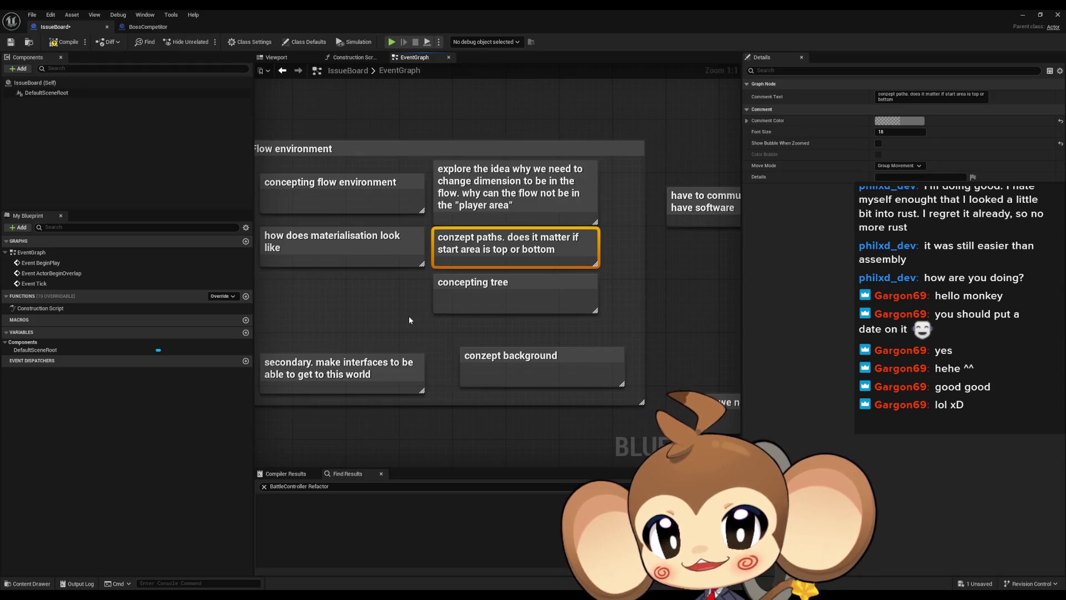
{"action": "left_click", "coordinate": [443, 306]}
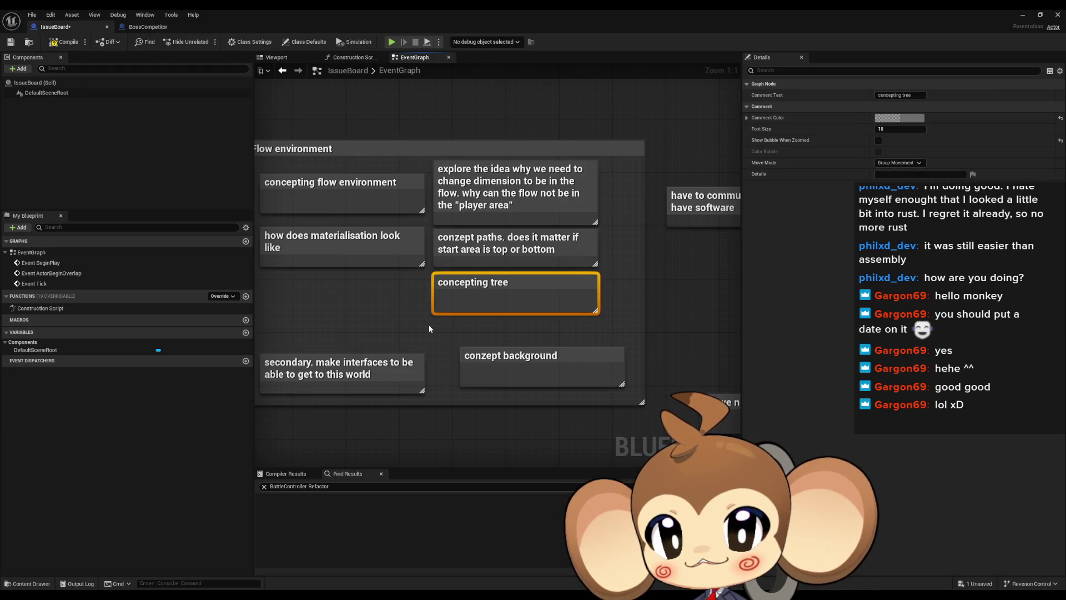
{"action": "left_click_drag", "start_coordinate": [429, 324], "coordinate": [421, 294]}
{"action": "left_click", "coordinate": [454, 309]}
{"action": "left_click", "coordinate": [544, 343]}
{"action": "left_click", "coordinate": [477, 261]}
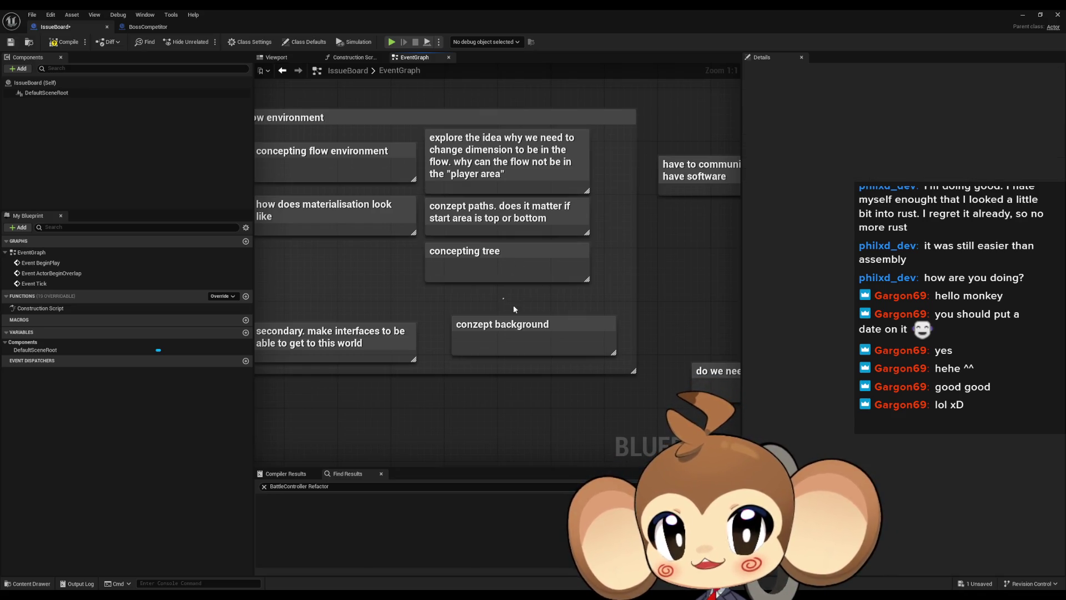
{"action": "left_click", "coordinate": [550, 325]}
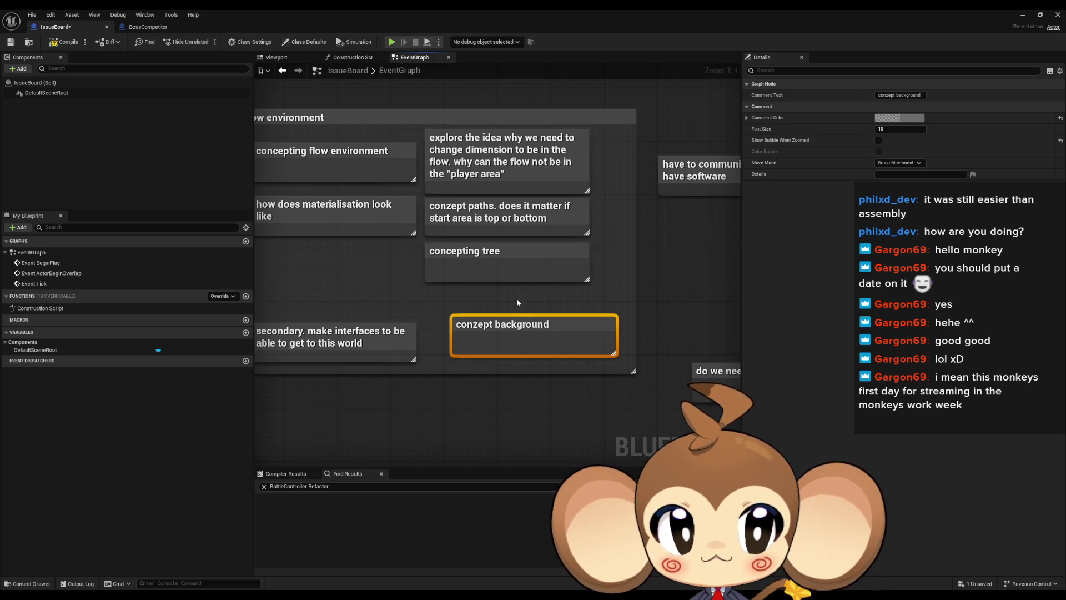
{"action": "left_click", "coordinate": [491, 296]}
{"action": "scroll", "coordinate": [491, 296], "scroll_direction": "down", "scroll_amount": 2}
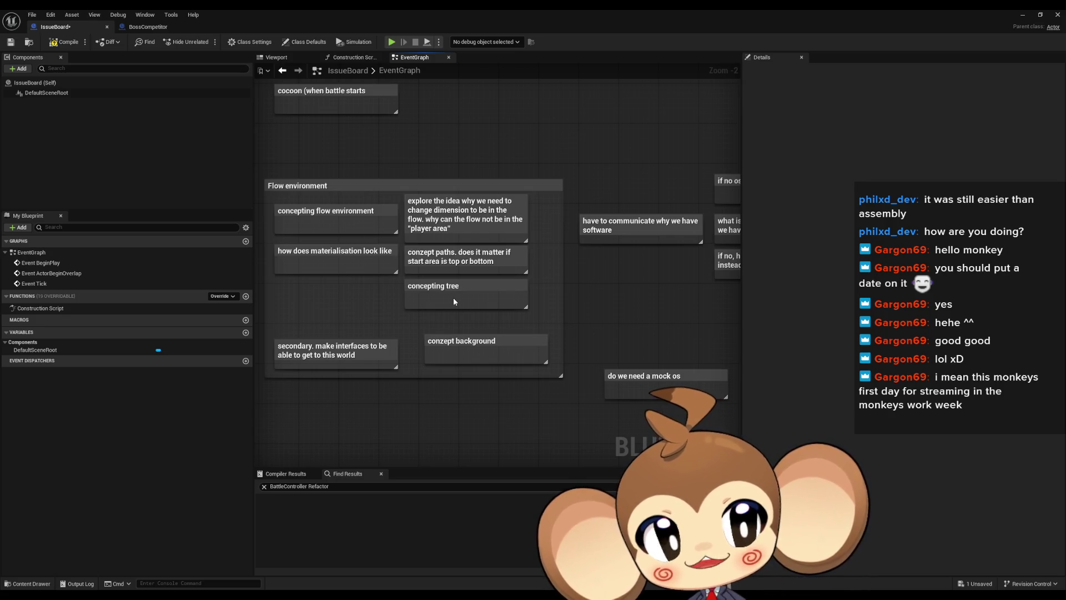
{"action": "mouse_move", "coordinate": [444, 304]}
{"action": "left_mouse_down"}
{"action": "mouse_move", "coordinate": [435, 304]}
{"action": "mouse_move", "coordinate": [523, 369]}
{"action": "mouse_move", "coordinate": [557, 359]}
{"action": "left_mouse_up"}
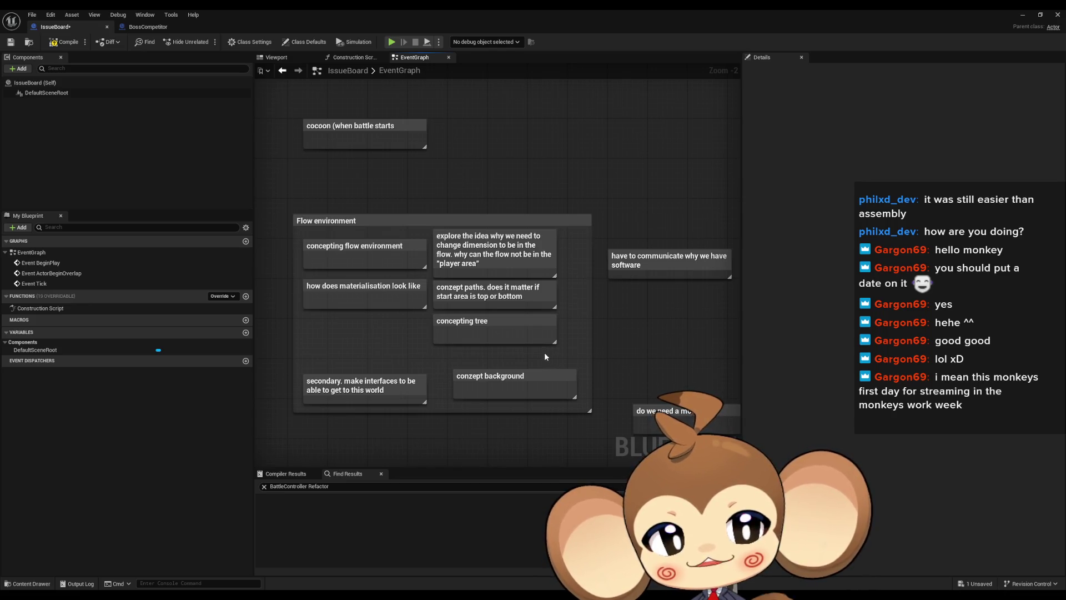
{"action": "left_click_drag", "start_coordinate": [545, 353], "coordinate": [510, 352]}
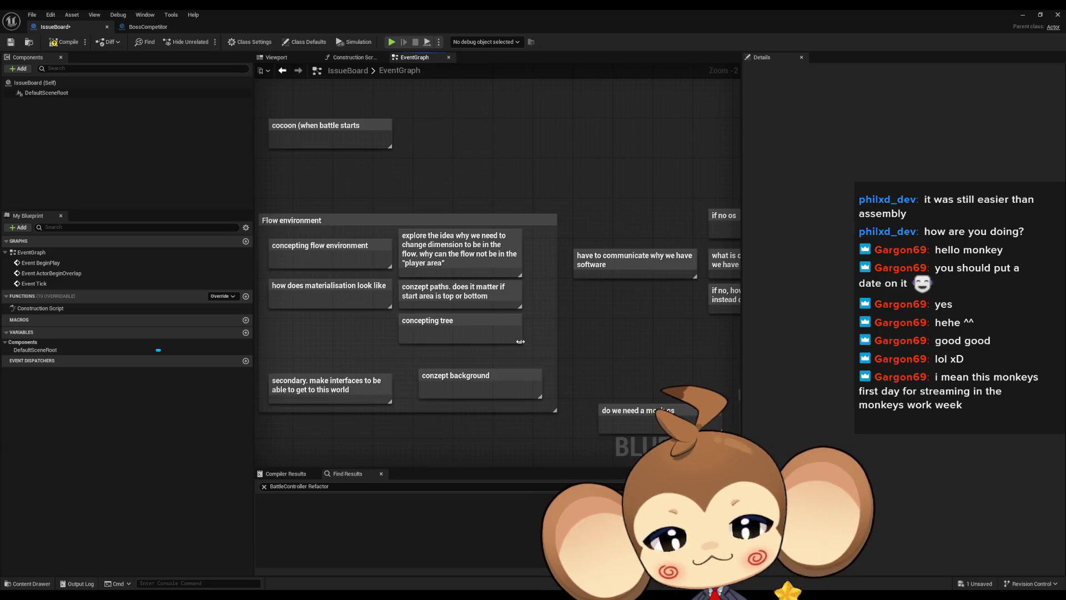
{"action": "scroll", "coordinate": [524, 346], "scroll_direction": "down", "scroll_amount": 1}
{"action": "mouse_move", "coordinate": [524, 346]}
{"action": "left_mouse_down"}
{"action": "mouse_move", "coordinate": [549, 327]}
{"action": "mouse_move", "coordinate": [572, 351]}
{"action": "left_mouse_up"}
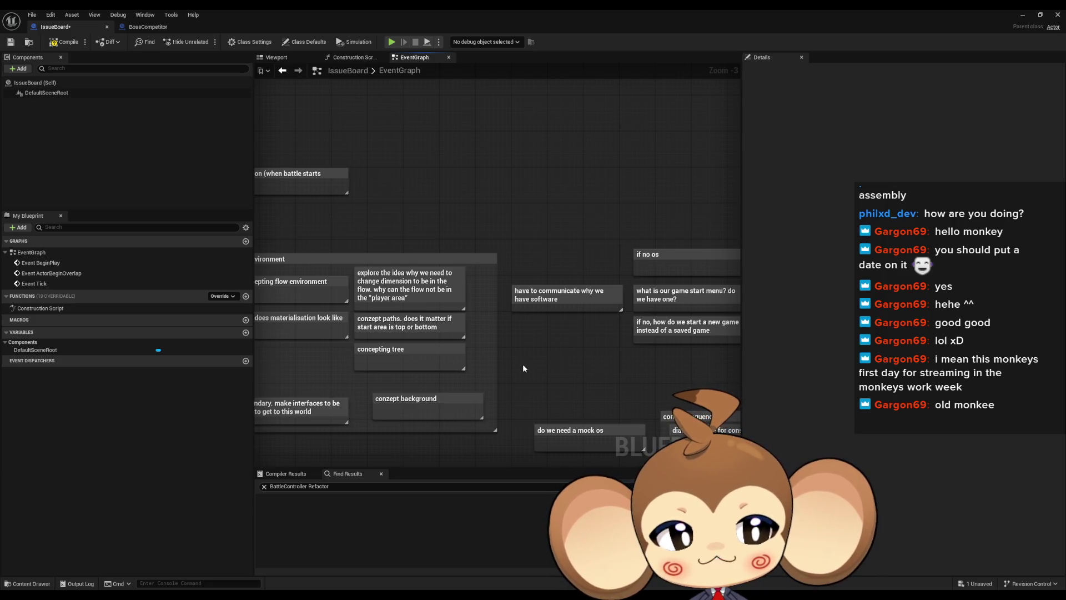
{"action": "scroll", "coordinate": [532, 353], "scroll_direction": "down", "scroll_amount": 2}
{"action": "scroll", "coordinate": [468, 356], "scroll_direction": "up", "scroll_amount": 3}
{"action": "left_click", "coordinate": [496, 286]}
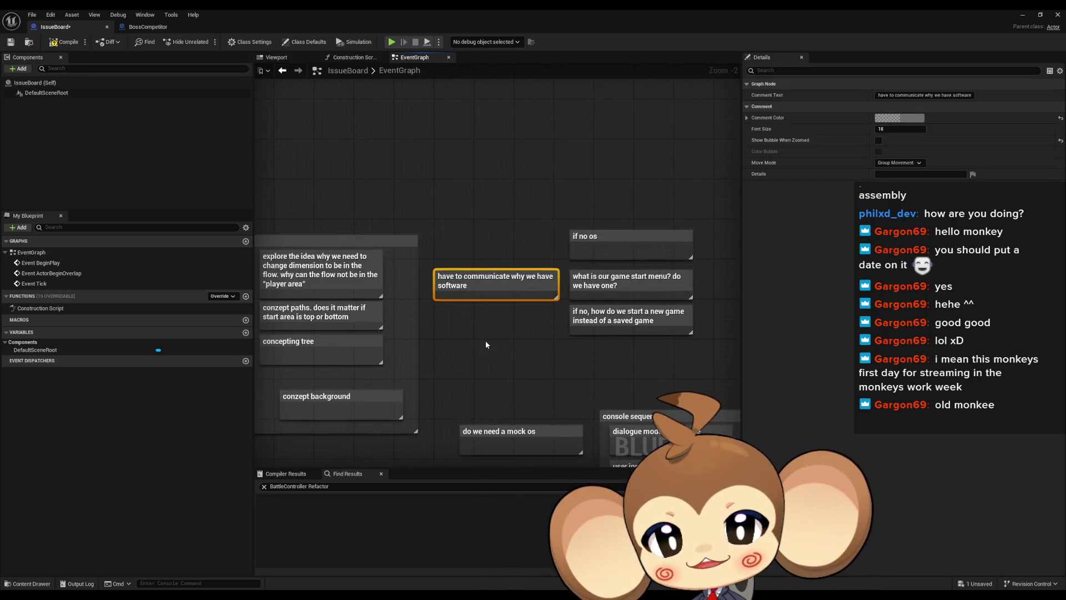
{"action": "left_click_drag", "start_coordinate": [637, 235], "coordinate": [579, 232]}
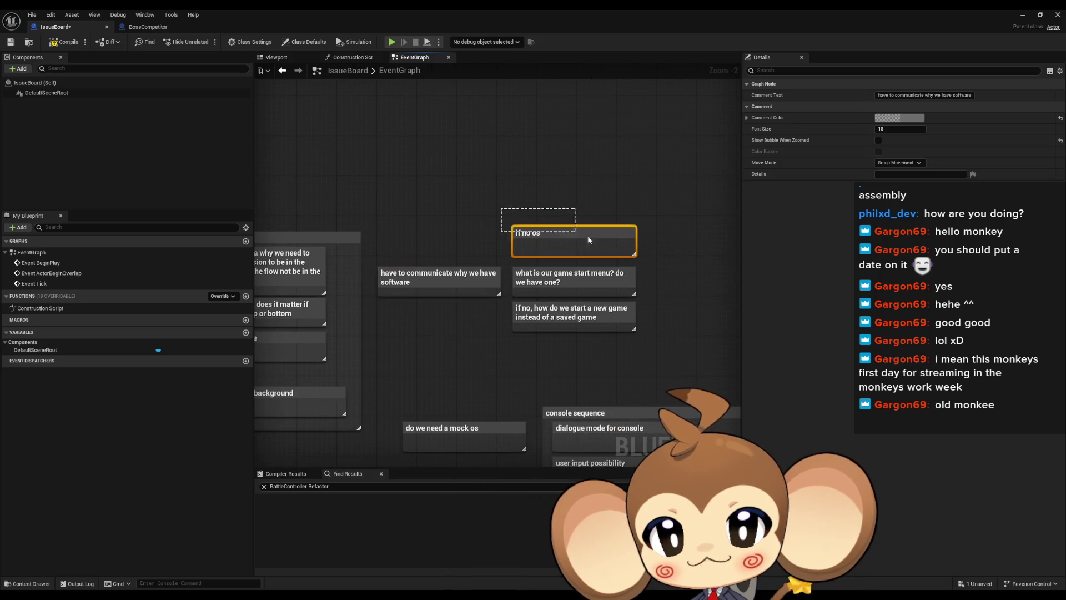
{"action": "left_click_drag", "start_coordinate": [388, 236], "coordinate": [422, 275]}
{"action": "mouse_move", "coordinate": [477, 197]}
{"action": "left_mouse_down"}
{"action": "mouse_move", "coordinate": [514, 247]}
{"action": "mouse_move", "coordinate": [430, 304]}
{"action": "mouse_move", "coordinate": [454, 269]}
{"action": "mouse_move", "coordinate": [676, 253]}
{"action": "left_mouse_up"}
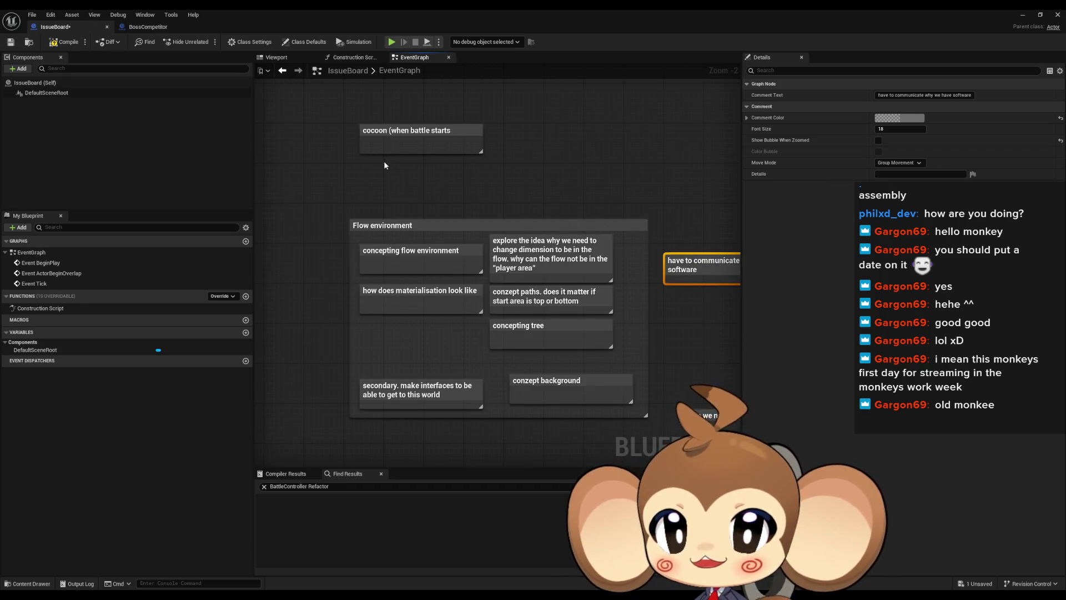
{"action": "left_click", "coordinate": [436, 131]}
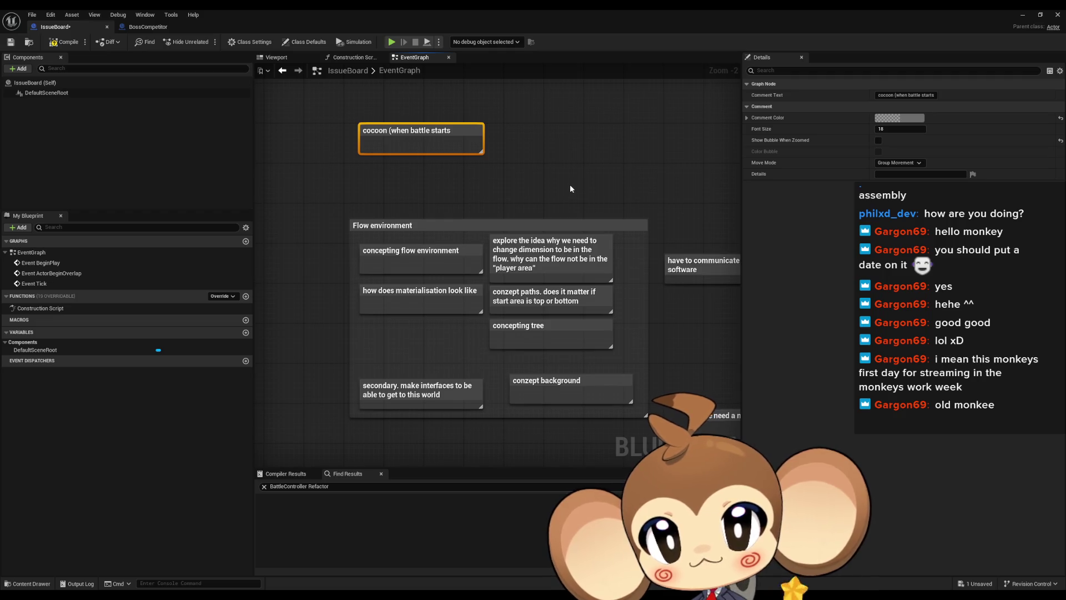
- Extend the cocoon note with ') right now we use the void cocoon but we might need something else for normal fights'
{"action": "key", "text": "F2"}
{"action": "type", "text": ")"}
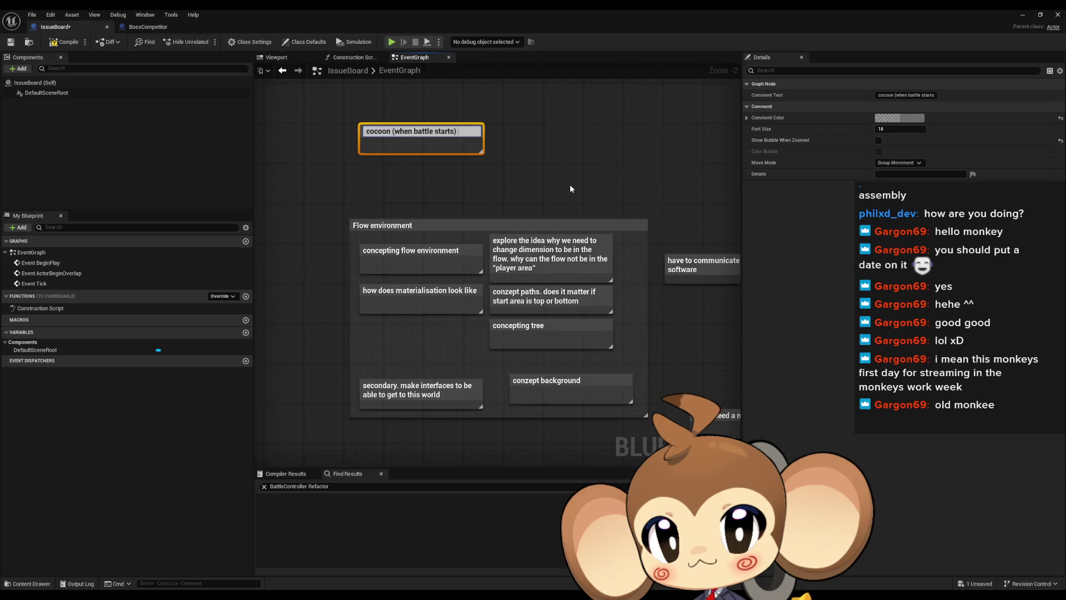
{"action": "type", "text": " right now we"}
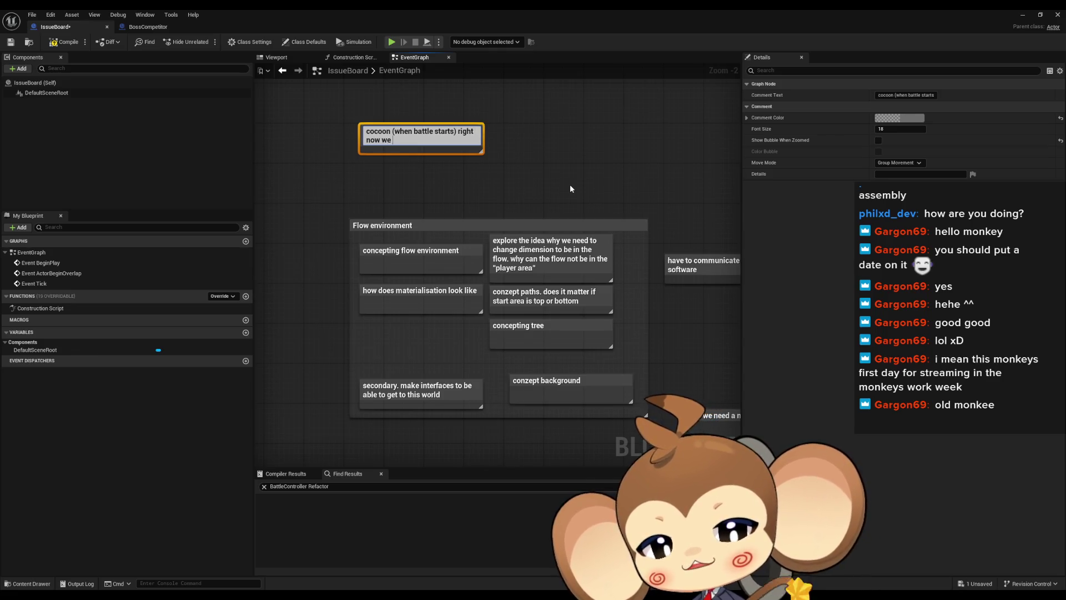
{"action": "type", "text": " use the void coc"}
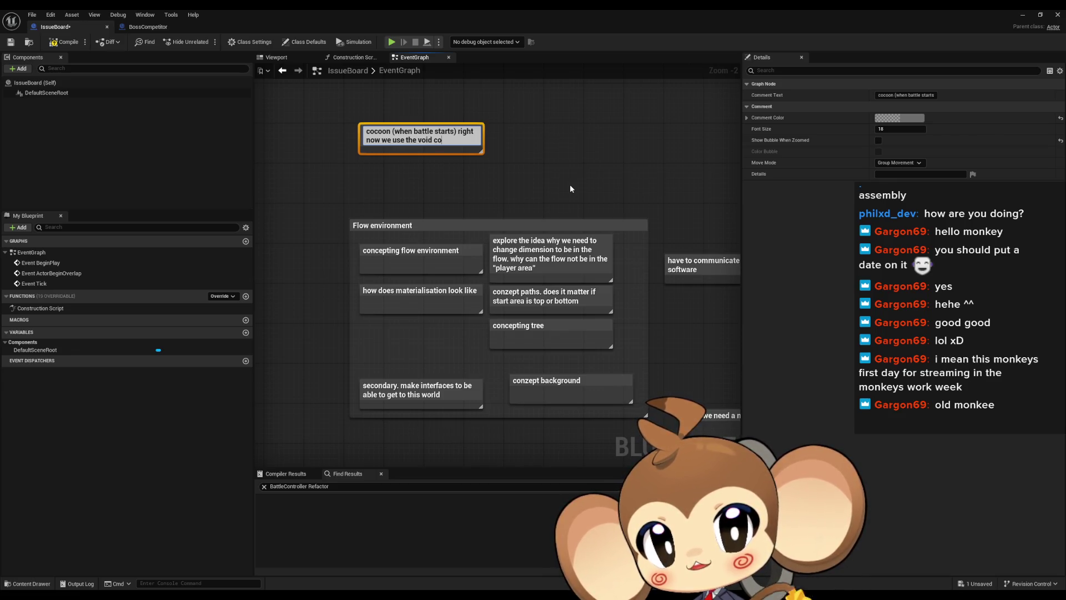
{"action": "type", "text": "oon but"}
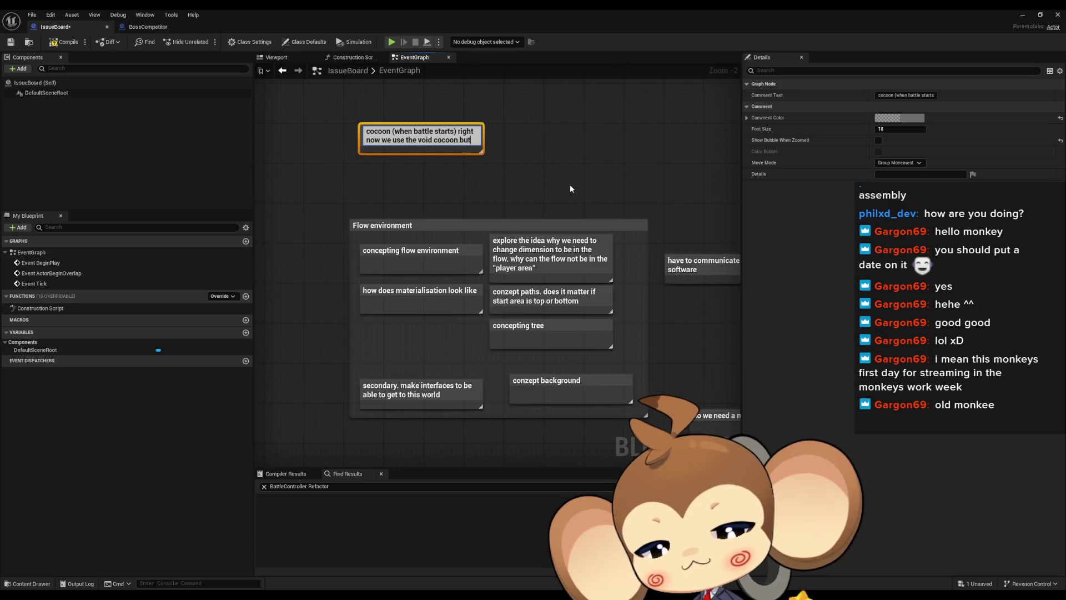
{"action": "type", "text": " we might need something else for normal fights"}
- Commit the cocoon note, then inspect the concepting tree, if no os and game start menu notes
{"action": "key", "text": "Return"}
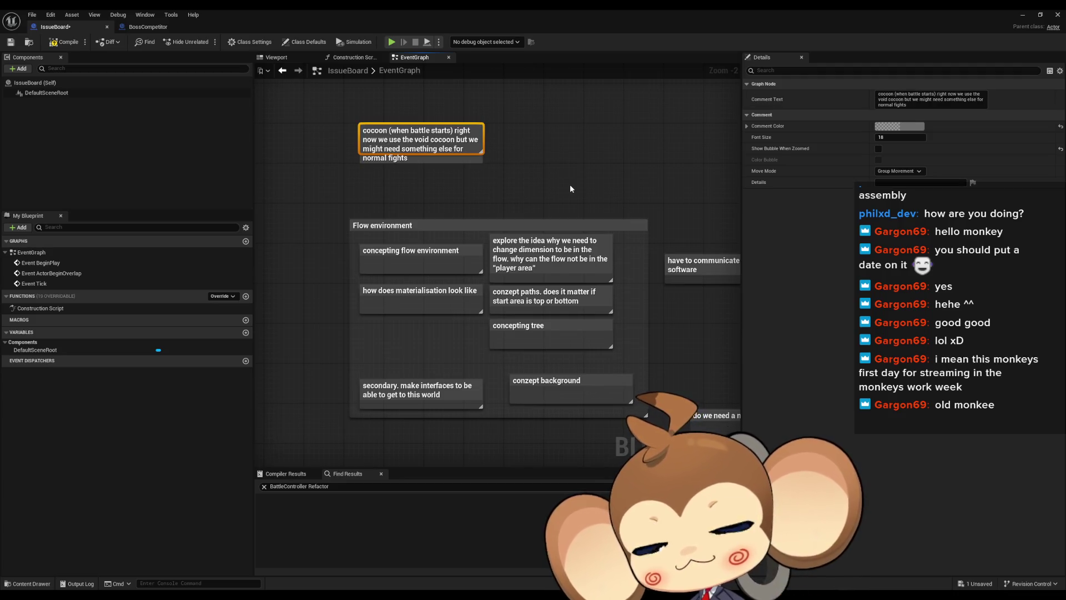
{"action": "mouse_move", "coordinate": [505, 215]}
{"action": "left_mouse_down"}
{"action": "mouse_move", "coordinate": [400, 215]}
{"action": "mouse_move", "coordinate": [404, 172]}
{"action": "left_mouse_up"}
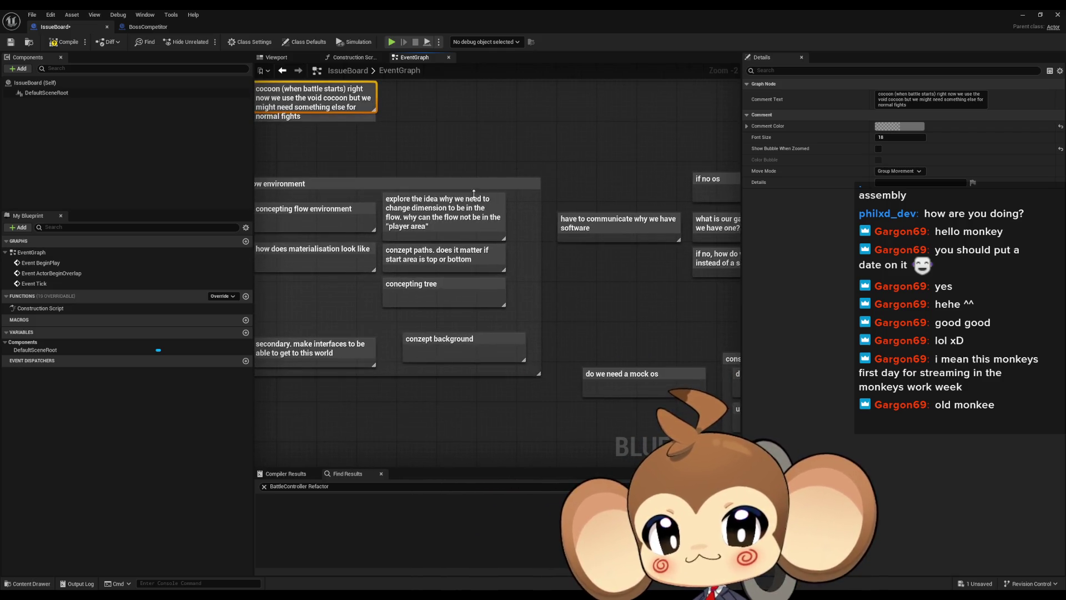
{"action": "left_click_drag", "start_coordinate": [470, 192], "coordinate": [534, 174]}
{"action": "left_click_drag", "start_coordinate": [525, 297], "coordinate": [484, 272]}
{"action": "mouse_move", "coordinate": [498, 149]}
{"action": "left_mouse_down"}
{"action": "mouse_move", "coordinate": [243, 162]}
{"action": "mouse_move", "coordinate": [208, 173]}
{"action": "left_mouse_up"}
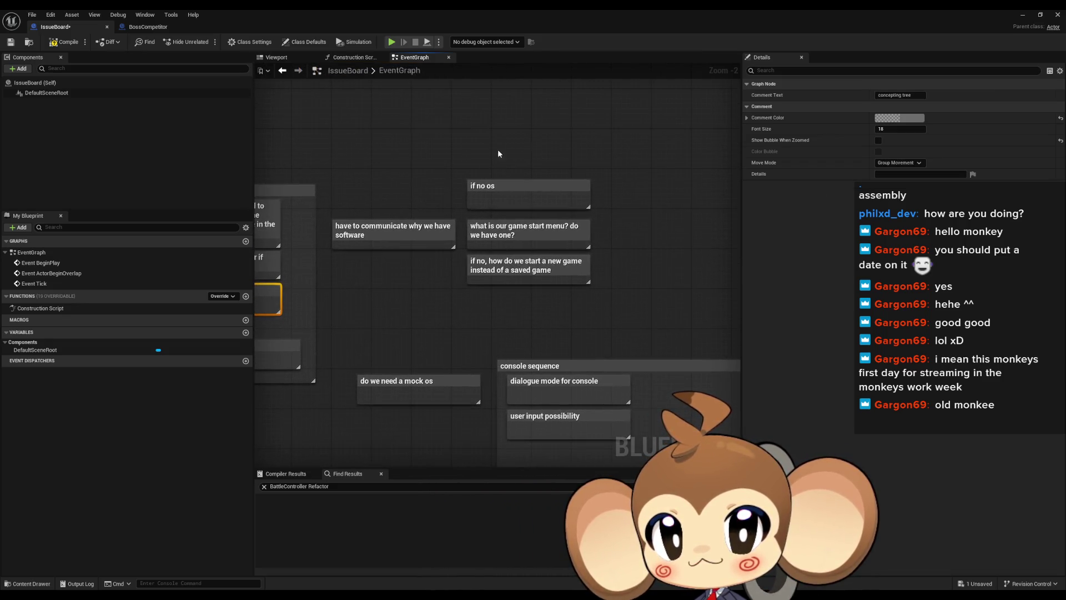
{"action": "left_click", "coordinate": [489, 191]}
{"action": "left_click", "coordinate": [500, 234]}
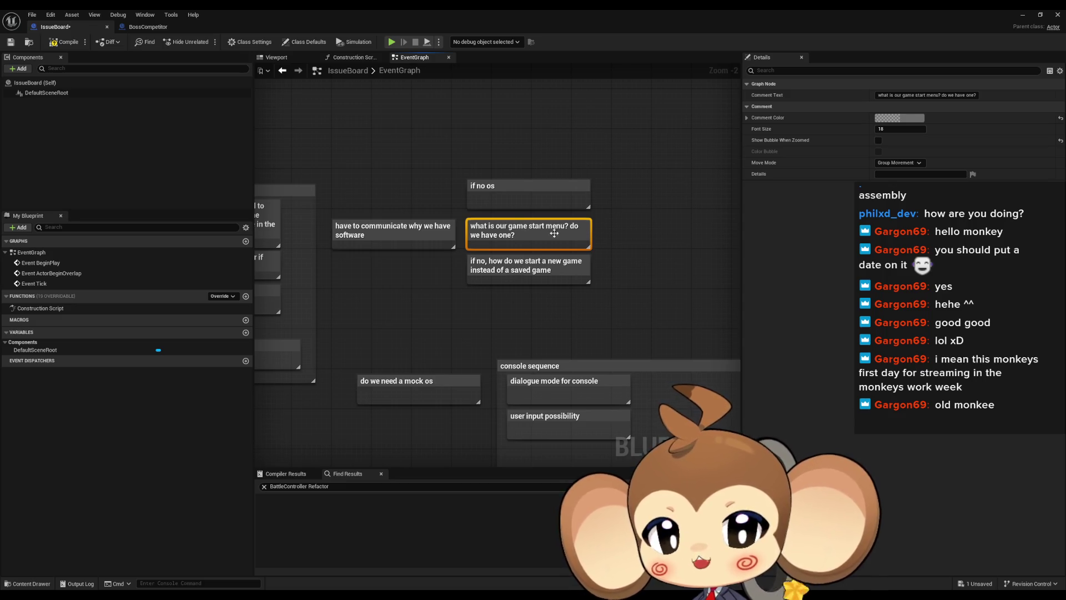
- Inspect the mock os, dialogue mode for console and user input possibility notes
{"action": "left_click_drag", "start_coordinate": [562, 357], "coordinate": [528, 352]}
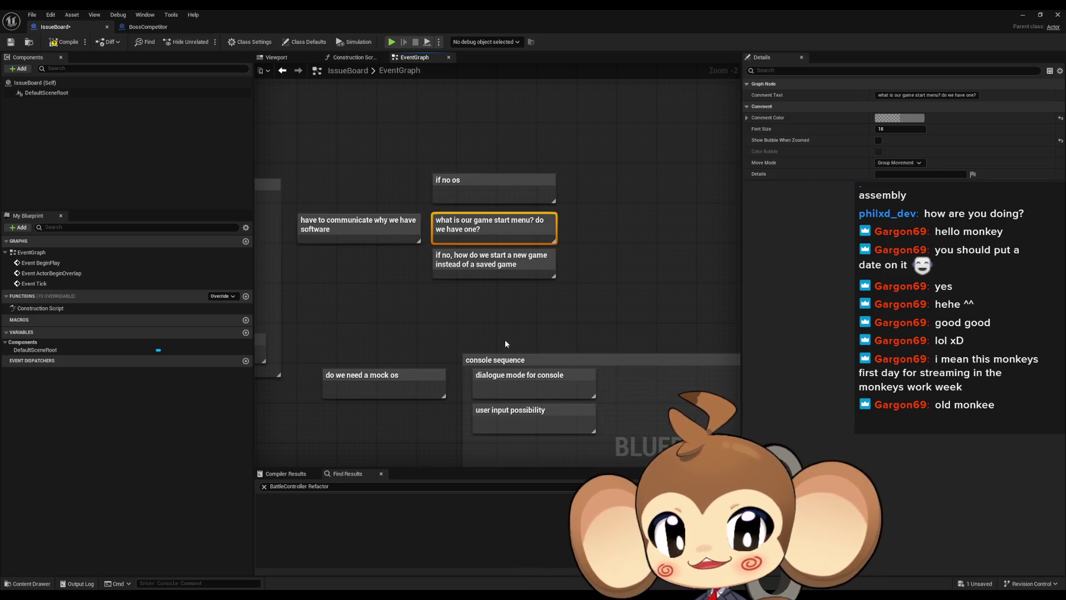
{"action": "left_click_drag", "start_coordinate": [485, 327], "coordinate": [555, 333]}
{"action": "left_click", "coordinate": [456, 386]}
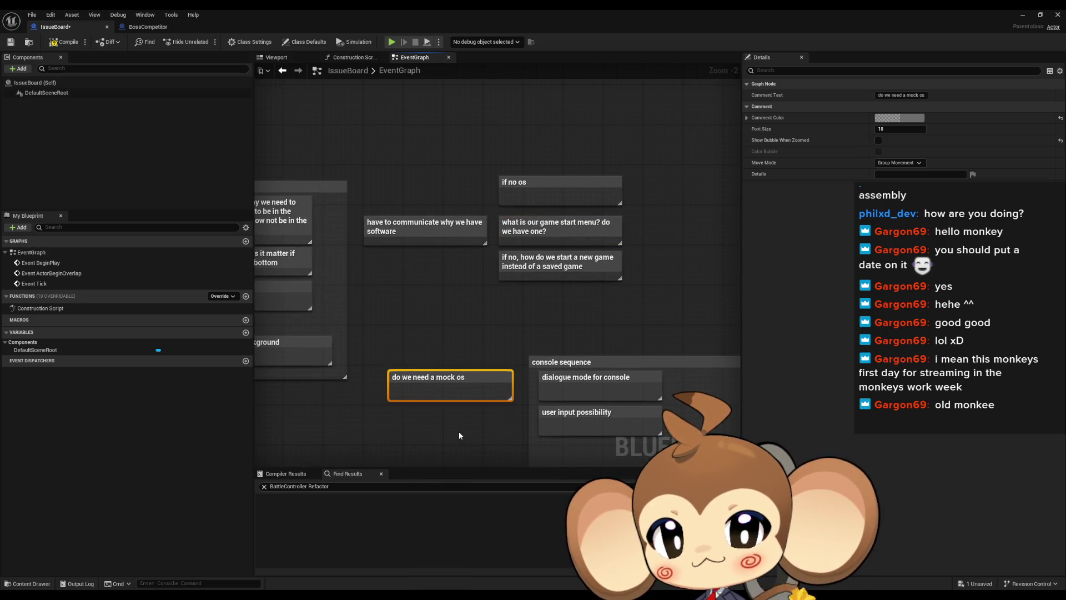
{"action": "scroll", "coordinate": [461, 420], "scroll_direction": "down", "scroll_amount": 2}
{"action": "scroll", "coordinate": [405, 323], "scroll_direction": "up", "scroll_amount": 5}
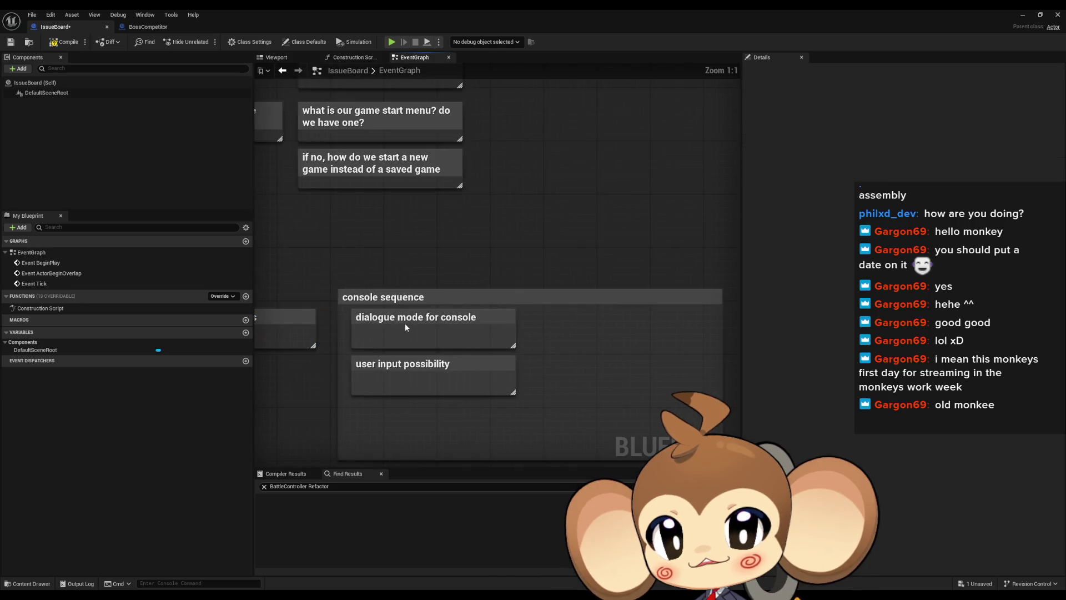
{"action": "left_click", "coordinate": [403, 339]}
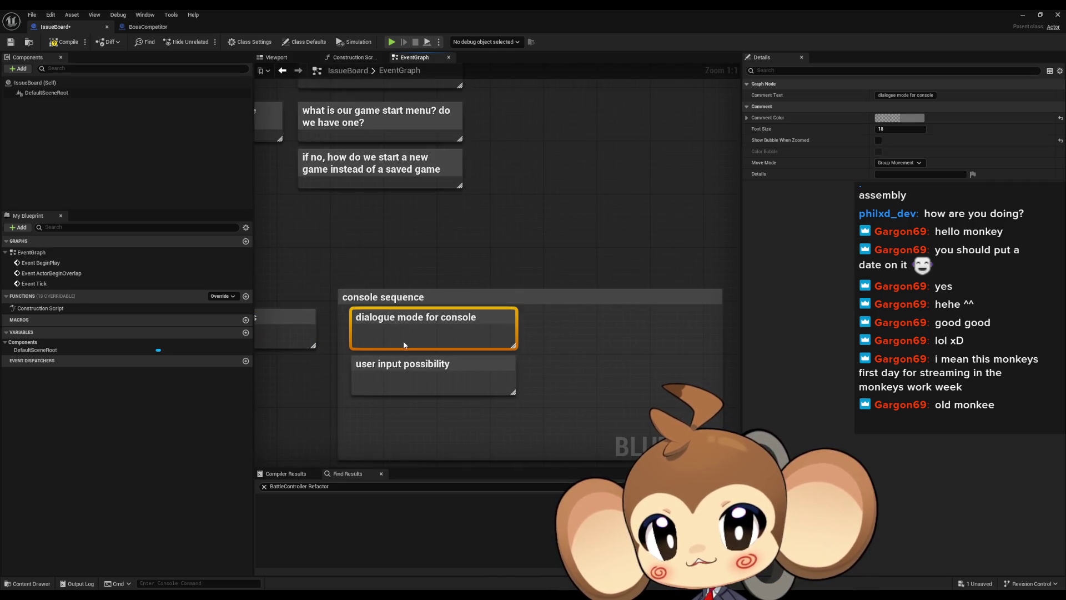
{"action": "left_click", "coordinate": [408, 372]}
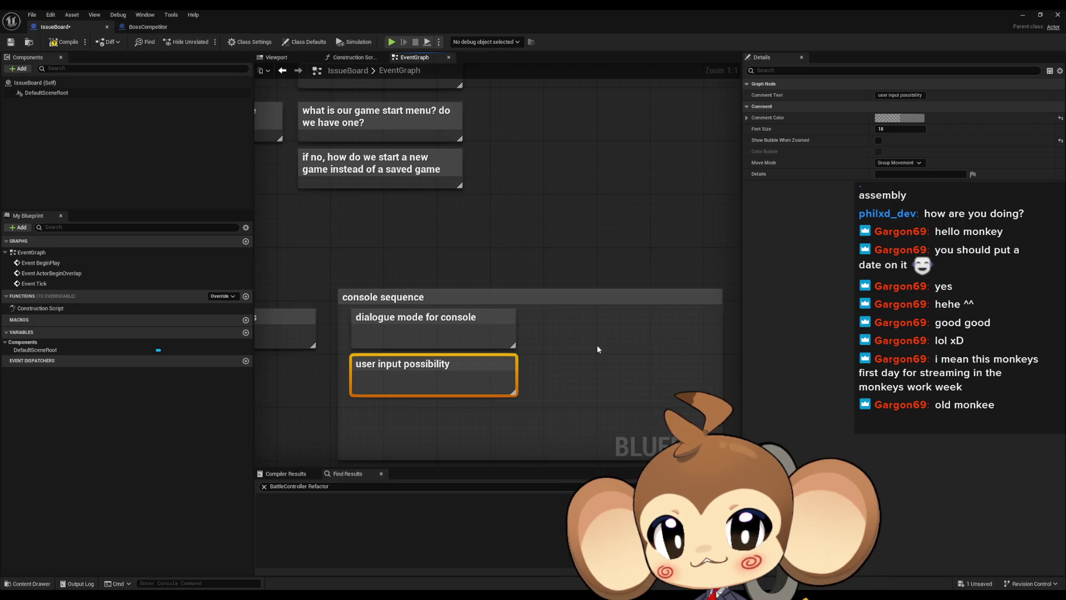
- Review the twist and real-life twist notes, selecting the surrounding group of comments
{"action": "scroll", "coordinate": [598, 349], "scroll_direction": "down", "scroll_amount": 1}
{"action": "left_click", "coordinate": [517, 283]}
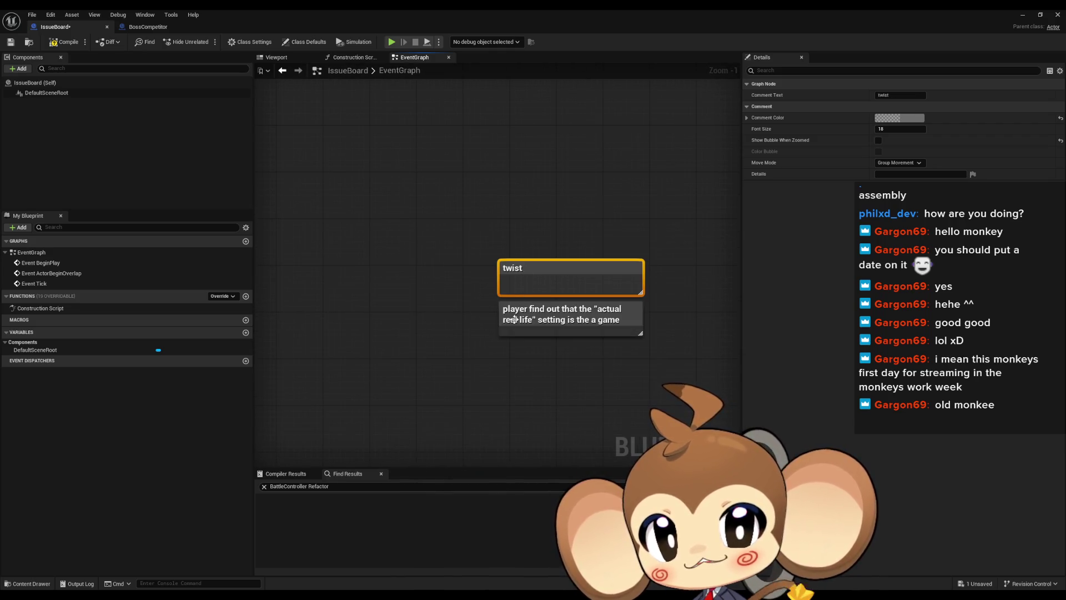
{"action": "left_click", "coordinate": [503, 328]}
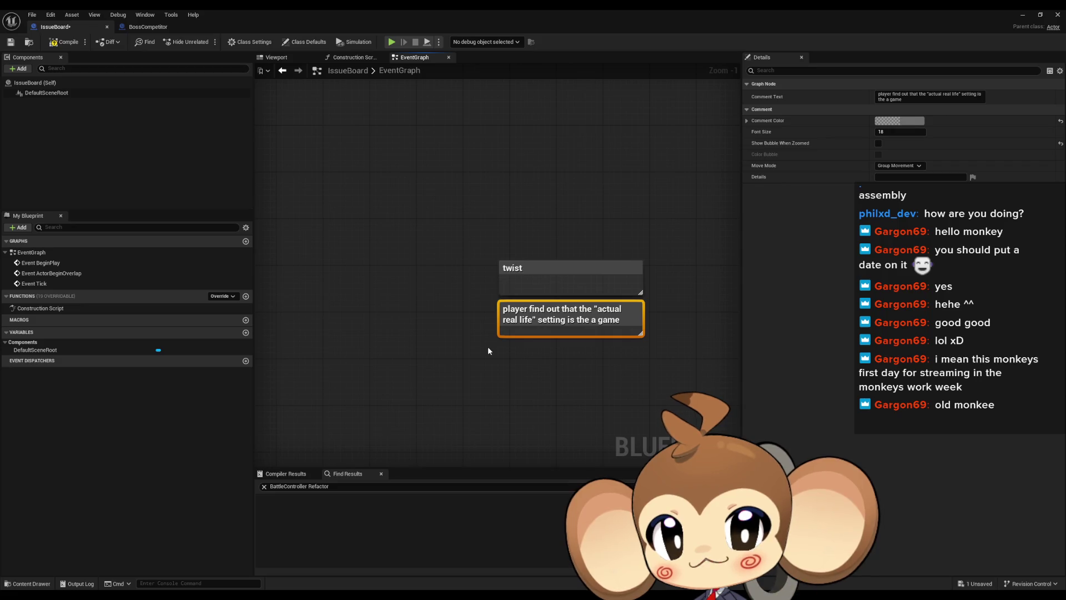
{"action": "left_click_drag", "start_coordinate": [491, 347], "coordinate": [494, 339]}
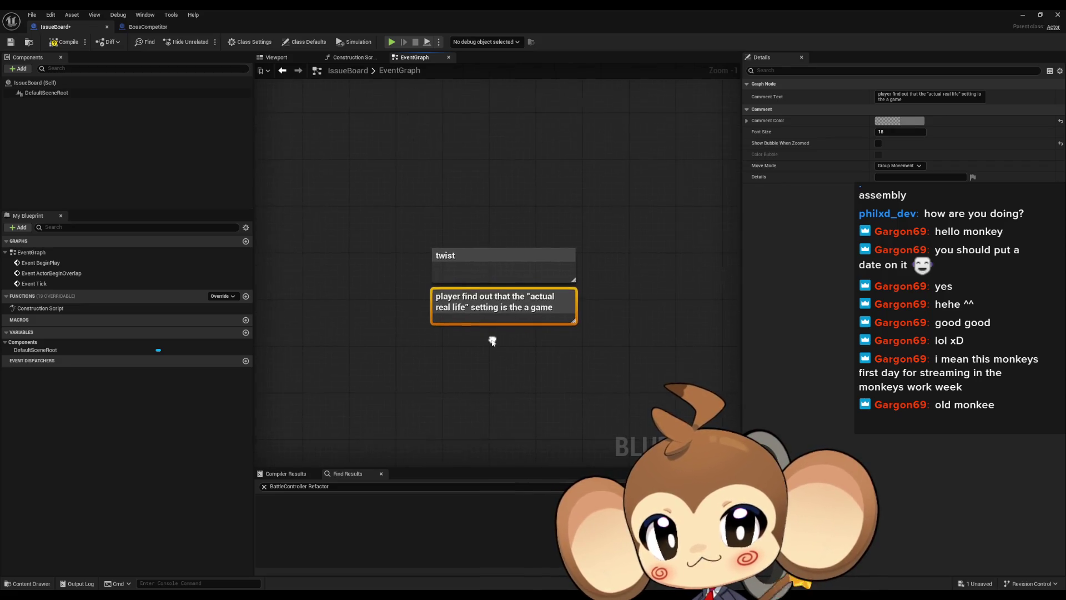
{"action": "scroll", "coordinate": [494, 342], "scroll_direction": "down", "scroll_amount": 8}
{"action": "left_click_drag", "start_coordinate": [450, 308], "coordinate": [599, 369]}
{"action": "scroll", "coordinate": [599, 369], "scroll_direction": "up", "scroll_amount": 3}
{"action": "left_click_drag", "start_coordinate": [303, 265], "coordinate": [682, 400]}
{"action": "scroll", "coordinate": [398, 303], "scroll_direction": "up", "scroll_amount": 5}
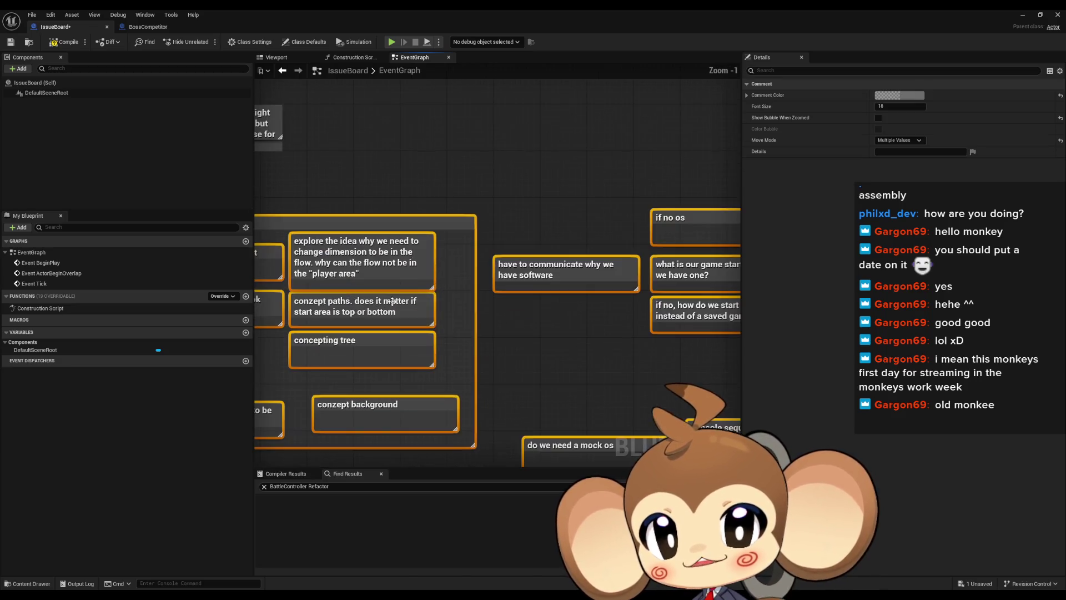
- Select the 'have to communicate why we have software' note
{"action": "left_click", "coordinate": [537, 308]}
{"action": "left_click_drag", "start_coordinate": [538, 308], "coordinate": [579, 325]}
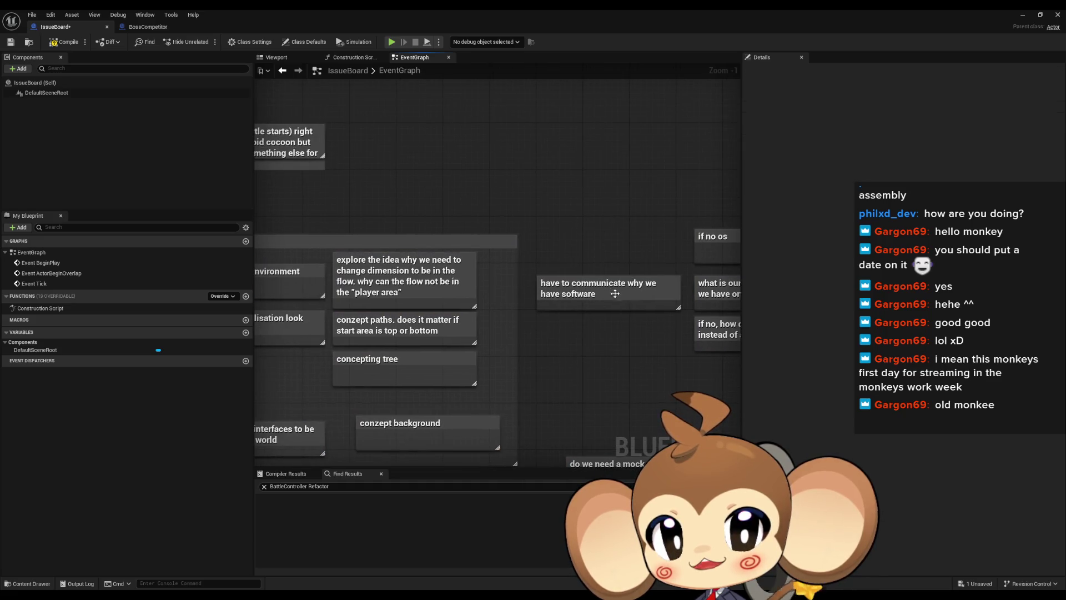
{"action": "left_click", "coordinate": [566, 304]}
{"action": "scroll", "coordinate": [555, 306], "scroll_direction": "down", "scroll_amount": 6}
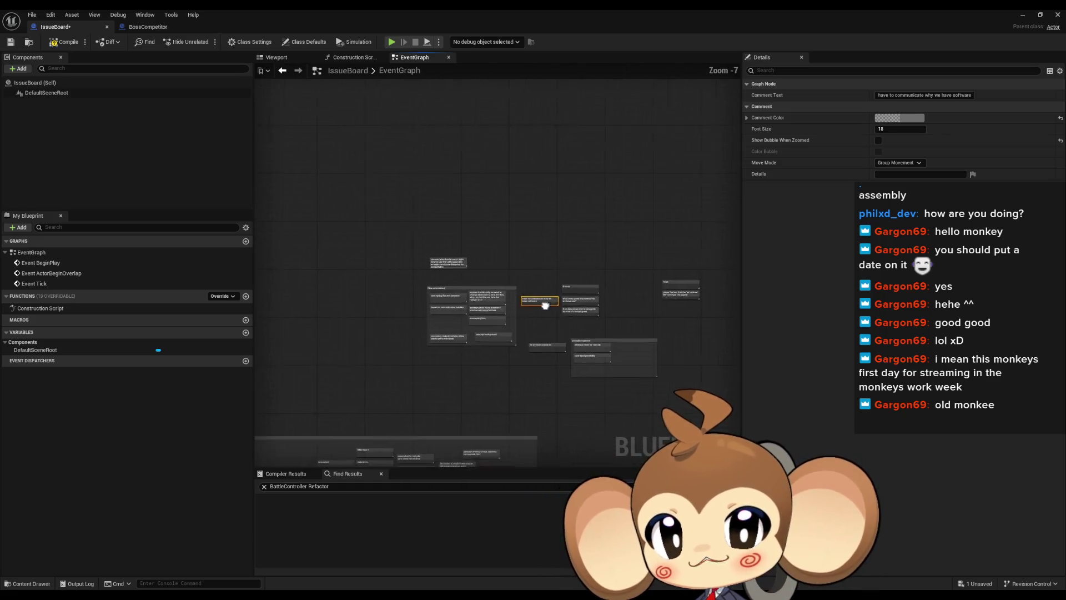
- Delete the middle cluster of nodes from the board
{"action": "left_click_drag", "start_coordinate": [555, 307], "coordinate": [417, 288]}
{"action": "mouse_move", "coordinate": [291, 250]}
{"action": "left_mouse_down"}
{"action": "mouse_move", "coordinate": [598, 366]}
{"action": "mouse_move", "coordinate": [591, 373]}
{"action": "left_mouse_up"}
{"action": "key", "text": "Delete"}
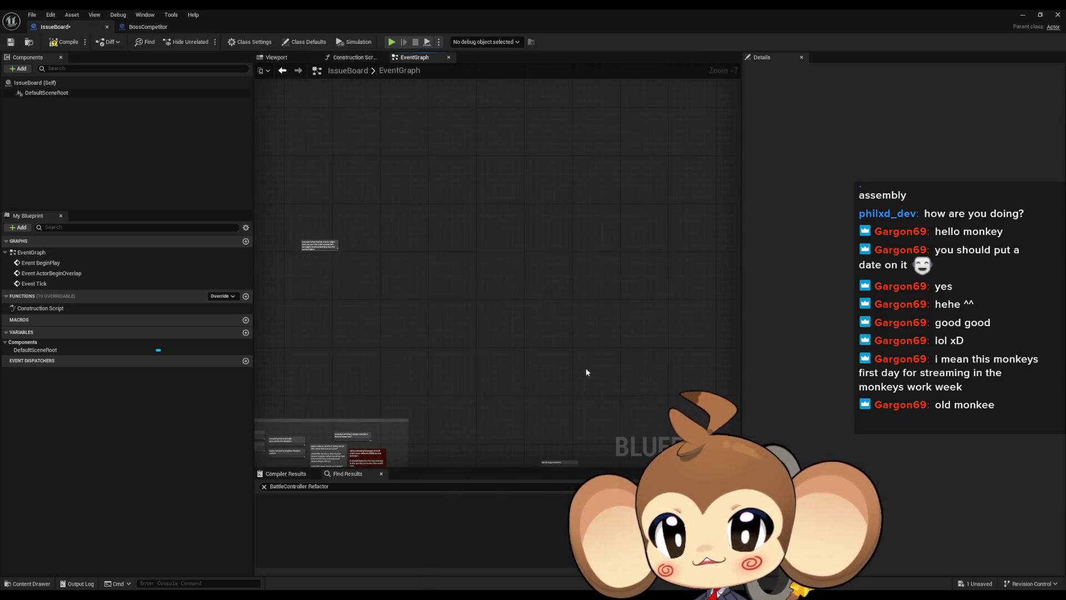
{"action": "scroll", "coordinate": [600, 355], "scroll_direction": "down", "scroll_amount": 3}
{"action": "left_click", "coordinate": [499, 293]}
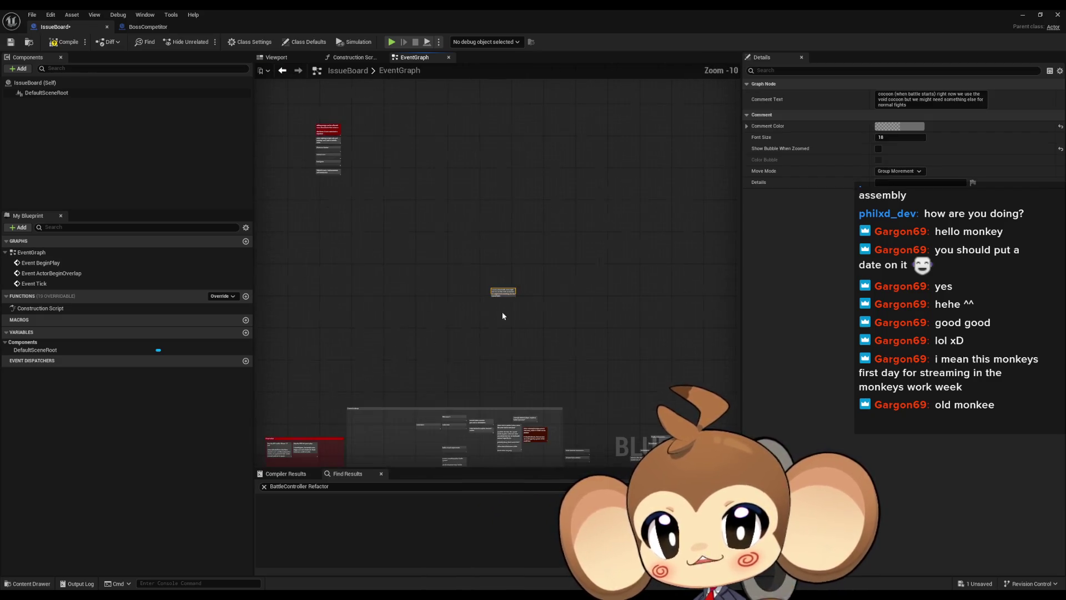
{"action": "left_click", "coordinate": [378, 330]}
{"action": "scroll", "coordinate": [538, 324], "scroll_direction": "down", "scroll_amount": 2}
{"action": "mouse_move", "coordinate": [538, 324]}
{"action": "left_mouse_down"}
{"action": "mouse_move", "coordinate": [541, 270]}
{"action": "mouse_move", "coordinate": [689, 226]}
{"action": "left_mouse_up"}
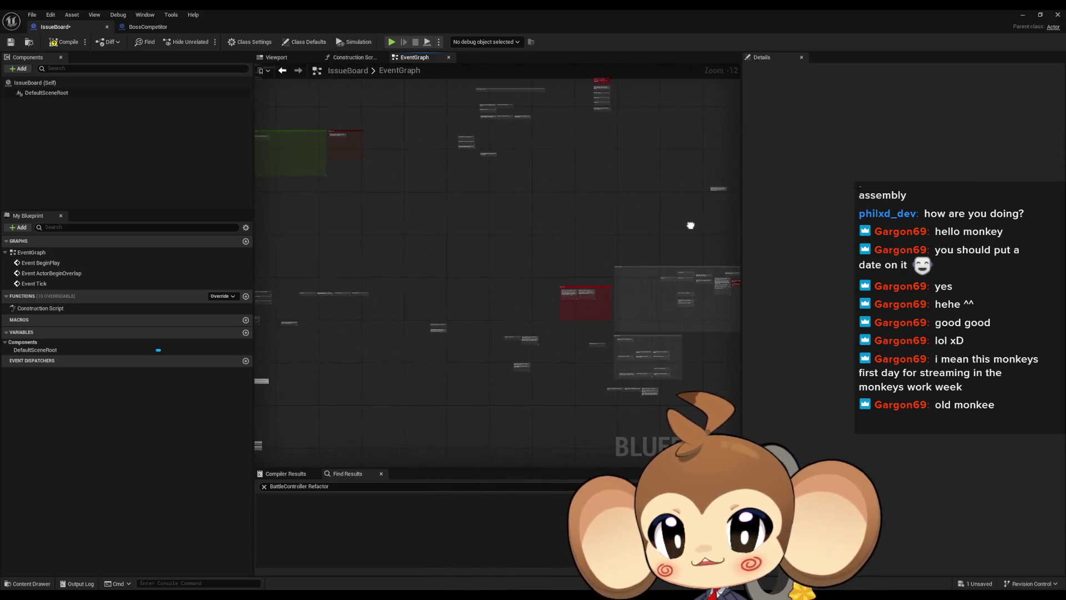
- Fit the whole graph, then navigate past the Bug tracker and voice notes to the orbling trails note
{"action": "key", "text": "Home"}
{"action": "scroll", "coordinate": [389, 249], "scroll_direction": "up", "scroll_amount": 7}
{"action": "scroll", "coordinate": [294, 264], "scroll_direction": "up", "scroll_amount": 4}
{"action": "left_click_drag", "start_coordinate": [419, 276], "coordinate": [516, 214]}
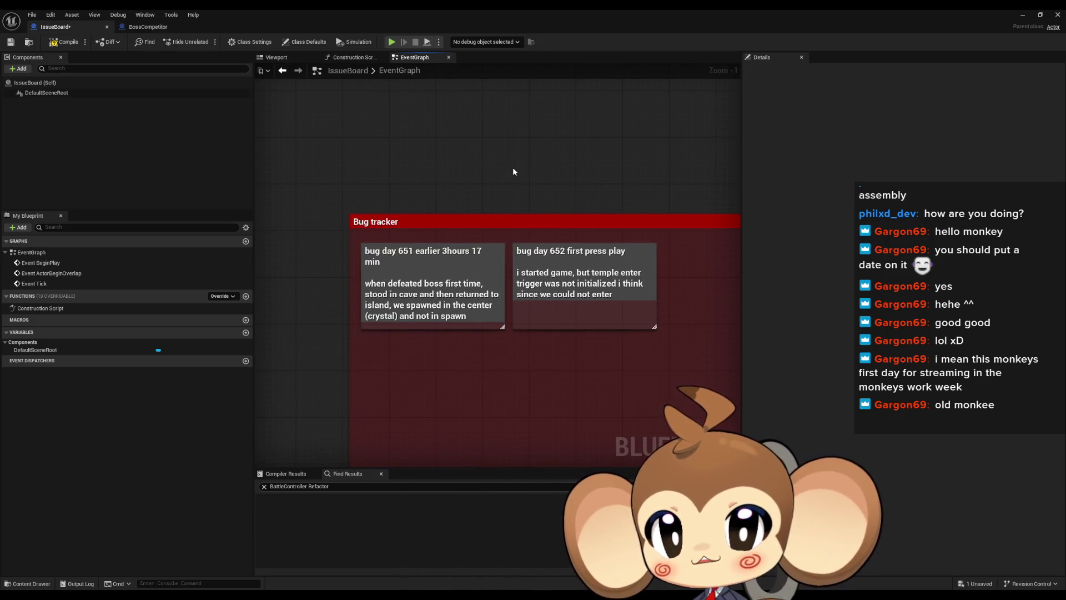
{"action": "left_click_drag", "start_coordinate": [554, 181], "coordinate": [545, 171]}
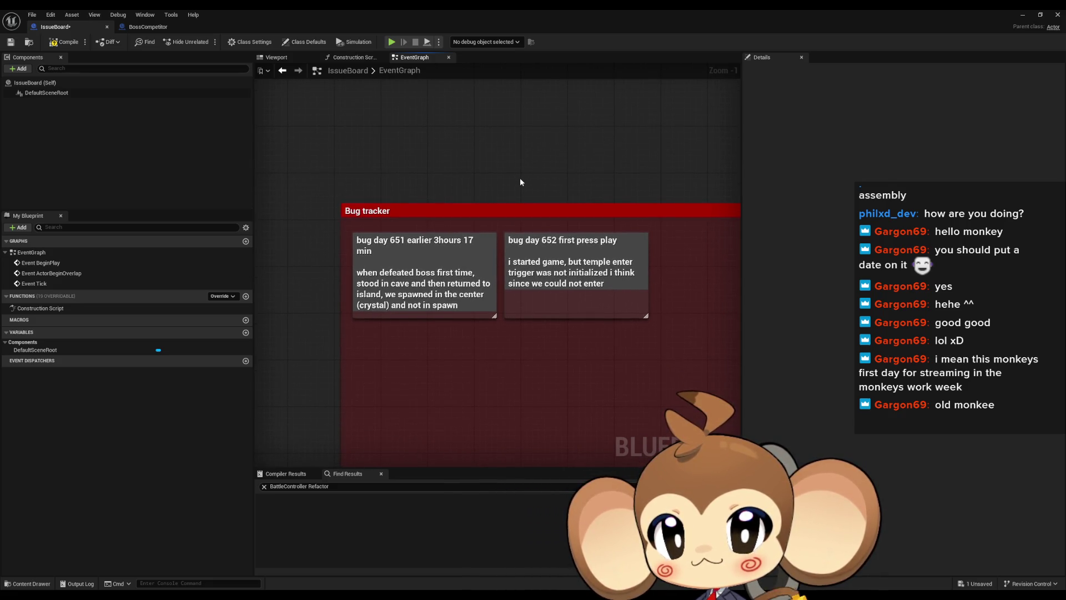
{"action": "scroll", "coordinate": [519, 181], "scroll_direction": "down", "scroll_amount": 4}
{"action": "mouse_move", "coordinate": [558, 179]}
{"action": "left_mouse_down"}
{"action": "mouse_move", "coordinate": [360, 218]}
{"action": "mouse_move", "coordinate": [668, 88]}
{"action": "left_mouse_up"}
{"action": "scroll", "coordinate": [363, 275], "scroll_direction": "up", "scroll_amount": 3}
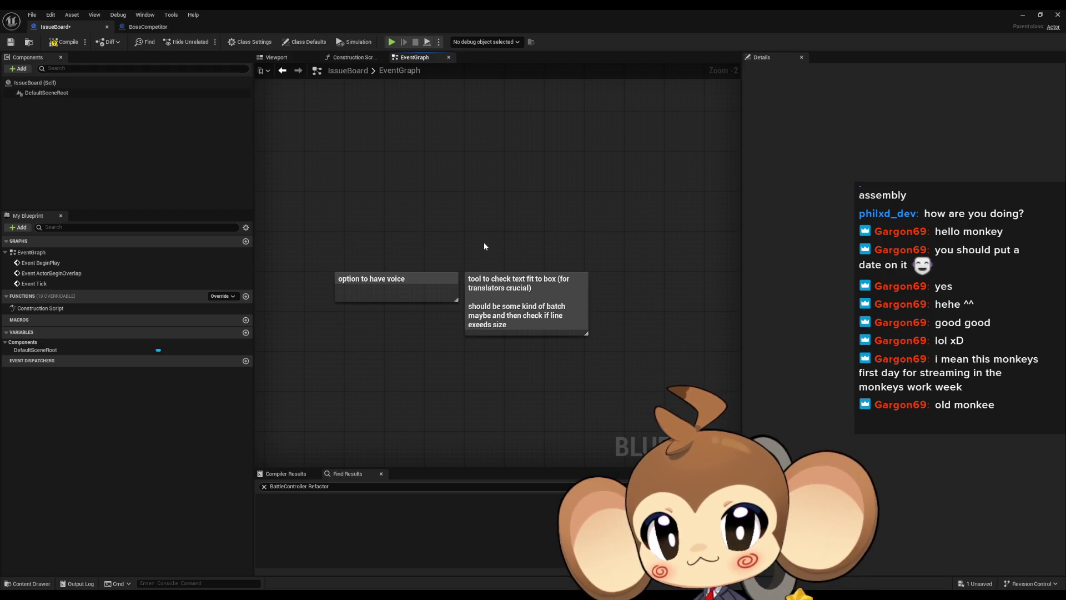
{"action": "left_click_drag", "start_coordinate": [508, 229], "coordinate": [482, 207]}
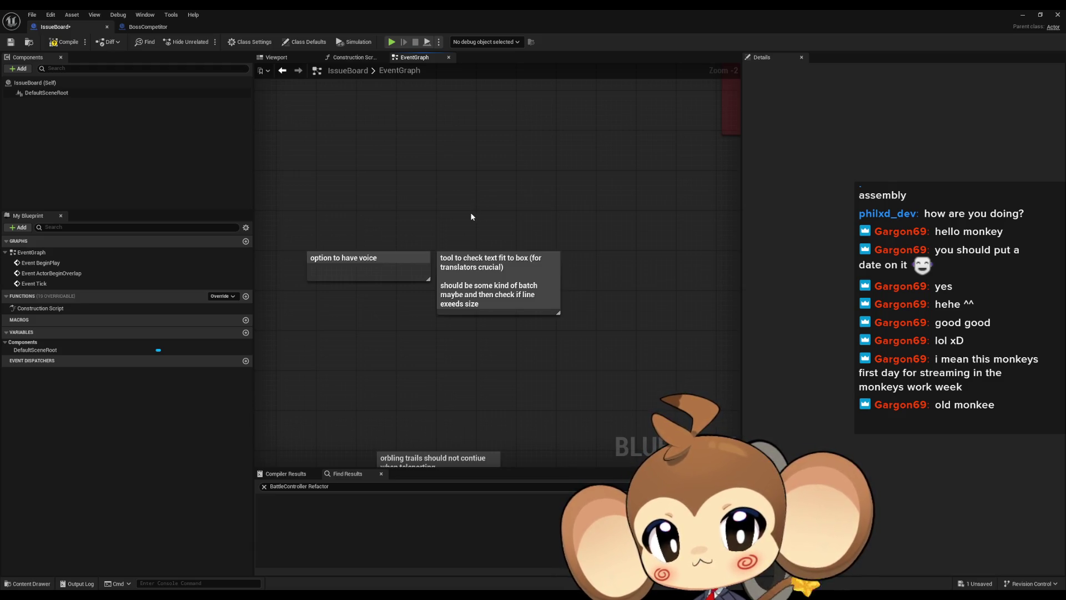
{"action": "mouse_move", "coordinate": [466, 212]}
{"action": "left_mouse_down"}
{"action": "mouse_move", "coordinate": [453, 149]}
{"action": "mouse_move", "coordinate": [418, 133]}
{"action": "mouse_move", "coordinate": [418, 107]}
{"action": "left_mouse_up"}
- Move the orbling trails note up under the Sidekick notes
{"action": "left_click", "coordinate": [422, 326]}
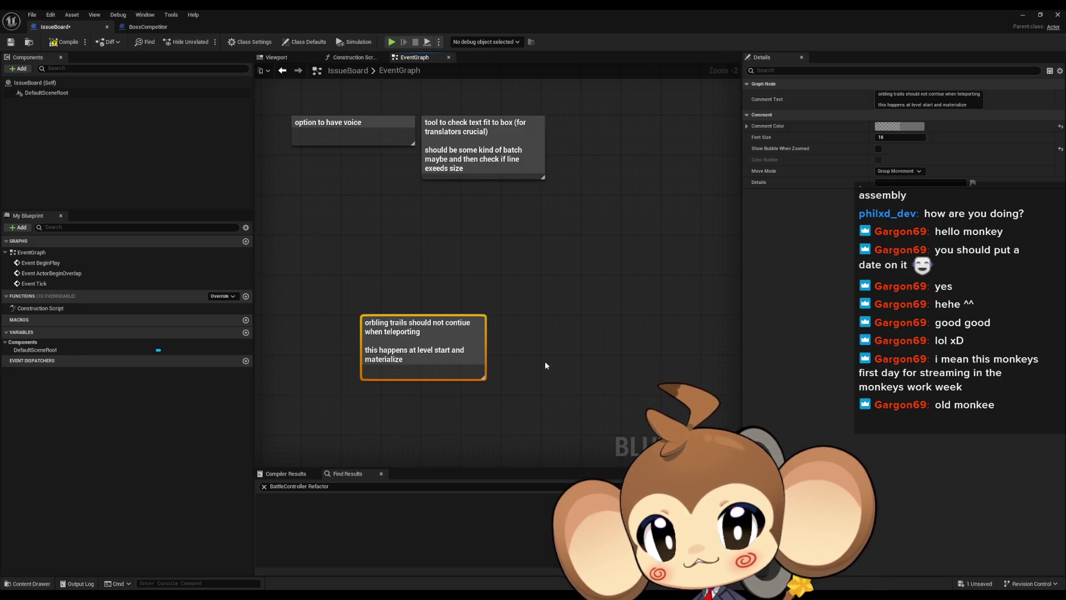
{"action": "scroll", "coordinate": [544, 359], "scroll_direction": "down", "scroll_amount": 10}
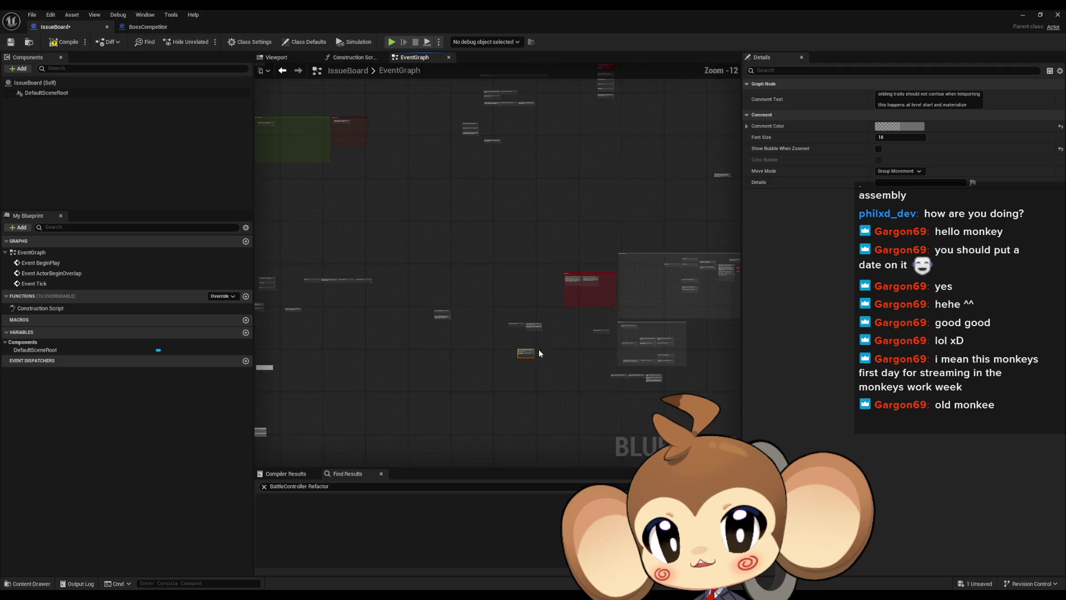
{"action": "left_click_drag", "start_coordinate": [524, 354], "coordinate": [378, 352]}
{"action": "scroll", "coordinate": [467, 357], "scroll_direction": "up", "scroll_amount": 1}
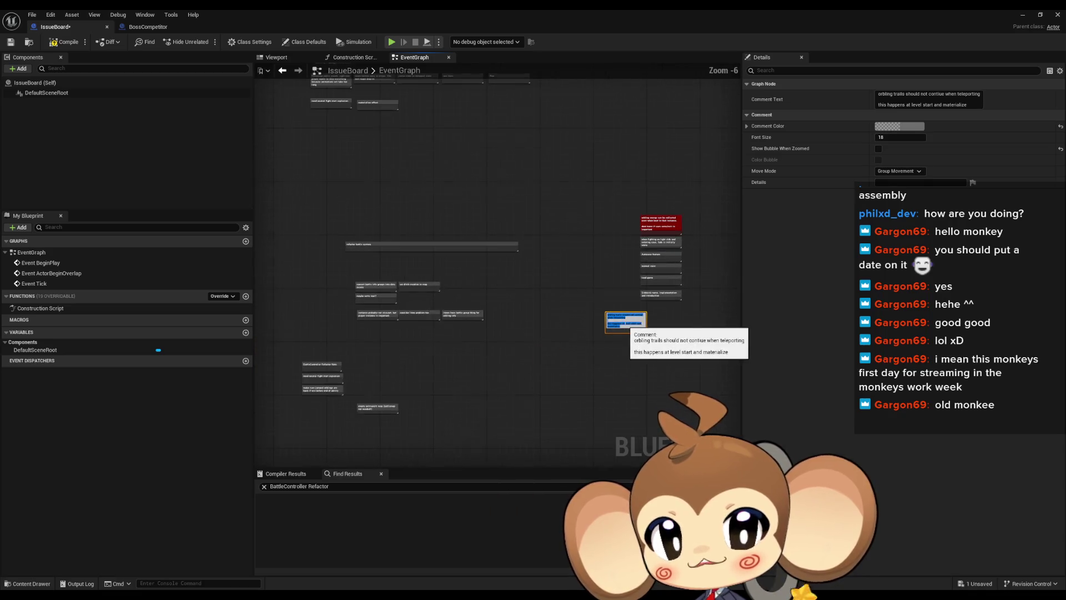
{"action": "left_click", "coordinate": [562, 357]}
{"action": "scroll", "coordinate": [562, 357], "scroll_direction": "up", "scroll_amount": 10}
{"action": "mouse_move", "coordinate": [453, 314]}
{"action": "left_mouse_down"}
{"action": "mouse_move", "coordinate": [552, 294]}
{"action": "mouse_move", "coordinate": [578, 252]}
{"action": "left_mouse_up"}
{"action": "mouse_move", "coordinate": [389, 434]}
{"action": "left_mouse_down"}
{"action": "mouse_move", "coordinate": [576, 345]}
{"action": "mouse_move", "coordinate": [534, 136]}
{"action": "left_mouse_up"}
- Zoom and pan toward the Current roadmap notes
{"action": "scroll", "coordinate": [564, 304], "scroll_direction": "down", "scroll_amount": 11}
{"action": "left_click_drag", "start_coordinate": [484, 285], "coordinate": [550, 235]}
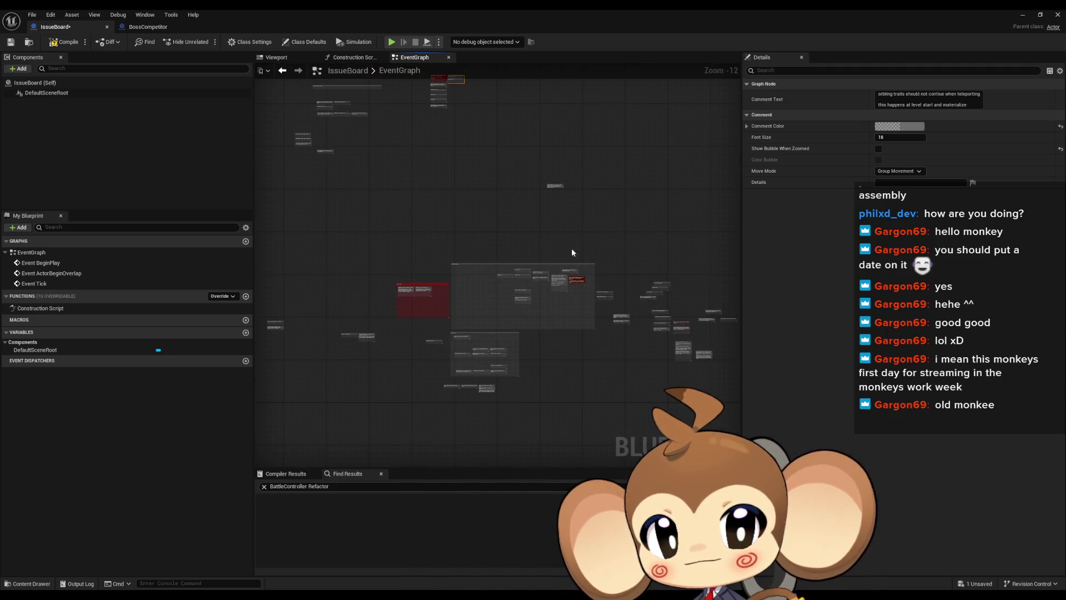
{"action": "left_click", "coordinate": [576, 352]}
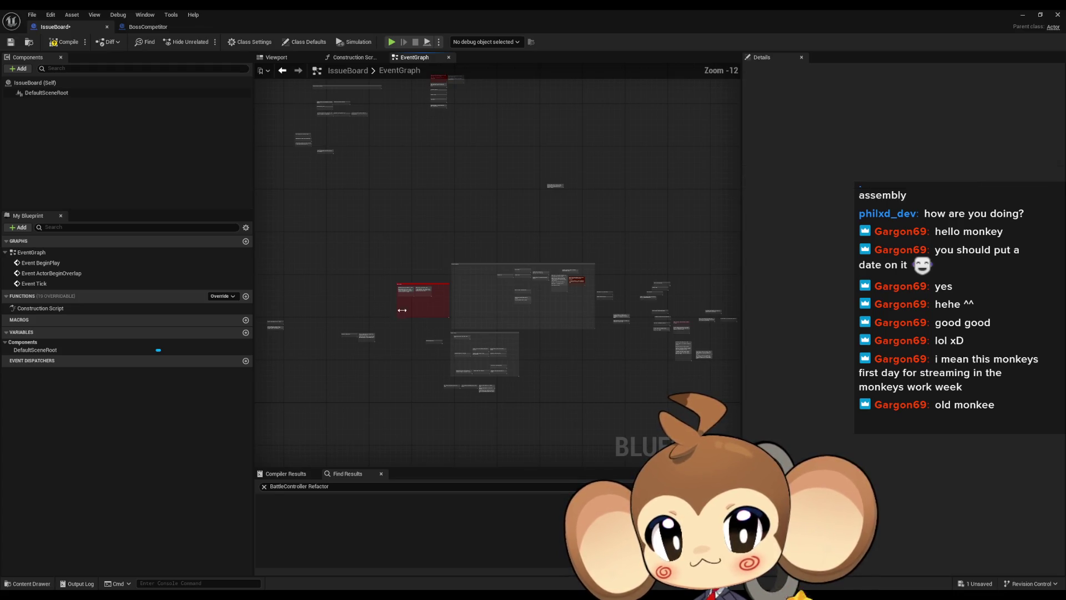
{"action": "scroll", "coordinate": [395, 295], "scroll_direction": "up", "scroll_amount": 2}
{"action": "mouse_move", "coordinate": [395, 295]}
{"action": "left_mouse_down"}
{"action": "mouse_move", "coordinate": [450, 302]}
{"action": "mouse_move", "coordinate": [493, 231]}
{"action": "left_mouse_up"}
{"action": "scroll", "coordinate": [493, 231], "scroll_direction": "up", "scroll_amount": 9}
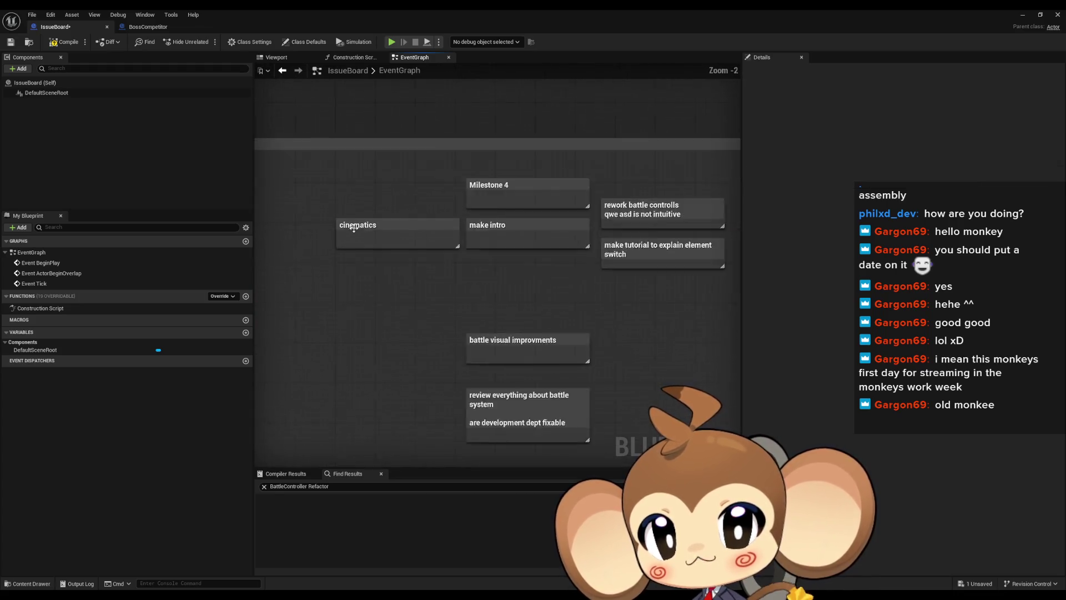
- Select the Milestone 4, make intro and cinematics notes in the Current roadmap group
{"action": "left_click", "coordinate": [517, 268]}
{"action": "left_click_drag", "start_coordinate": [518, 268], "coordinate": [323, 229]}
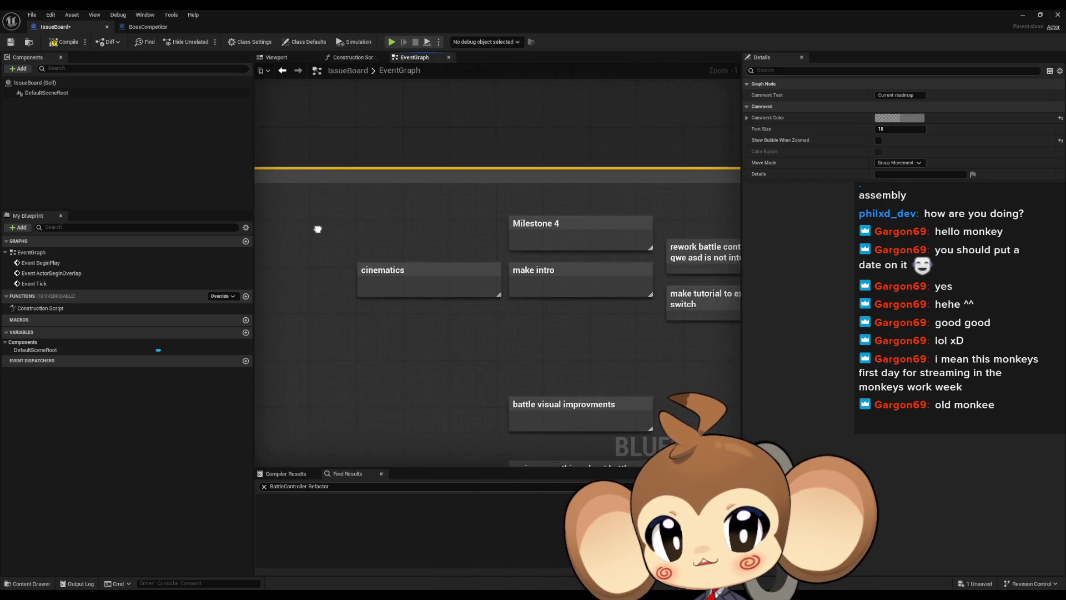
{"action": "left_click", "coordinate": [333, 225]}
{"action": "left_click", "coordinate": [555, 226]}
{"action": "left_click", "coordinate": [571, 282]}
{"action": "left_click_drag", "start_coordinate": [433, 299], "coordinate": [561, 244]}
{"action": "mouse_move", "coordinate": [568, 319]}
{"action": "left_mouse_down"}
{"action": "mouse_move", "coordinate": [581, 300]}
{"action": "mouse_move", "coordinate": [503, 304]}
{"action": "mouse_move", "coordinate": [514, 276]}
{"action": "left_mouse_up"}
- Inspect the battle visual improvments and battle system review notes, then the Milestone 4 notes
{"action": "left_click", "coordinate": [566, 350]}
{"action": "left_click_drag", "start_coordinate": [614, 377], "coordinate": [598, 325]}
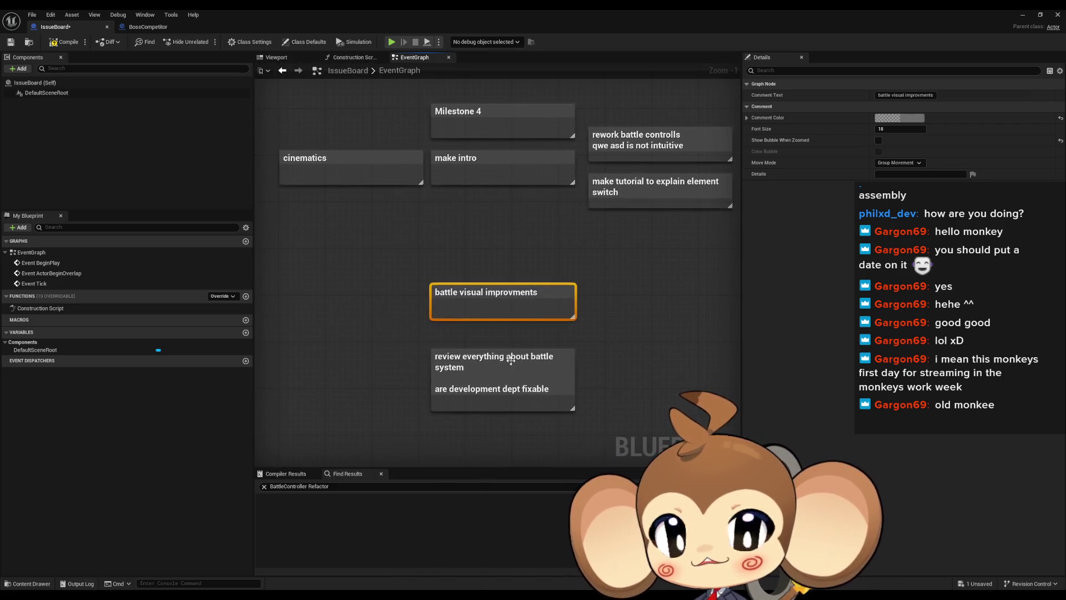
{"action": "left_click_drag", "start_coordinate": [448, 324], "coordinate": [494, 362]}
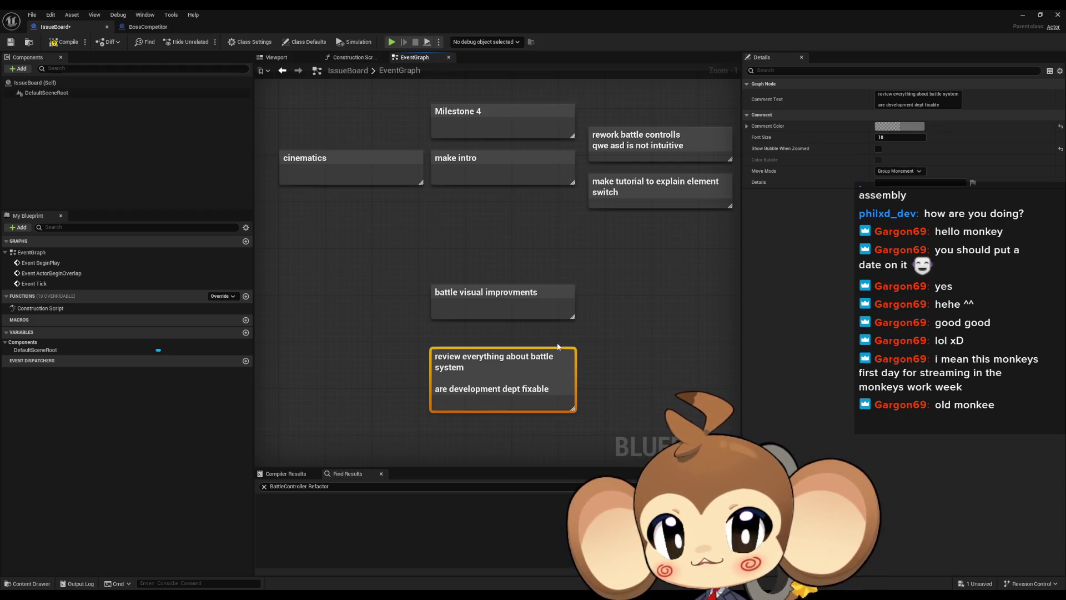
{"action": "scroll", "coordinate": [550, 319], "scroll_direction": "down", "scroll_amount": 3}
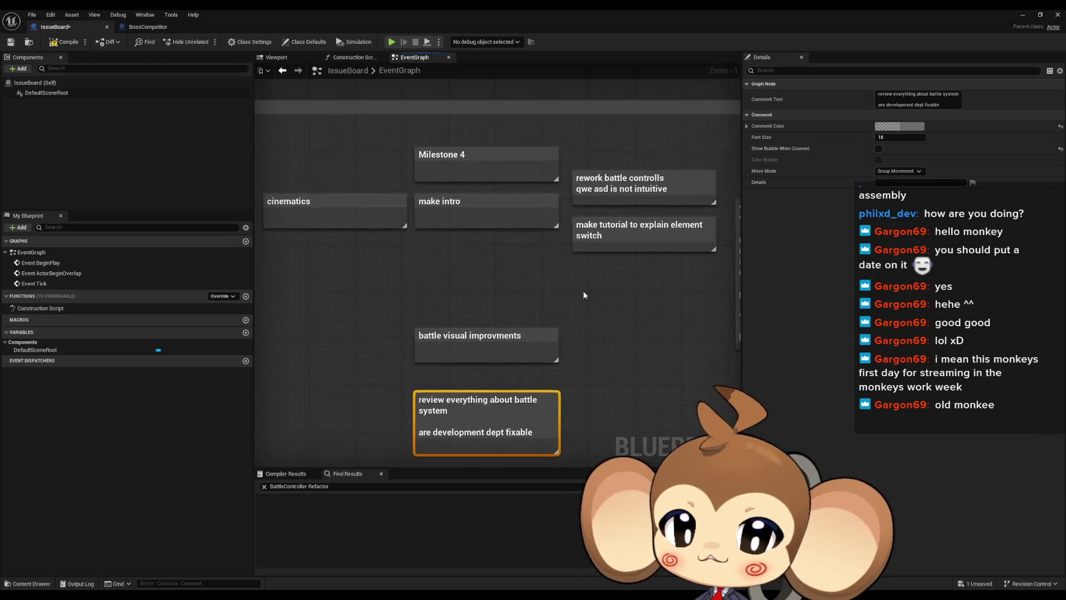
{"action": "mouse_move", "coordinate": [550, 319]}
{"action": "left_mouse_down"}
{"action": "mouse_move", "coordinate": [478, 302]}
{"action": "mouse_move", "coordinate": [338, 219]}
{"action": "left_mouse_up"}
{"action": "left_click", "coordinate": [337, 219]}
- Add a 'Milestone 5' comment in the Current roadmap area
{"action": "mouse_move", "coordinate": [539, 298]}
{"action": "left_mouse_down"}
{"action": "mouse_move", "coordinate": [369, 274]}
{"action": "mouse_move", "coordinate": [738, 260]}
{"action": "left_mouse_up"}
{"action": "scroll", "coordinate": [544, 275], "scroll_direction": "up", "scroll_amount": 1}
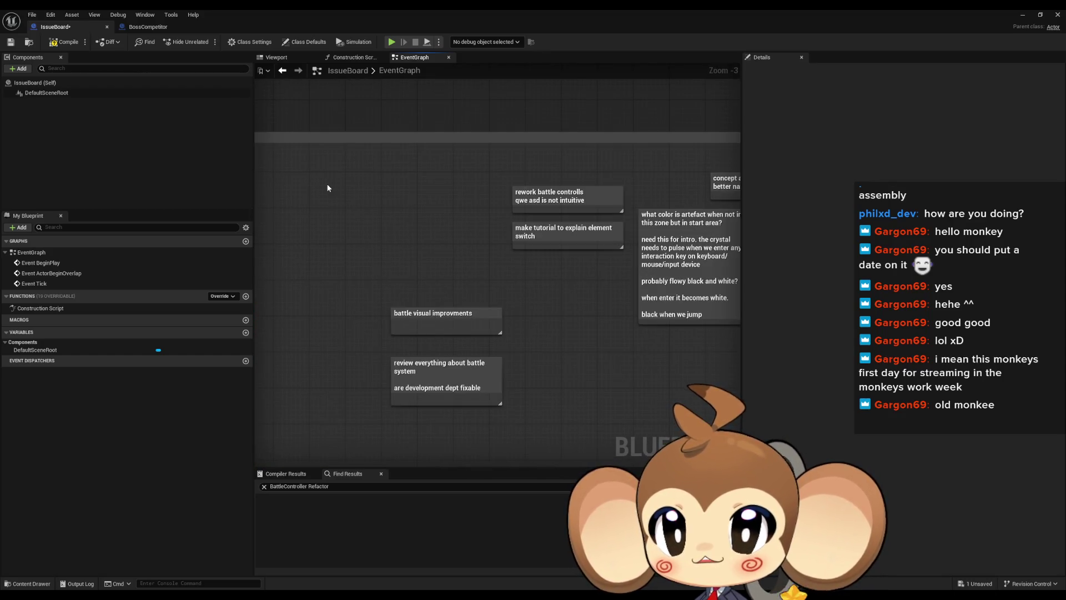
{"action": "type", "text": "cMilestone 5"}
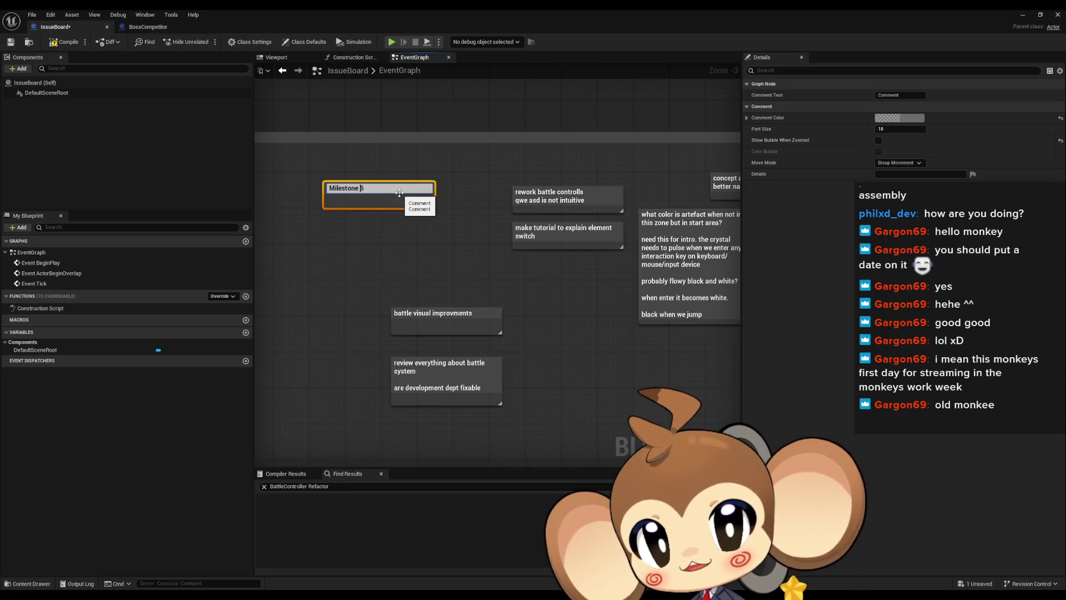
{"action": "key", "text": "Return"}
{"action": "left_click", "coordinate": [457, 268]}
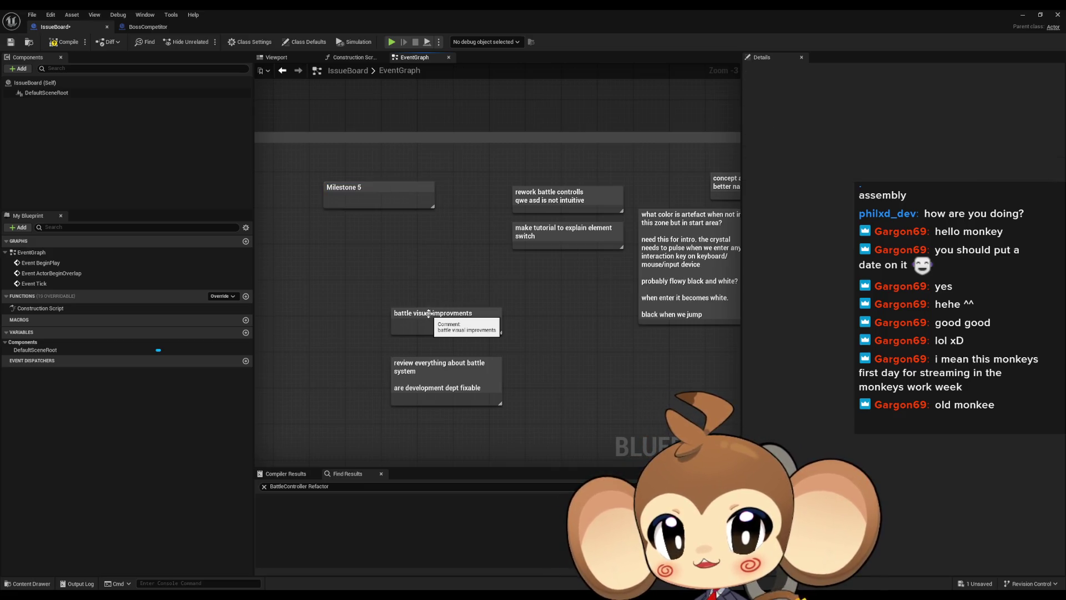
- Place battle visual improvments below the review note, undoing a trial move of rework battle controlls
{"action": "mouse_move", "coordinate": [429, 313]}
{"action": "left_mouse_down"}
{"action": "mouse_move", "coordinate": [445, 307]}
{"action": "mouse_move", "coordinate": [424, 420]}
{"action": "left_mouse_up"}
{"action": "mouse_move", "coordinate": [383, 351]}
{"action": "left_mouse_down"}
{"action": "mouse_move", "coordinate": [487, 418]}
{"action": "mouse_move", "coordinate": [450, 297]}
{"action": "mouse_move", "coordinate": [431, 332]}
{"action": "mouse_move", "coordinate": [446, 333]}
{"action": "left_mouse_up"}
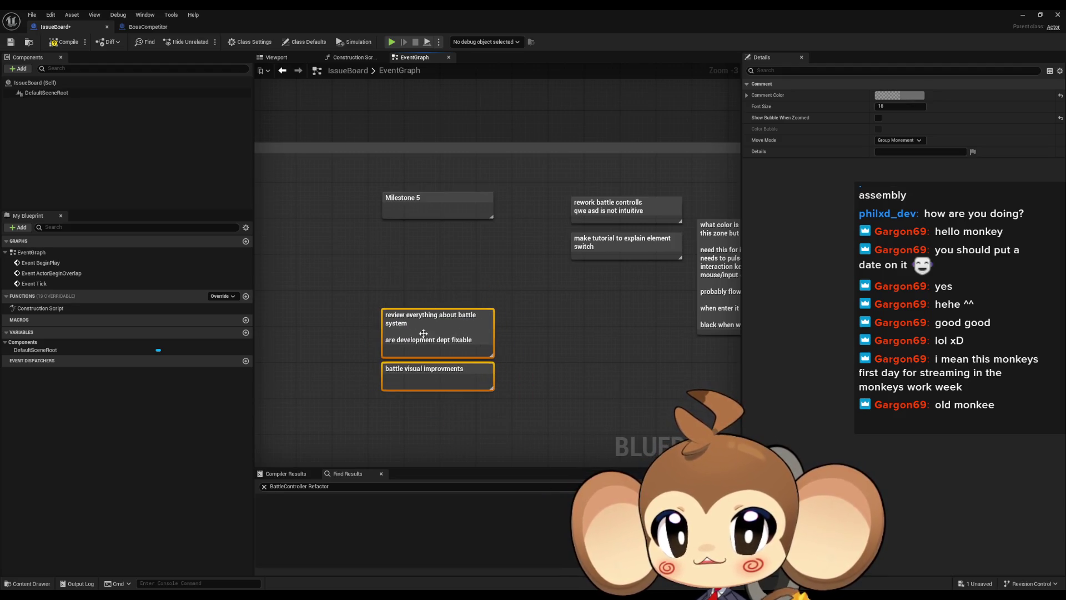
{"action": "left_click", "coordinate": [520, 224]}
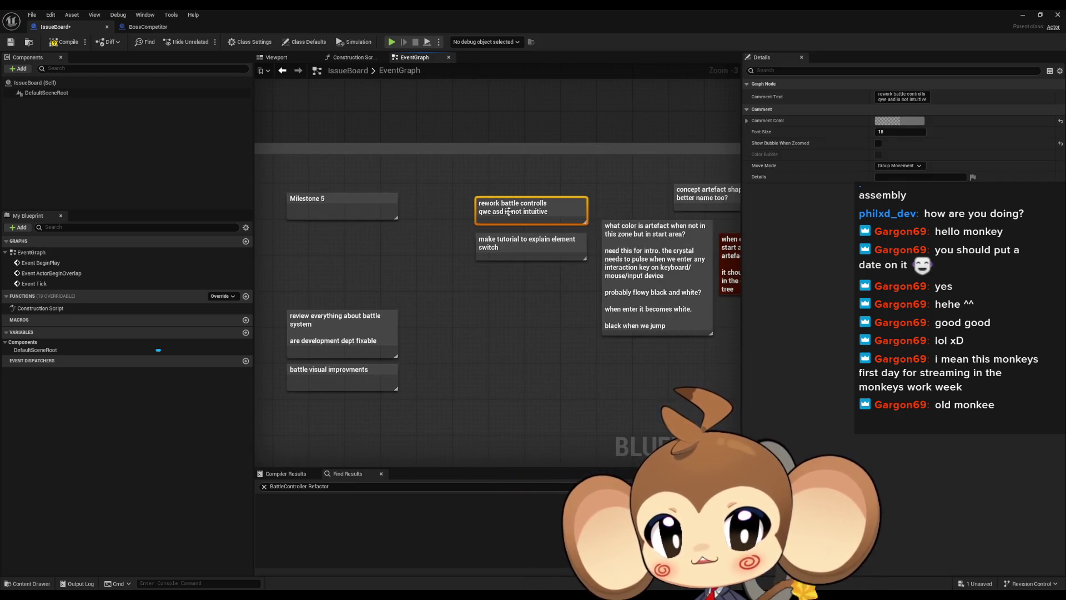
{"action": "mouse_move", "coordinate": [509, 214]}
{"action": "left_mouse_down"}
{"action": "mouse_move", "coordinate": [483, 344]}
{"action": "mouse_move", "coordinate": [479, 331]}
{"action": "mouse_move", "coordinate": [348, 413]}
{"action": "mouse_move", "coordinate": [510, 368]}
{"action": "left_mouse_up"}
{"action": "key", "text": "ctrl+z"}
{"action": "scroll", "coordinate": [532, 355], "scroll_direction": "down", "scroll_amount": 6}
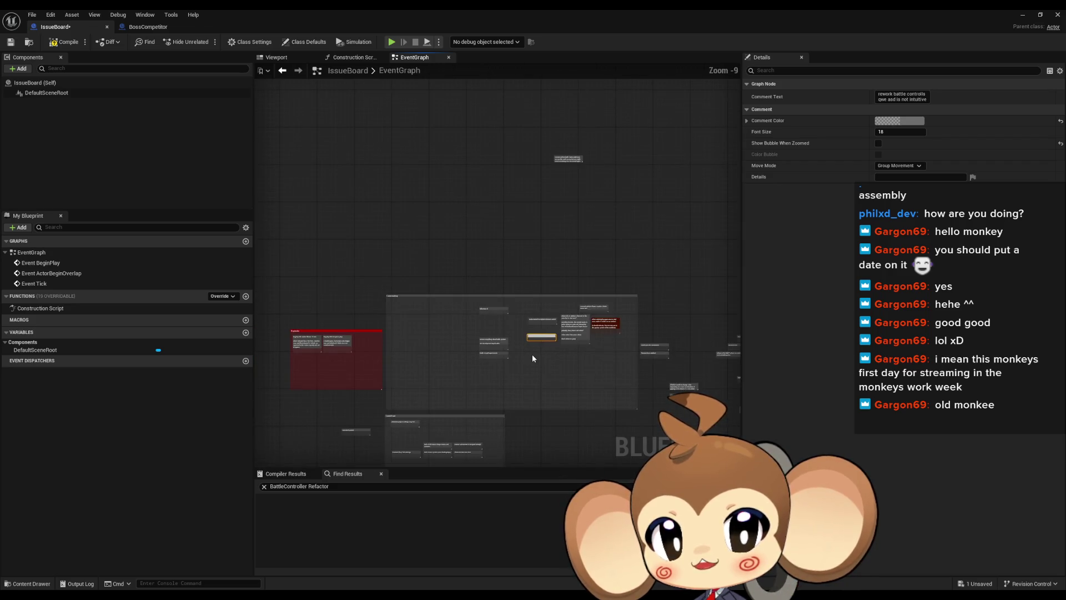
- Undo the last note rename and pan to another cluster of notes
{"action": "left_click", "coordinate": [530, 354]}
{"action": "key", "text": "ctrl+z"}
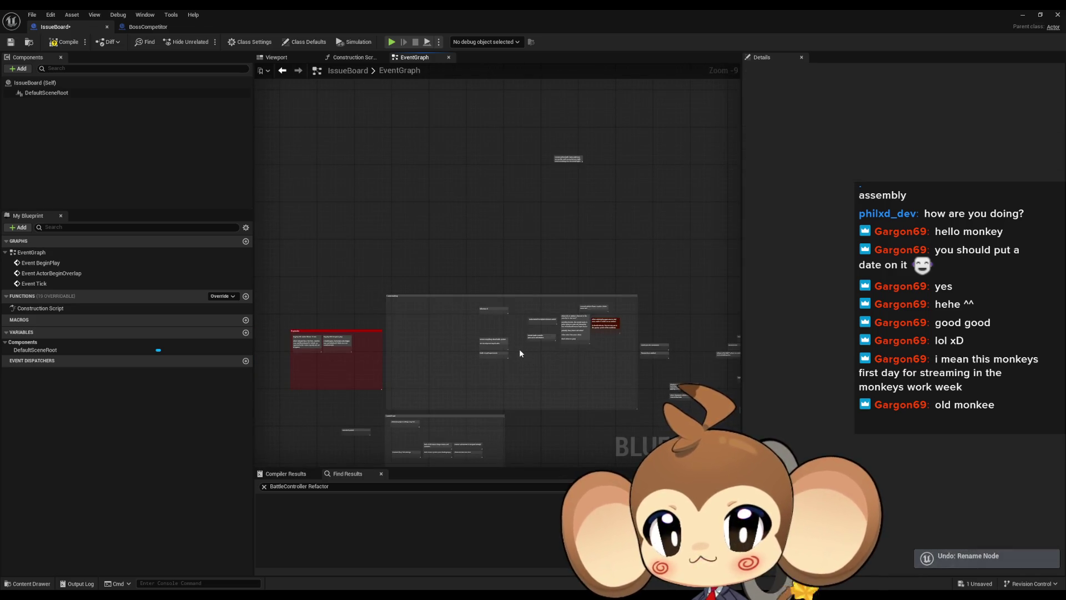
{"action": "left_click", "coordinate": [520, 351]}
{"action": "mouse_move", "coordinate": [520, 352]}
{"action": "left_mouse_down"}
{"action": "mouse_move", "coordinate": [444, 278]}
{"action": "mouse_move", "coordinate": [484, 282]}
{"action": "mouse_move", "coordinate": [402, 255]}
{"action": "left_mouse_up"}
{"action": "scroll", "coordinate": [434, 224], "scroll_direction": "up", "scroll_amount": 1}
{"action": "left_click", "coordinate": [434, 225]}
{"action": "scroll", "coordinate": [485, 267], "scroll_direction": "up", "scroll_amount": 8}
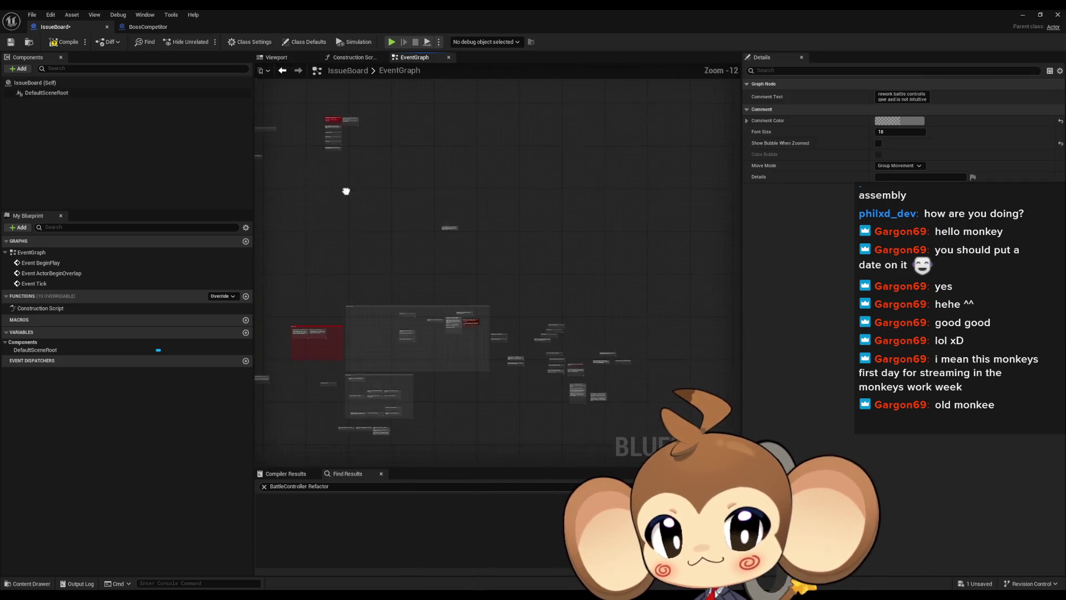
{"action": "left_click_drag", "start_coordinate": [486, 271], "coordinate": [437, 312]}
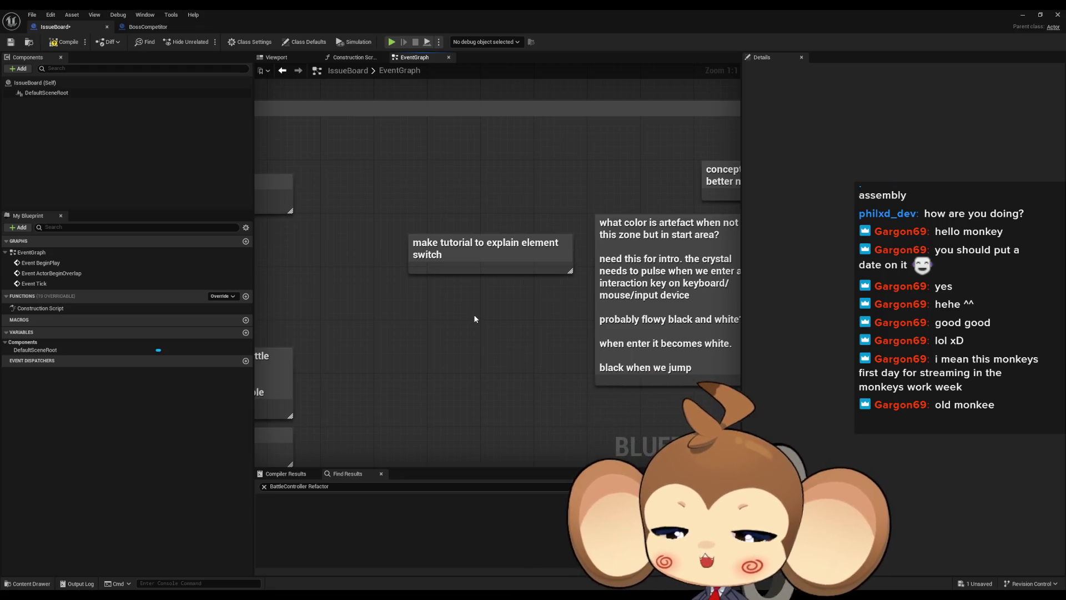
- Navigate to the artefact notes and delete the 'make tutorial to explain element switch' note
{"action": "mouse_move", "coordinate": [567, 223]}
{"action": "left_mouse_down"}
{"action": "mouse_move", "coordinate": [532, 202]}
{"action": "mouse_move", "coordinate": [412, 202]}
{"action": "left_mouse_up"}
{"action": "left_click_drag", "start_coordinate": [547, 381], "coordinate": [507, 360]}
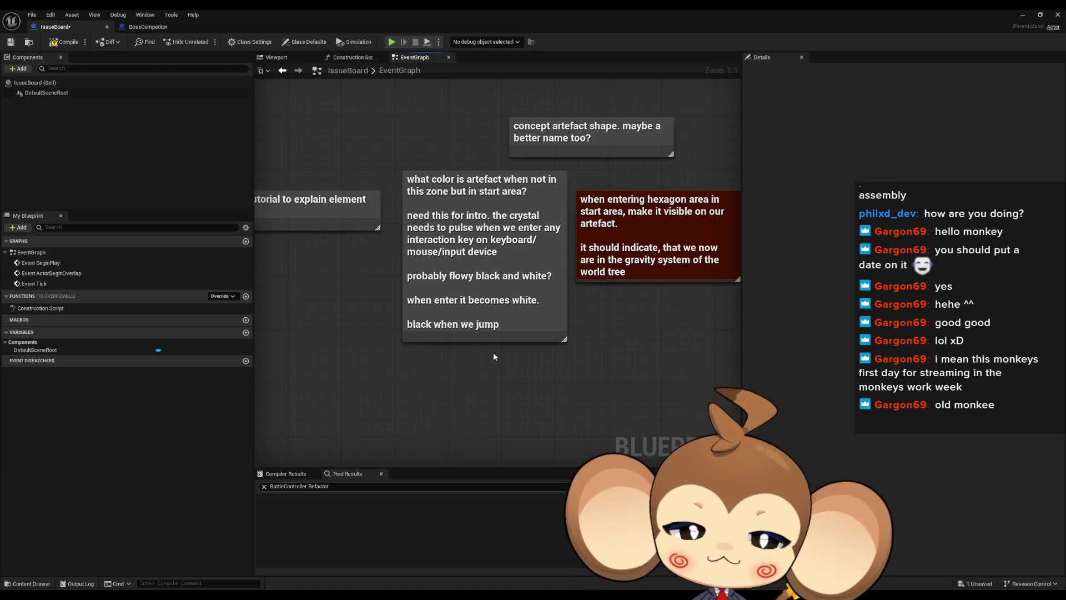
{"action": "left_click_drag", "start_coordinate": [299, 220], "coordinate": [378, 271]}
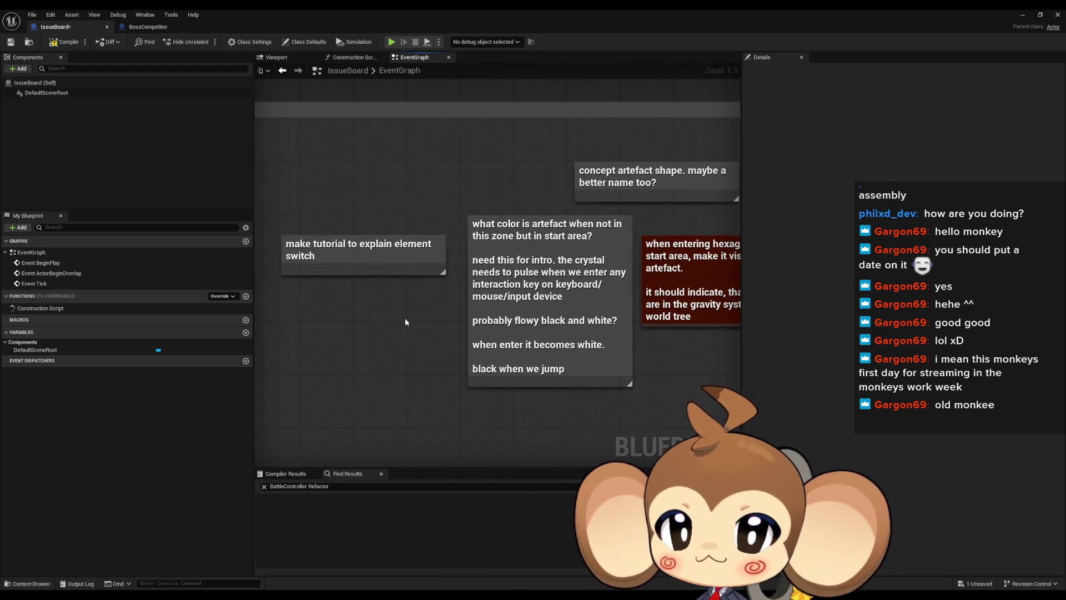
{"action": "mouse_move", "coordinate": [346, 205]}
{"action": "left_mouse_down"}
{"action": "mouse_move", "coordinate": [421, 322]}
{"action": "mouse_move", "coordinate": [351, 331]}
{"action": "mouse_move", "coordinate": [324, 348]}
{"action": "left_mouse_up"}
{"action": "key", "text": "Delete"}
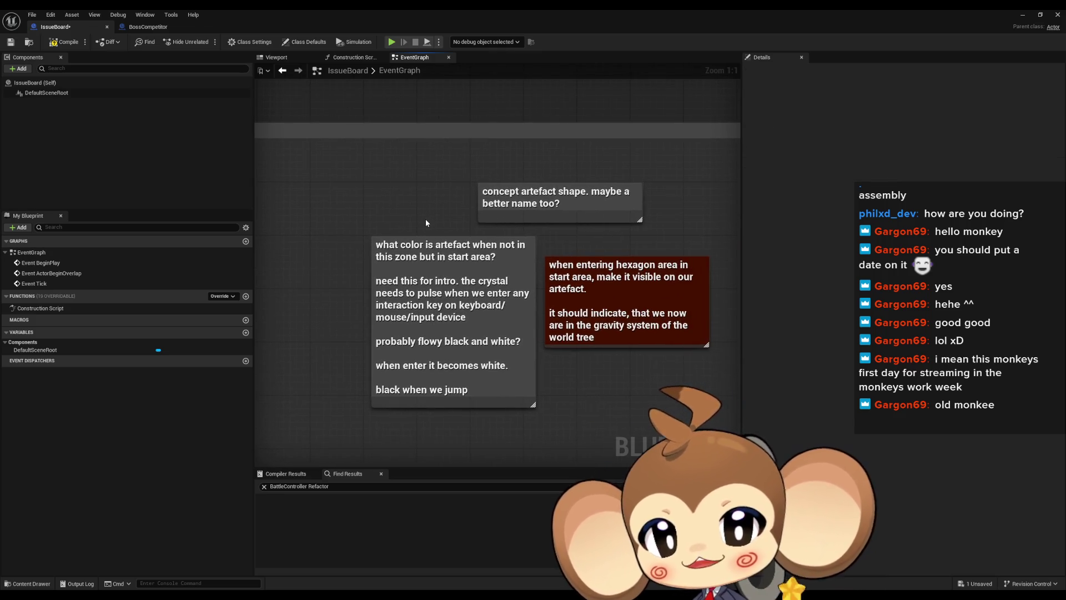
- Delete the 'concept artefact shape' note
{"action": "left_click_drag", "start_coordinate": [419, 226], "coordinate": [500, 200]}
{"action": "key", "text": "Delete"}
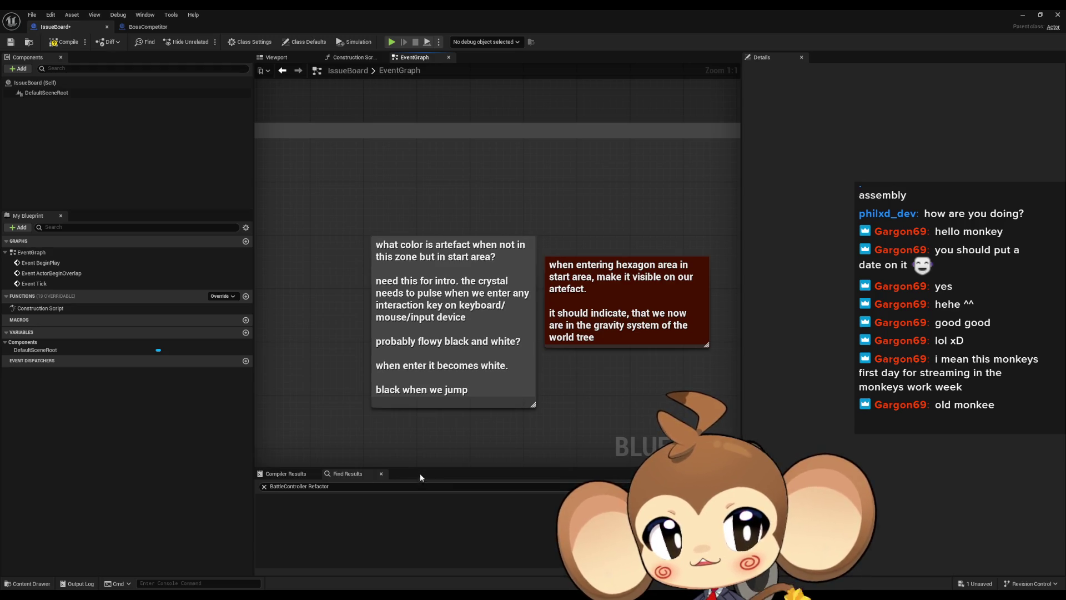
{"action": "scroll", "coordinate": [425, 454], "scroll_direction": "down", "scroll_amount": 12}
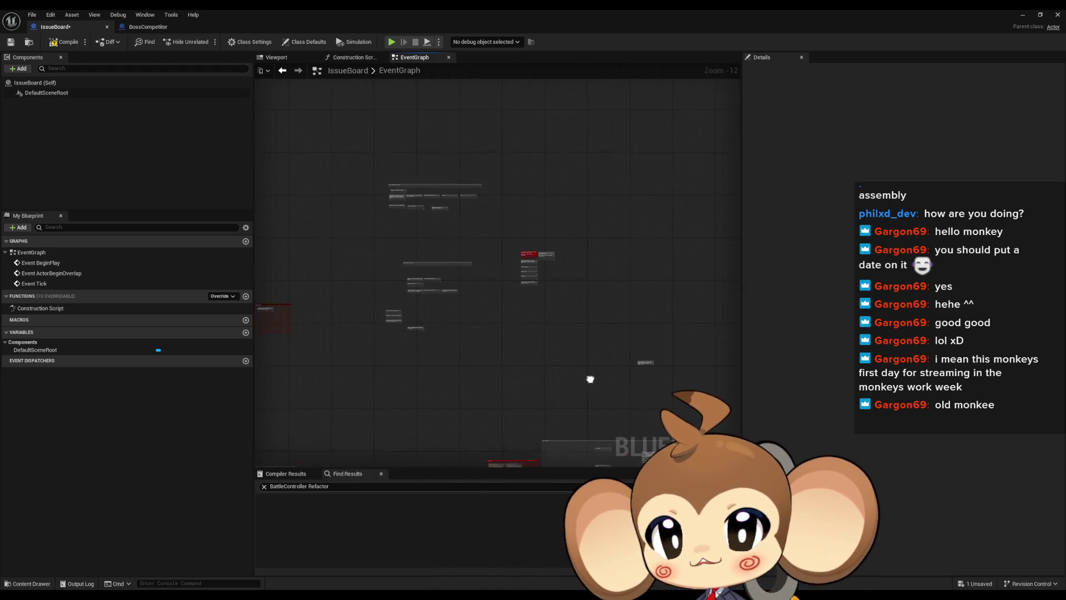
- Add a 'storywise,' comment explaining cliffjumping is connected to the artefact's defeat
{"action": "scroll", "coordinate": [523, 259], "scroll_direction": "up", "scroll_amount": 11}
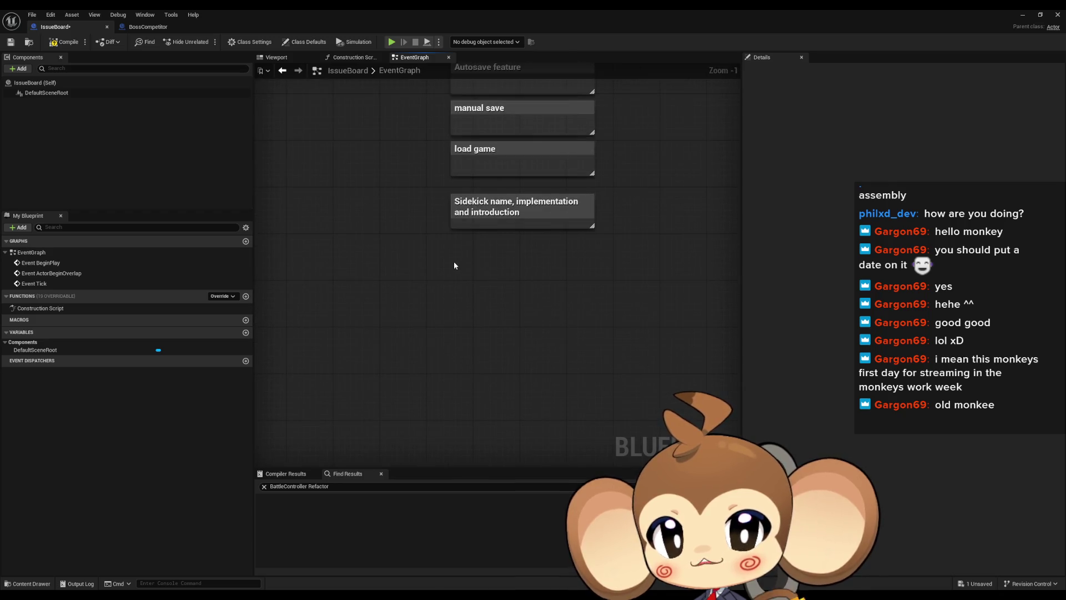
{"action": "type", "text": "cstory wis"}
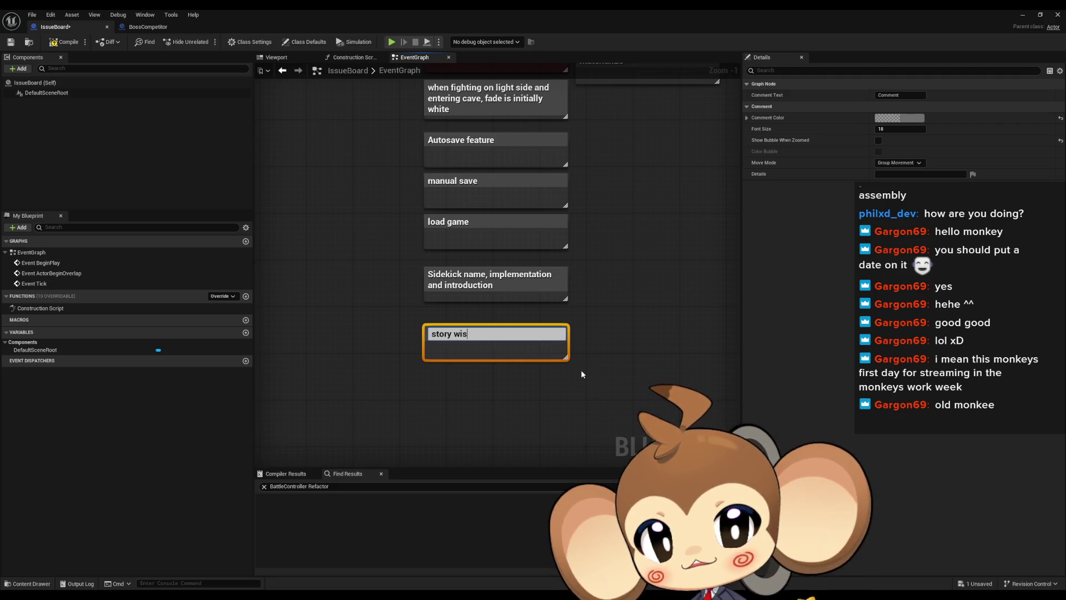
{"action": "key", "text": "BackSpace"}
{"action": "key", "text": "BackSpace"}
{"action": "key", "text": "BackSpace"}
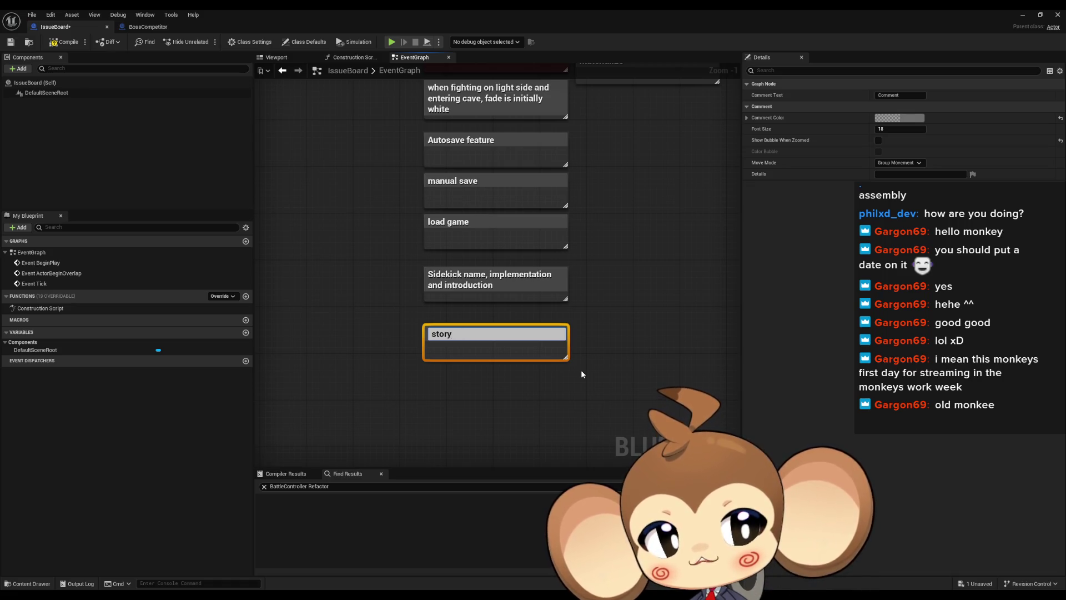
{"action": "type", "text": "wise. "}
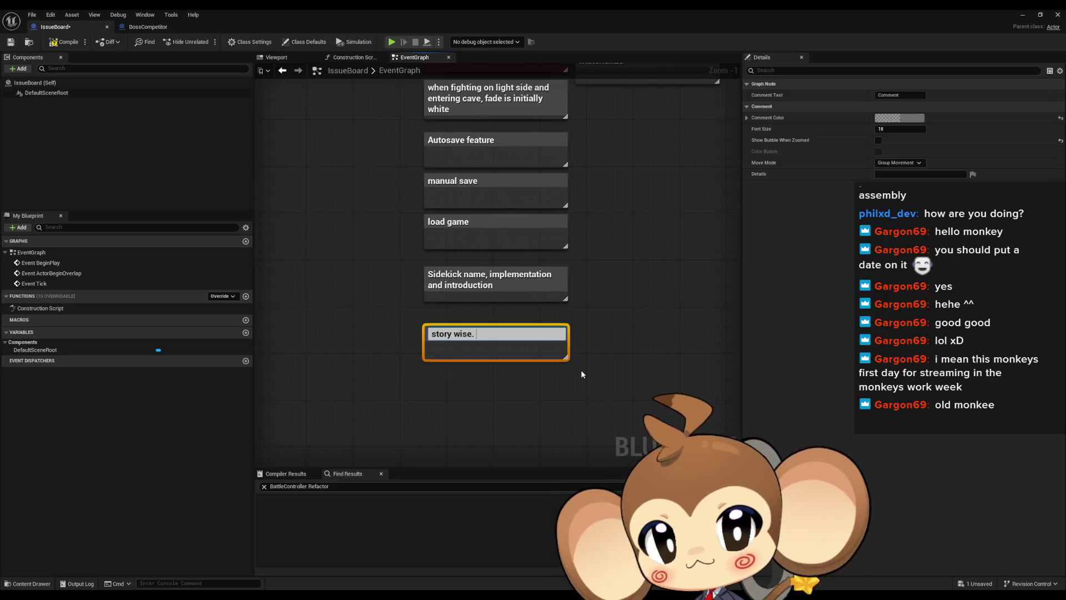
{"action": "key", "text": "BackSpace"}
{"action": "key", "text": "BackSpace"}
{"action": "key", "text": "BackSpace"}
{"action": "key", "text": "BackSpace"}
{"action": "key", "text": "BackSpace"}
{"action": "key", "text": "BackSpace"}
{"action": "key", "text": "BackSpace"}
{"action": "type", "text": "wise"}
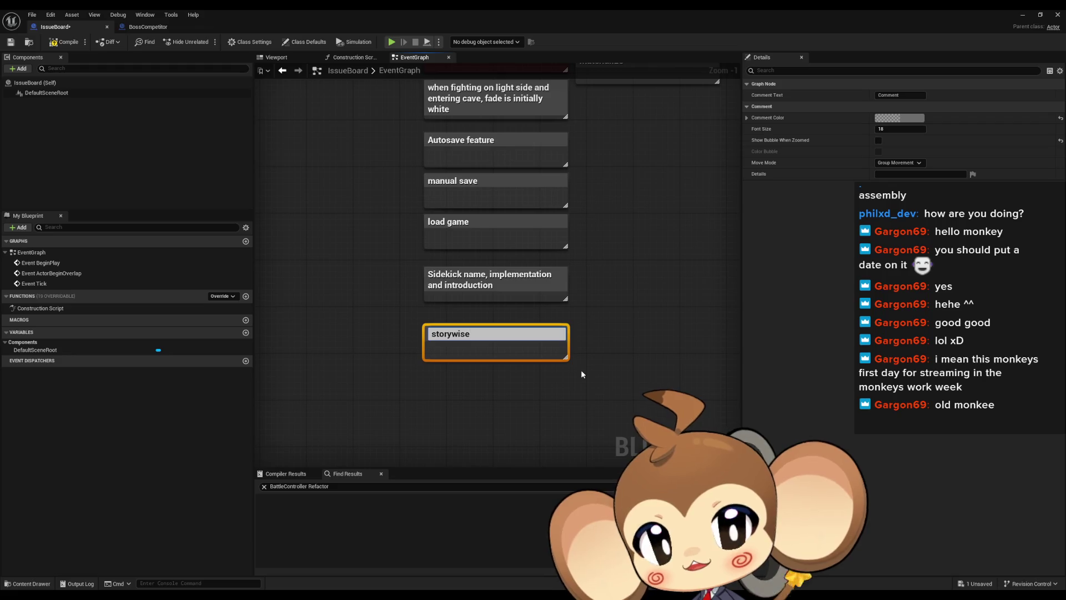
{"action": "type", "text": ","}
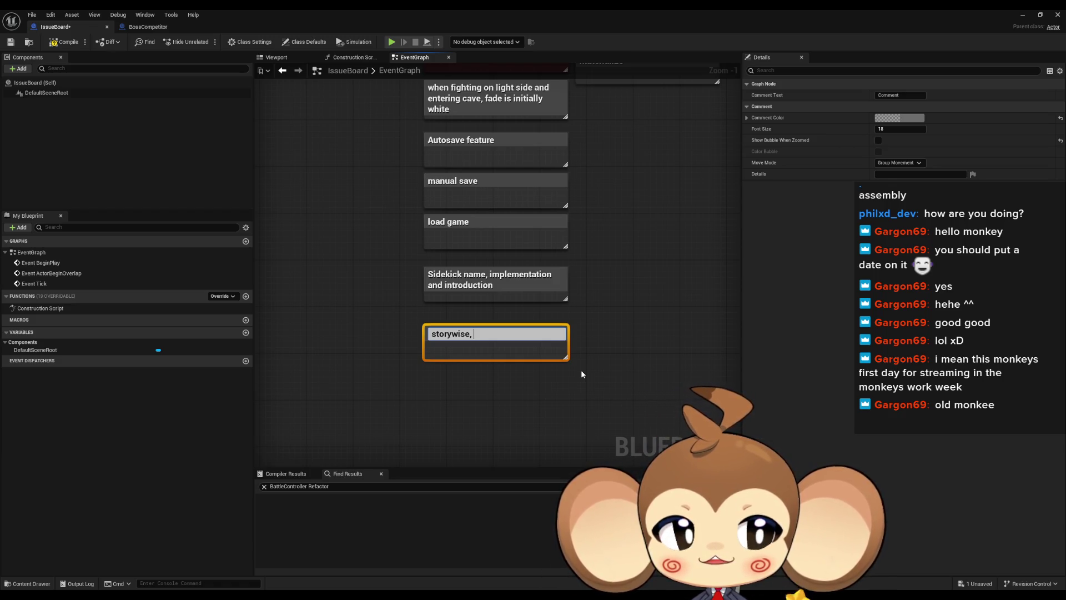
{"action": "type", "text": "explain cliffjumping"}
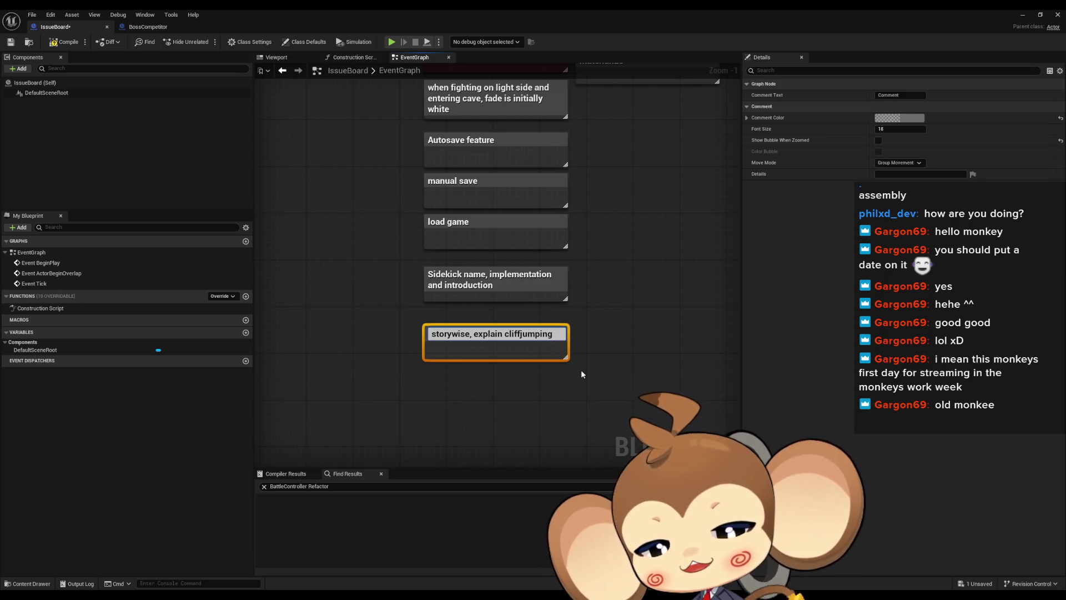
{"action": "type", "text": " to be connected to arte"}
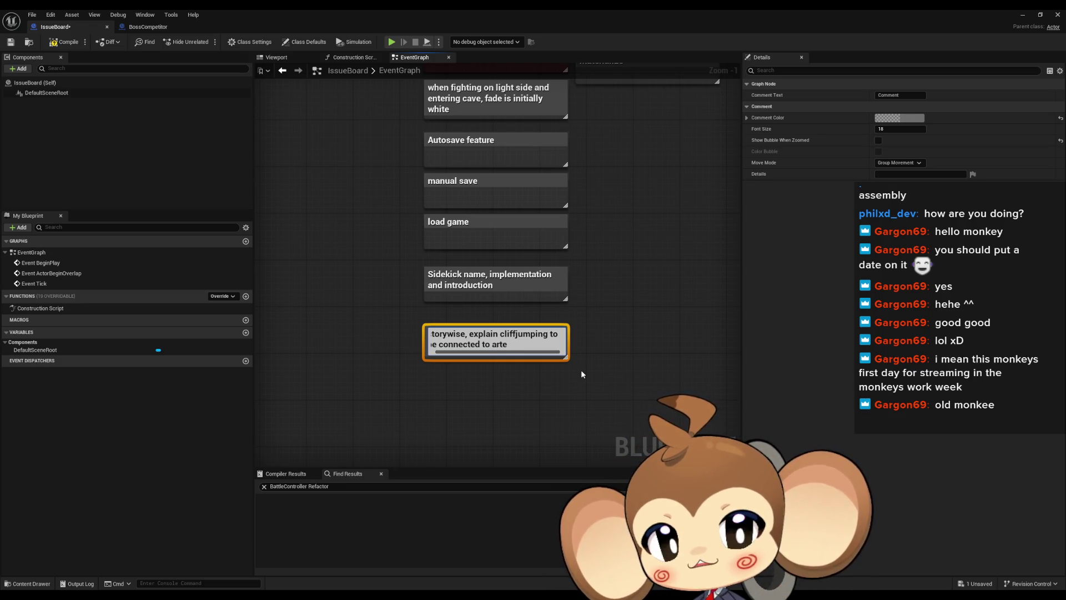
{"action": "type", "text": "fact"}
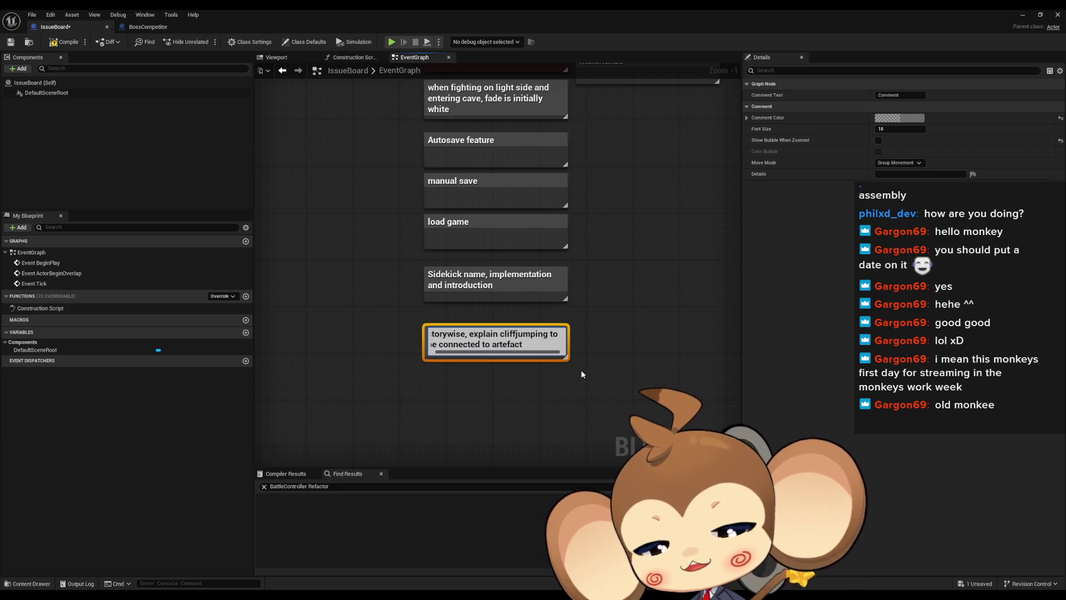
{"action": "type", "text": ", becaus"}
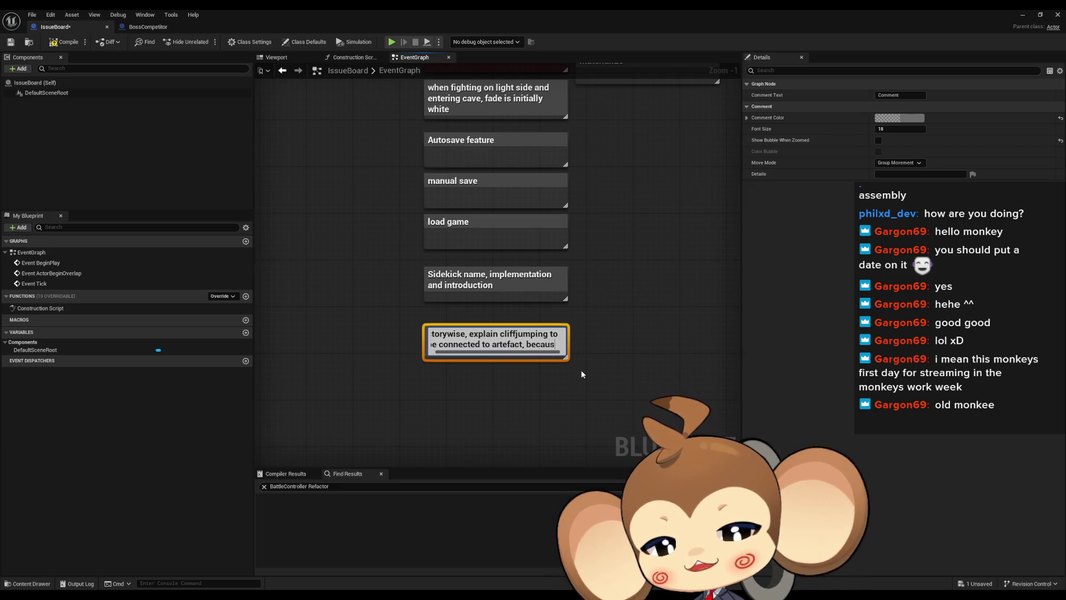
{"action": "type", "text": "e then arte"}
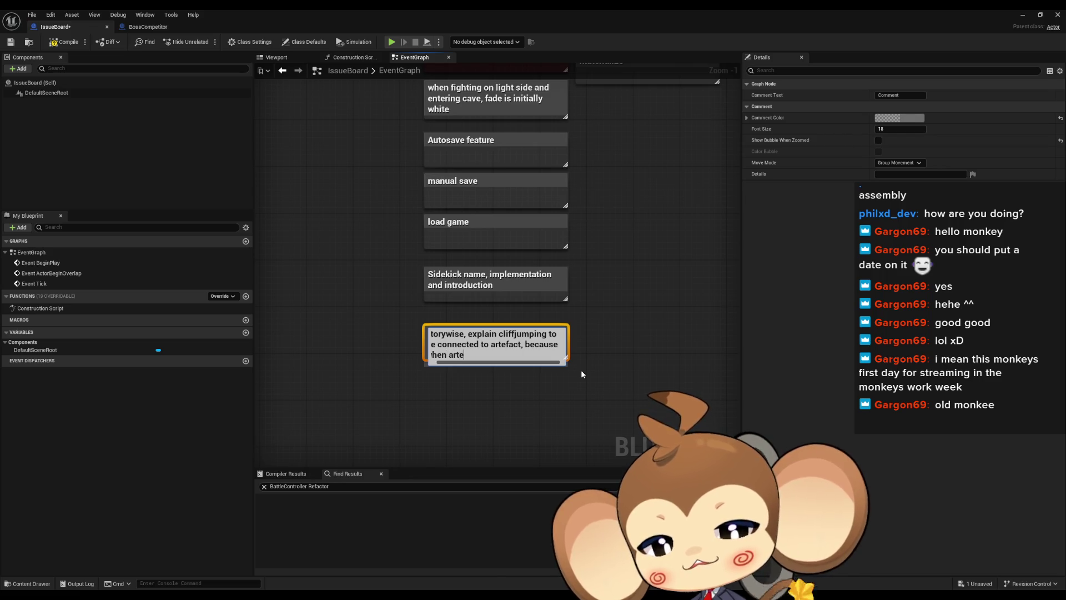
{"action": "type", "text": "fact gets defe"}
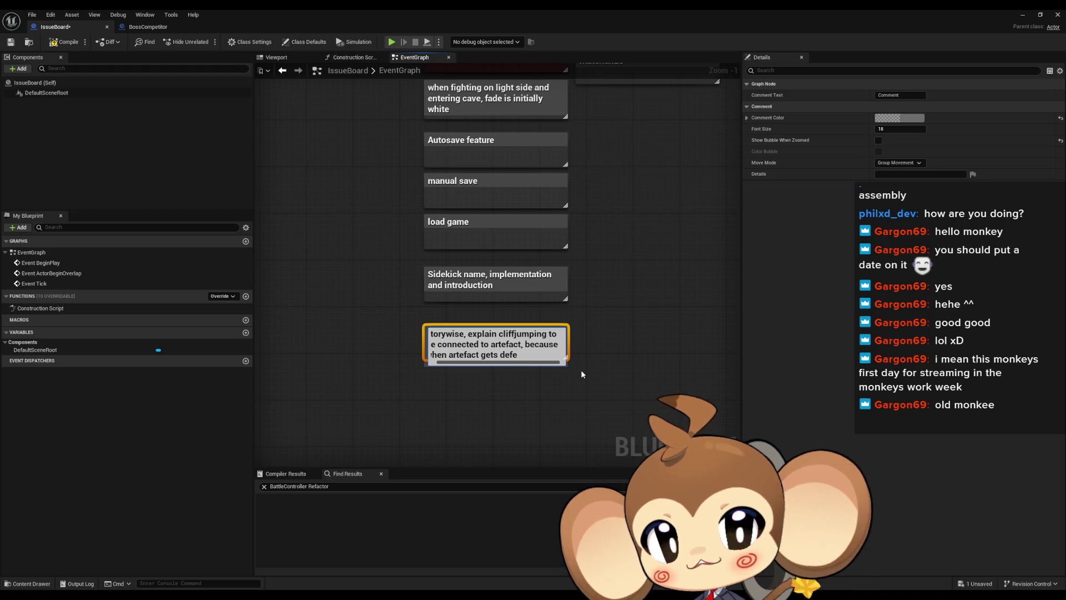
{"action": "type", "text": "ated, we"}
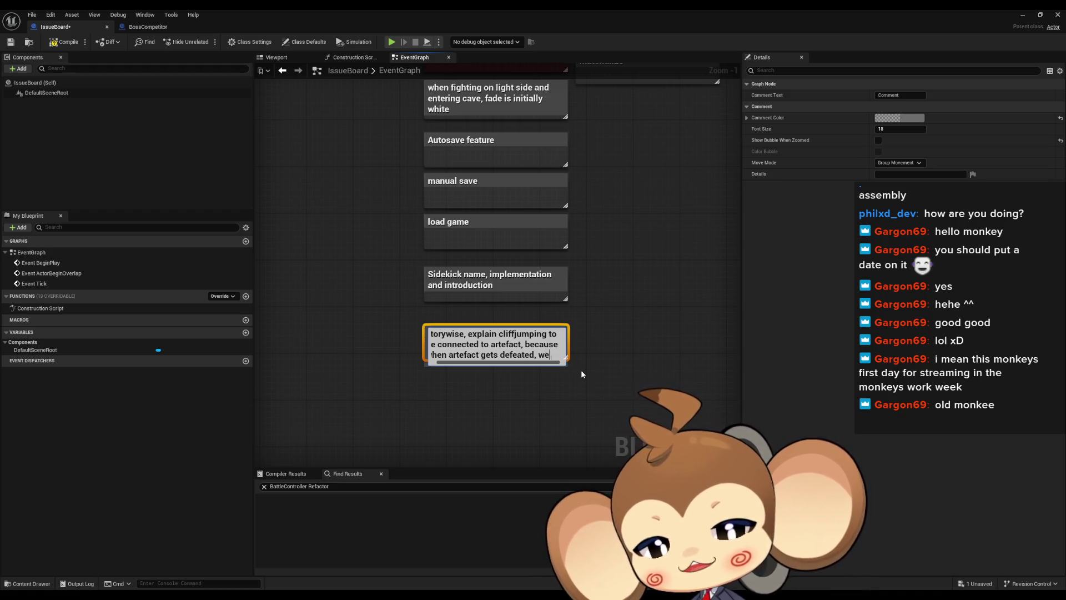
{"action": "type", "text": " hase trough islands and fall"}
{"action": "key", "text": "Return"}
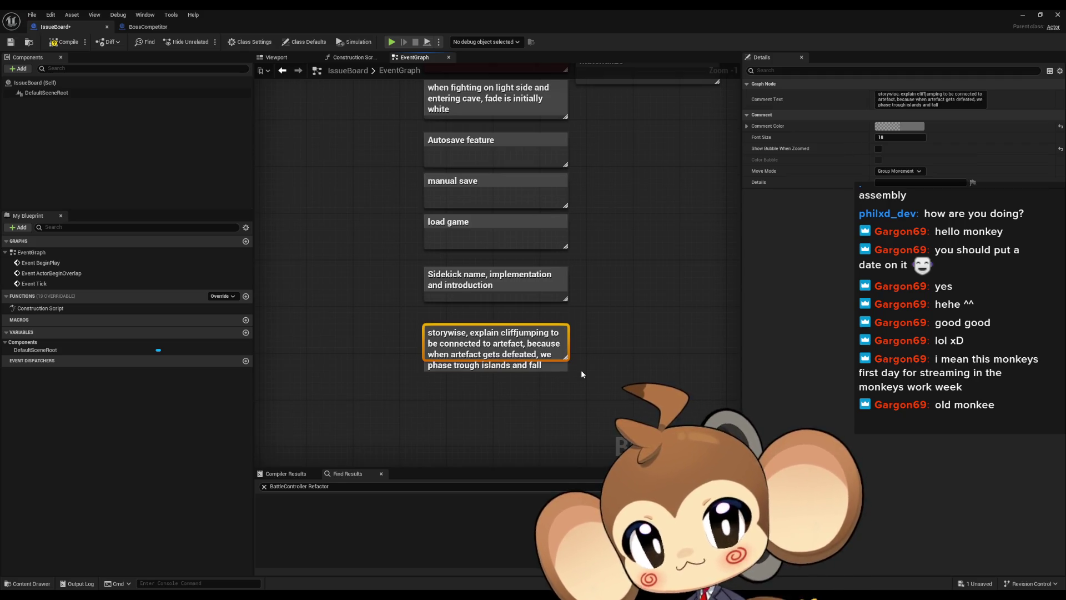
{"action": "left_click", "coordinate": [450, 416]}
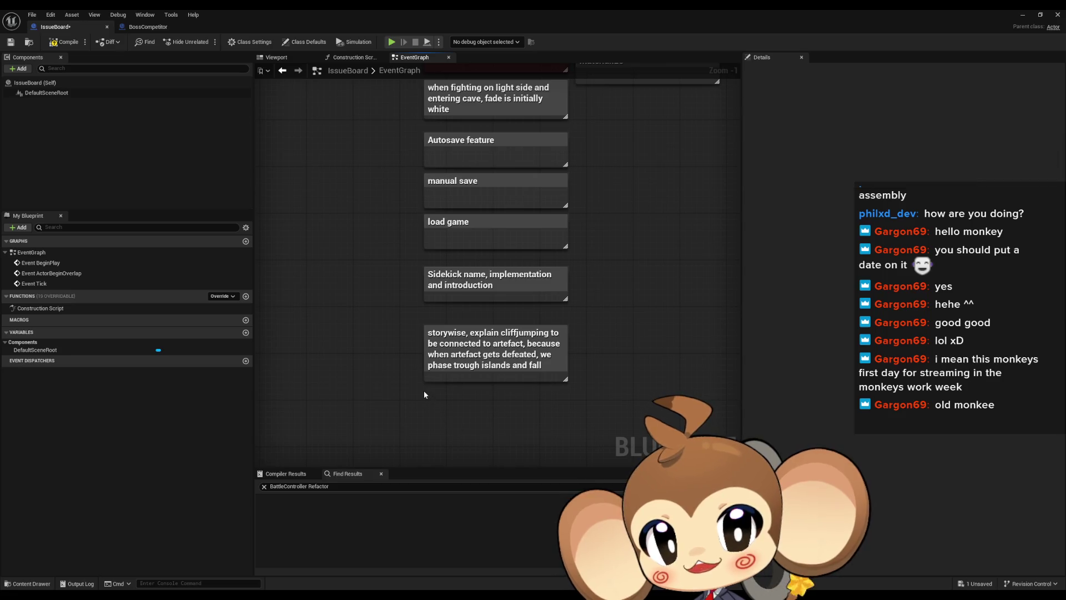
- Add a comment reading 'when falling, what happens at ground (story explanation and mechanics)'
{"action": "type", "text": "c"}
{"action": "type", "text": "when falling"}
{"action": "type", "text": ", what hap"}
{"action": "type", "text": "pens at ground"}
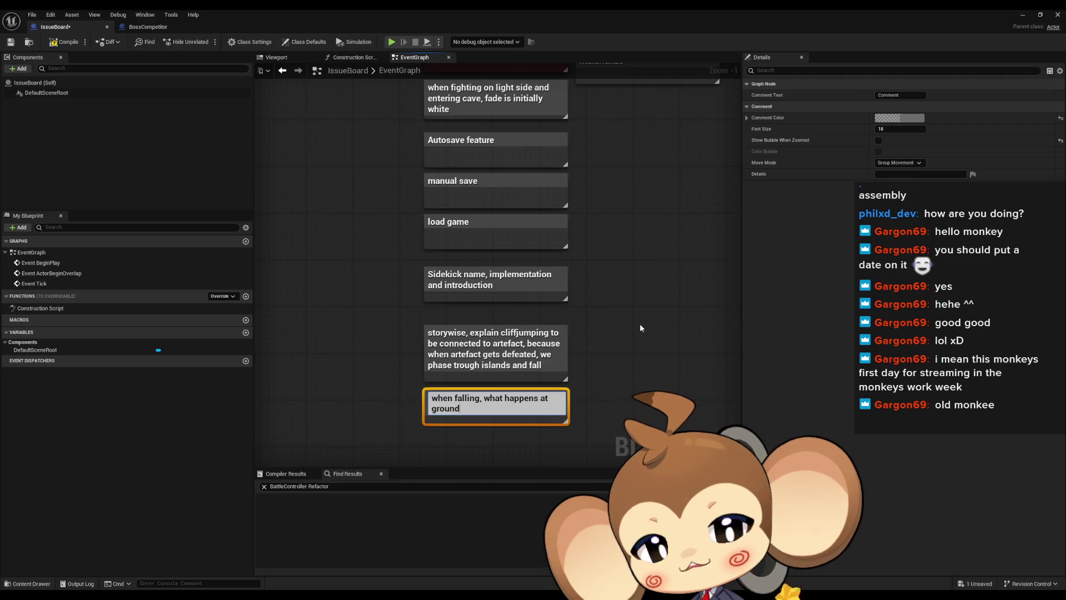
{"action": "type", "text": " (so"}
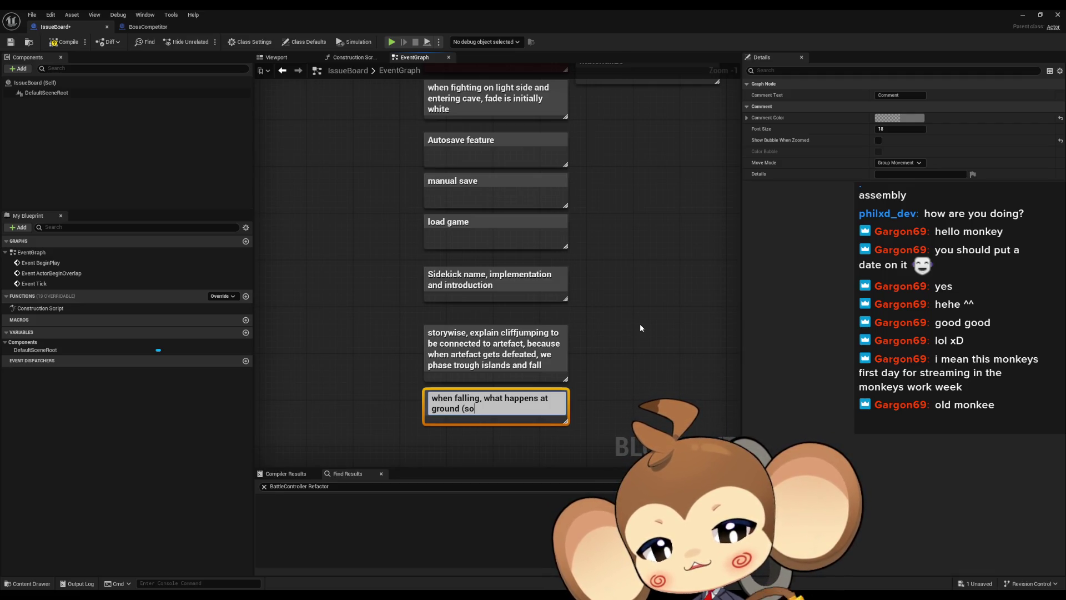
{"action": "type", "text": "ry expla"}
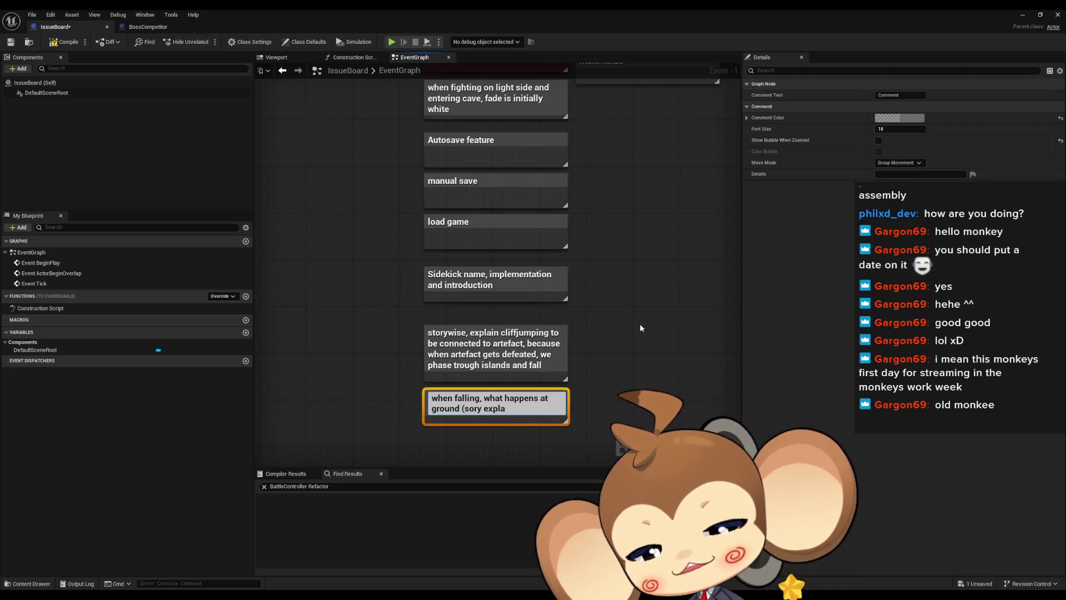
{"action": "key", "text": "BackSpace"}
{"action": "type", "text": "enation and"}
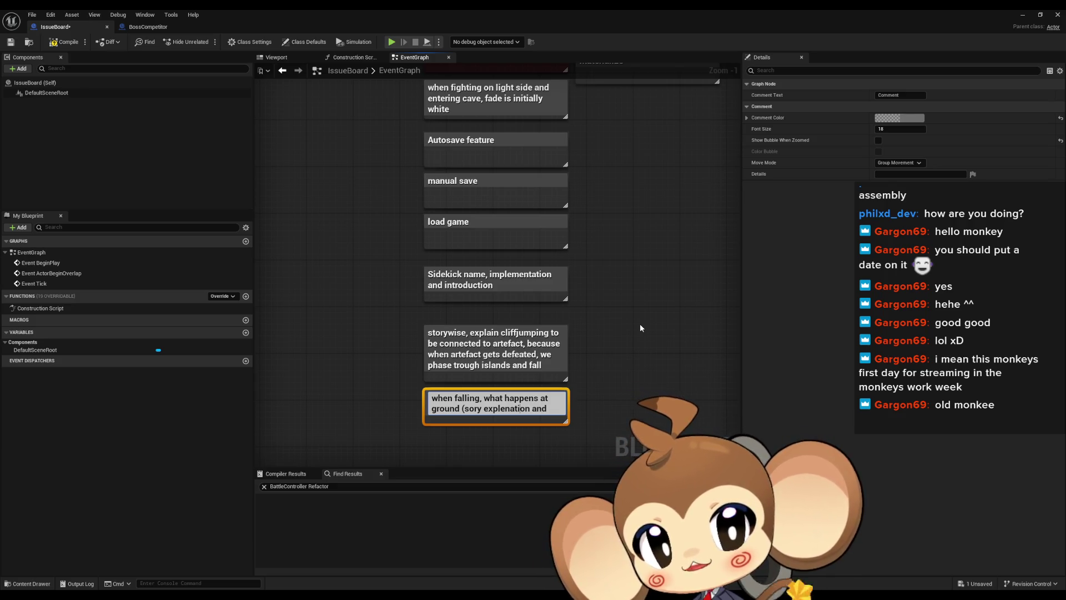
{"action": "key", "text": "BackSpace"}
{"action": "type", "text": "a"}
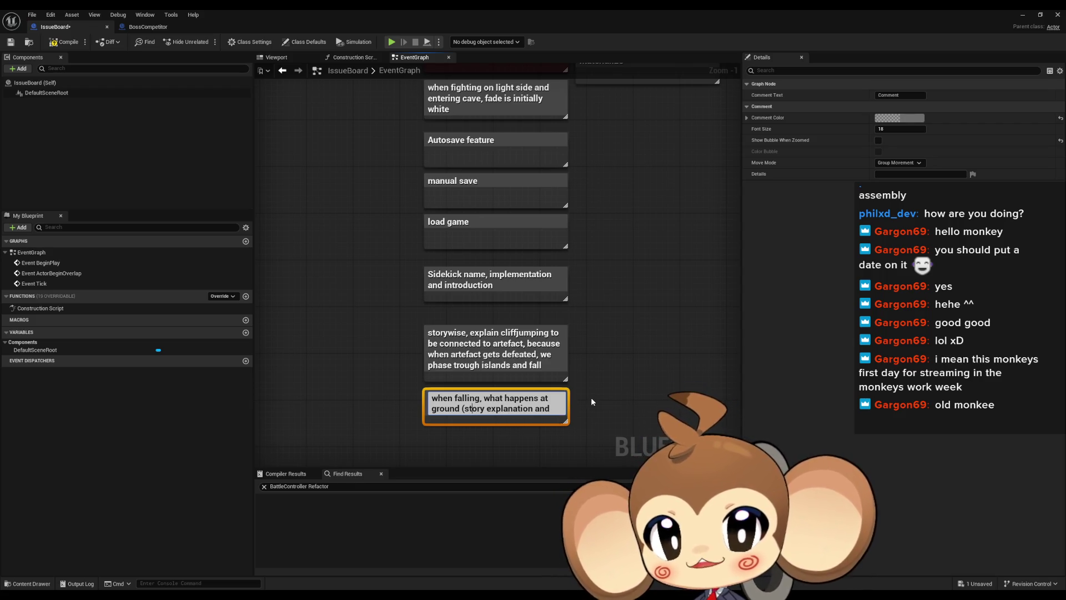
{"action": "type", "text": "mechanics"}
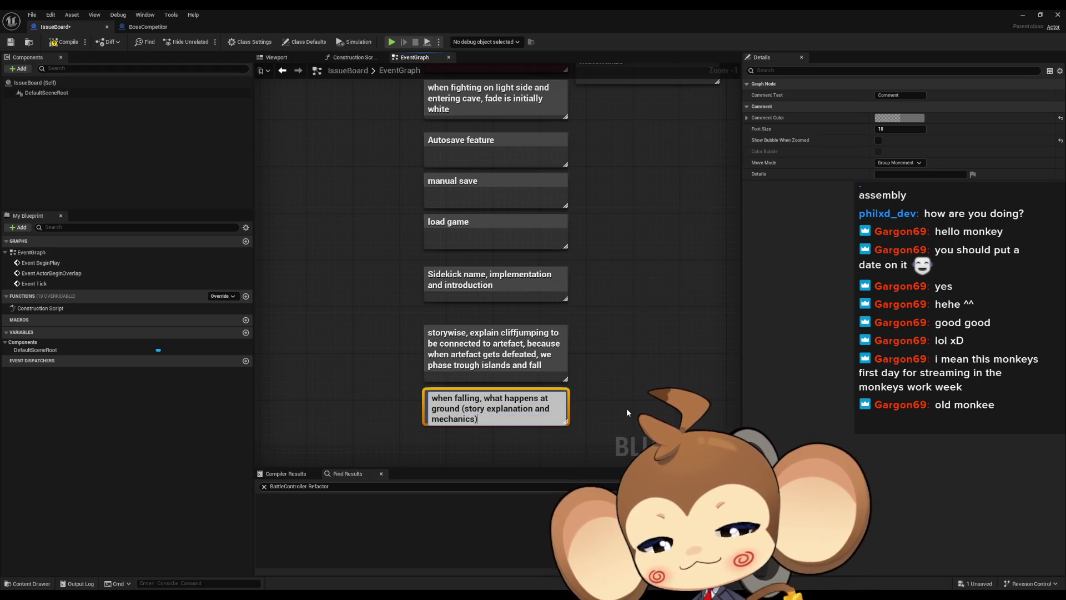
{"action": "key", "text": "Return"}
- Find the stray white comment in the graph and delete it
{"action": "scroll", "coordinate": [626, 412], "scroll_direction": "down", "scroll_amount": 9}
{"action": "mouse_move", "coordinate": [654, 372]}
{"action": "left_mouse_down"}
{"action": "mouse_move", "coordinate": [480, 371]}
{"action": "mouse_move", "coordinate": [457, 314]}
{"action": "mouse_move", "coordinate": [471, 332]}
{"action": "mouse_move", "coordinate": [490, 296]}
{"action": "mouse_move", "coordinate": [324, 275]}
{"action": "left_mouse_up"}
{"action": "scroll", "coordinate": [479, 370], "scroll_direction": "down", "scroll_amount": 2}
{"action": "scroll", "coordinate": [491, 297], "scroll_direction": "up", "scroll_amount": 13}
{"action": "left_click", "coordinate": [324, 275]}
{"action": "key", "text": "Delete"}
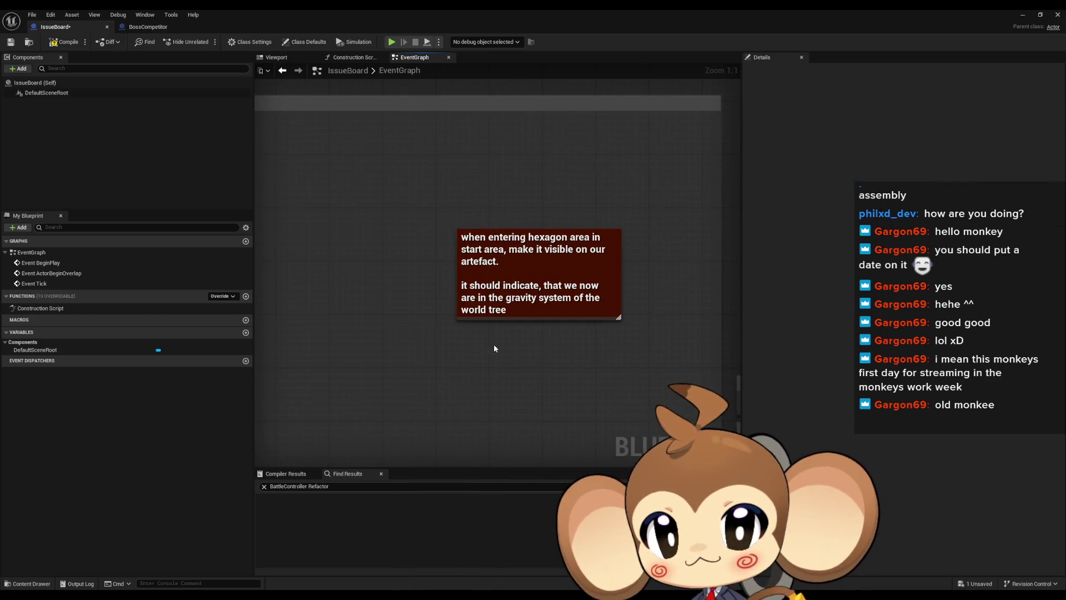
{"action": "left_click", "coordinate": [488, 312]}
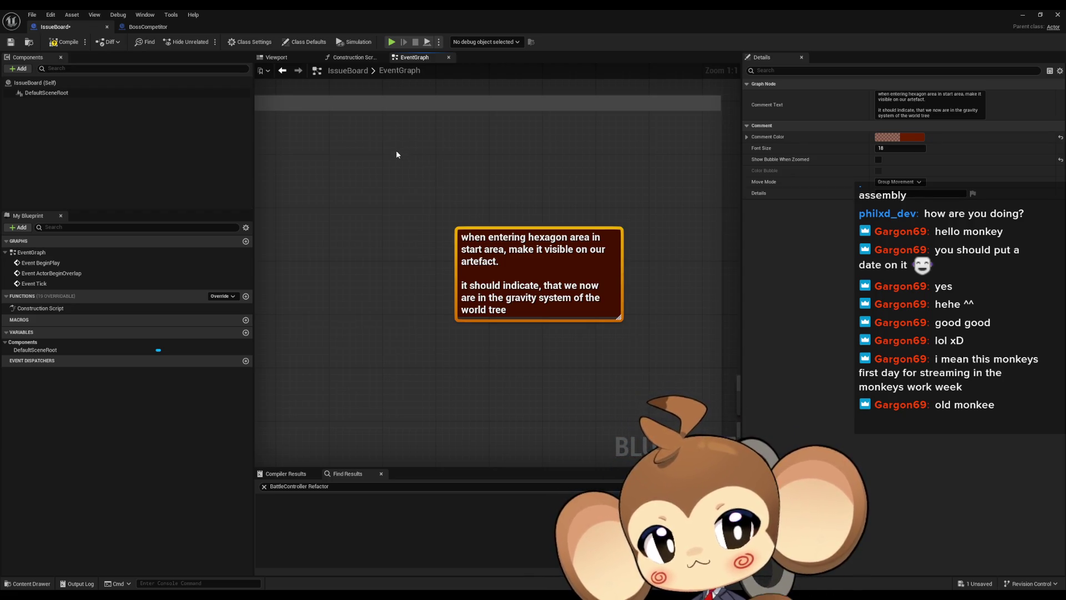
{"action": "scroll", "coordinate": [388, 187], "scroll_direction": "down", "scroll_amount": 1}
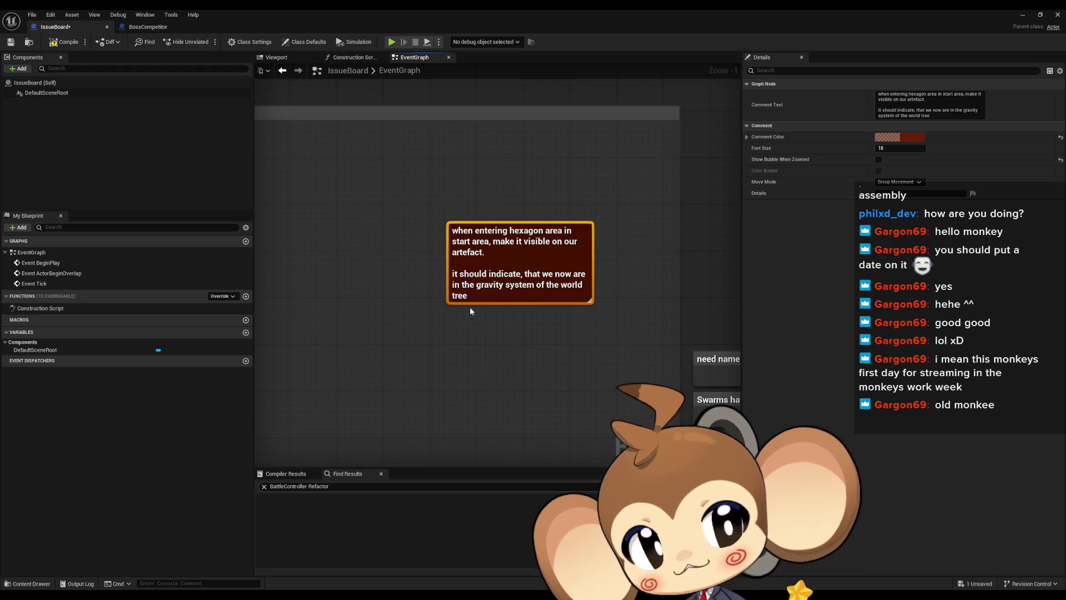
{"action": "scroll", "coordinate": [451, 298], "scroll_direction": "down", "scroll_amount": 1}
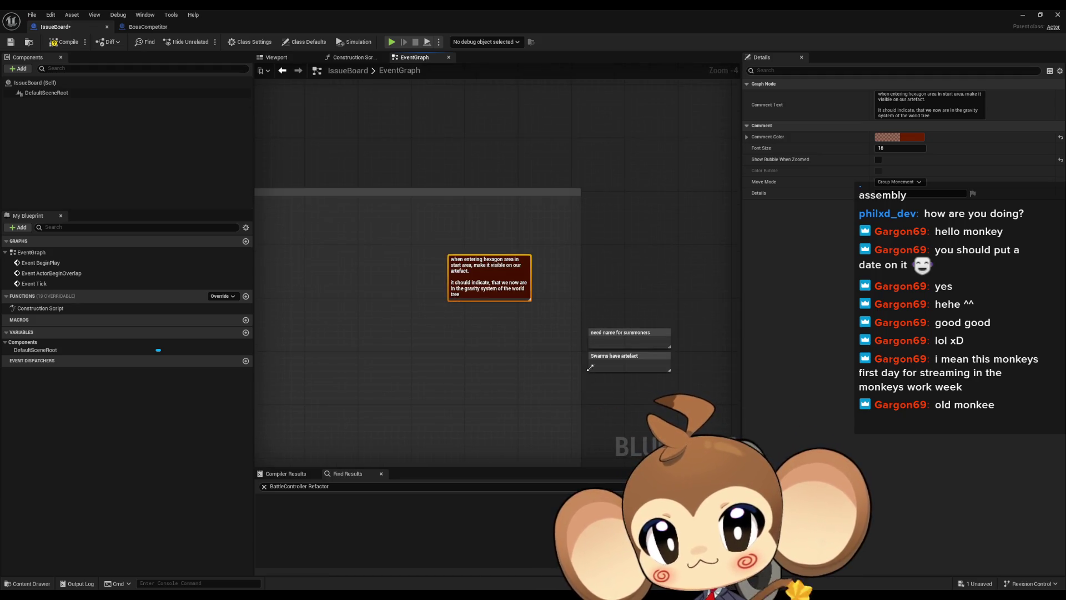
{"action": "scroll", "coordinate": [531, 348], "scroll_direction": "down", "scroll_amount": 2}
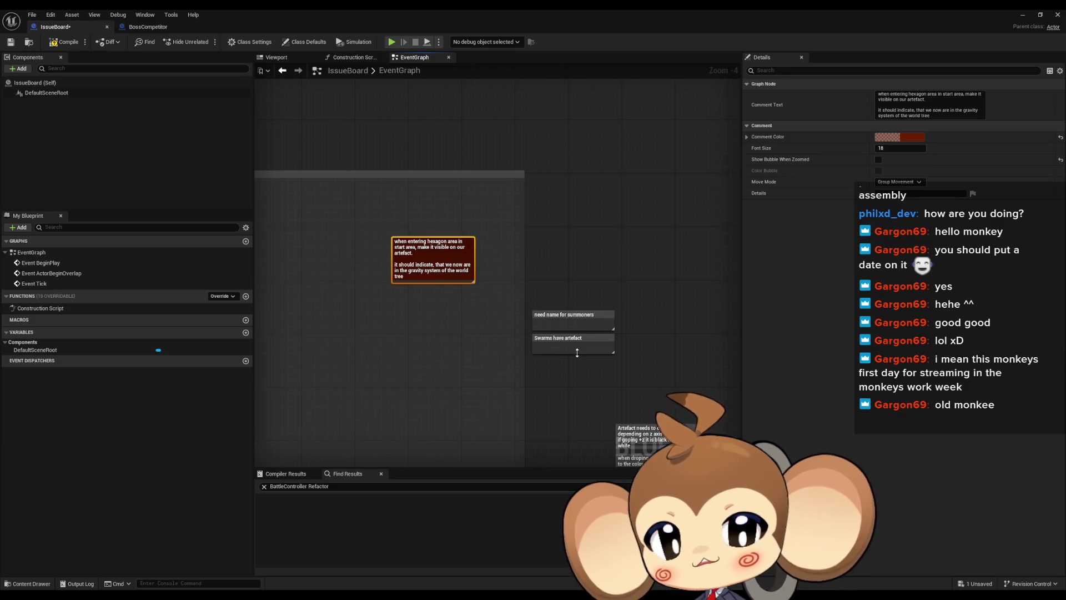
{"action": "scroll", "coordinate": [610, 163], "scroll_direction": "up", "scroll_amount": 1}
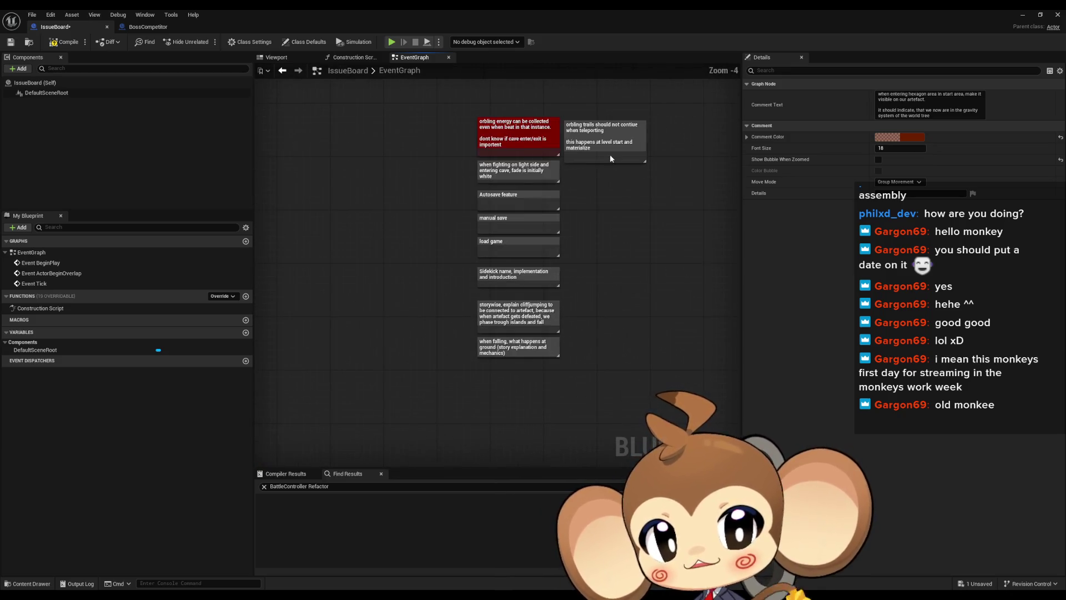
{"action": "scroll", "coordinate": [542, 288], "scroll_direction": "up", "scroll_amount": 5}
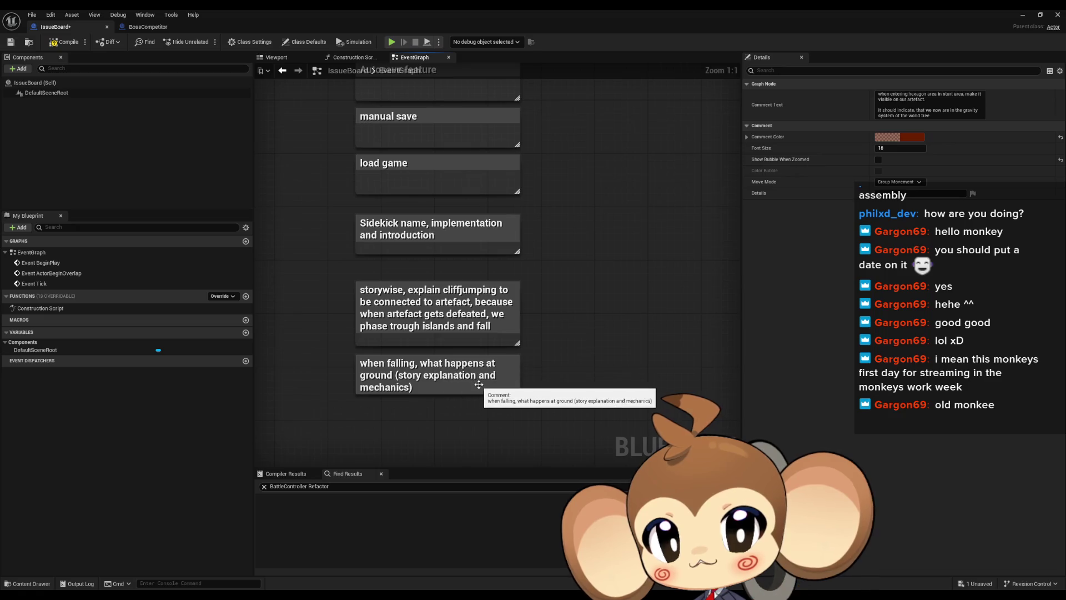
{"action": "scroll", "coordinate": [415, 301], "scroll_direction": "down", "scroll_amount": 13}
{"action": "scroll", "coordinate": [415, 300], "scroll_direction": "up", "scroll_amount": 13}
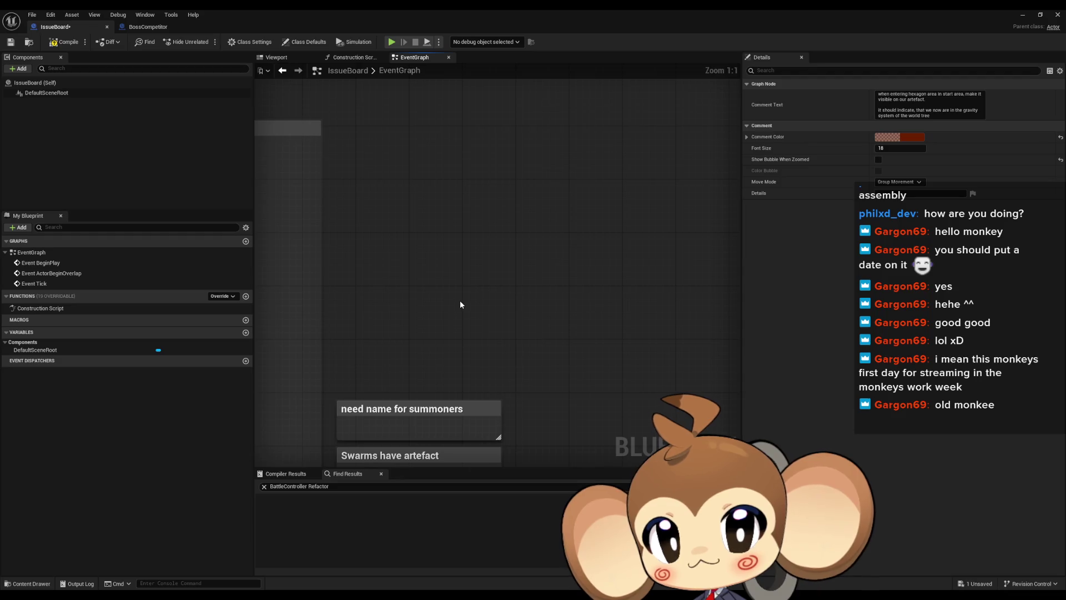
{"action": "left_click", "coordinate": [459, 304]}
{"action": "left_click_drag", "start_coordinate": [460, 304], "coordinate": [513, 212]}
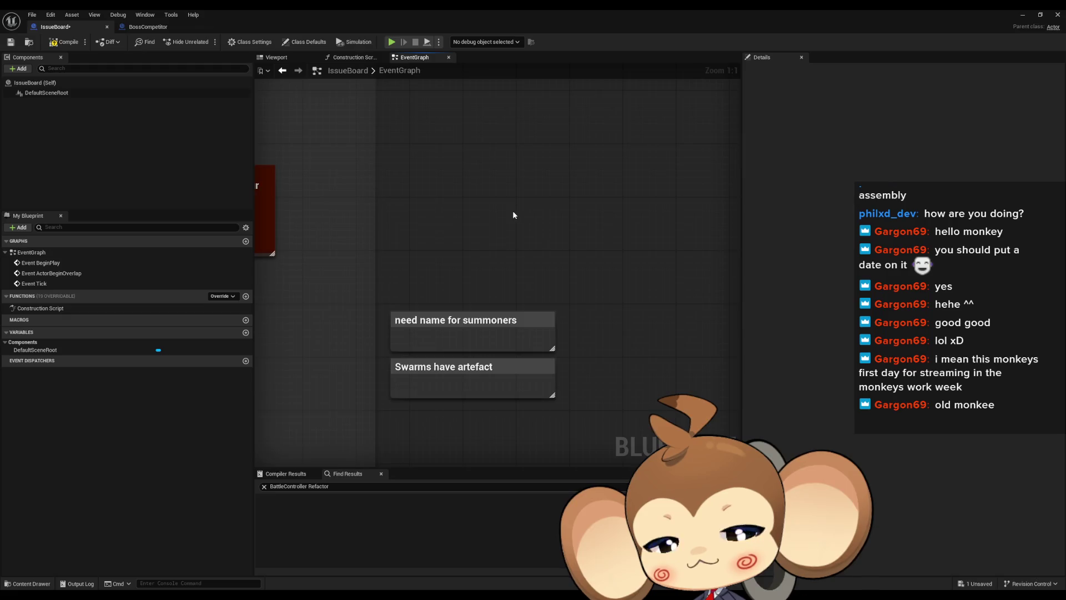
{"action": "scroll", "coordinate": [513, 215], "scroll_direction": "down", "scroll_amount": 7}
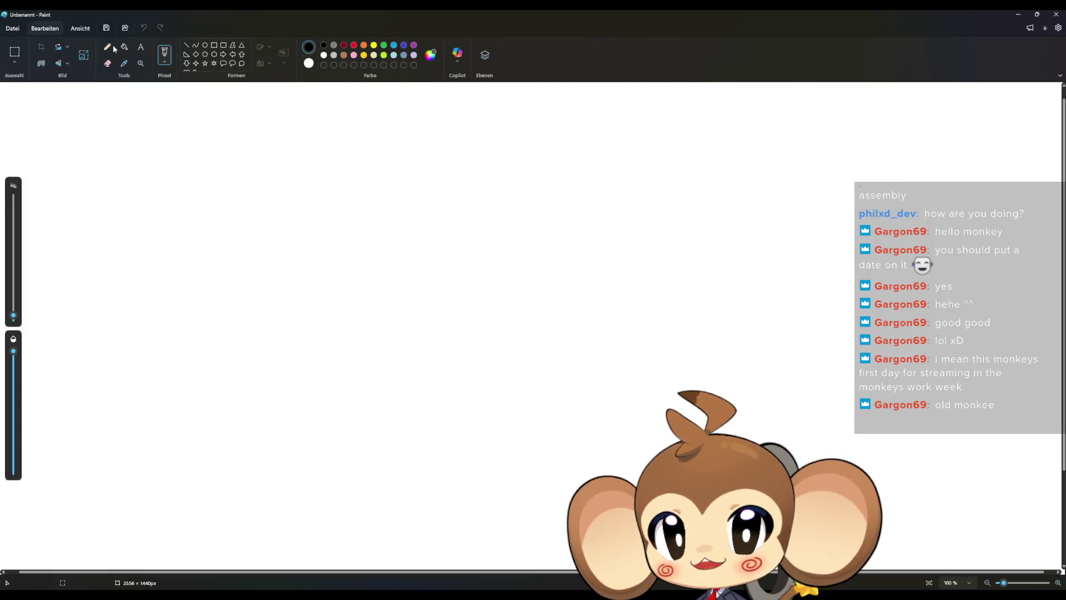
- With a thicker pencil, draw the monkey's closed eyes, smiling mouth and head with a hair tuft
{"action": "left_click", "coordinate": [107, 47]}
{"action": "left_click", "coordinate": [11, 311]}
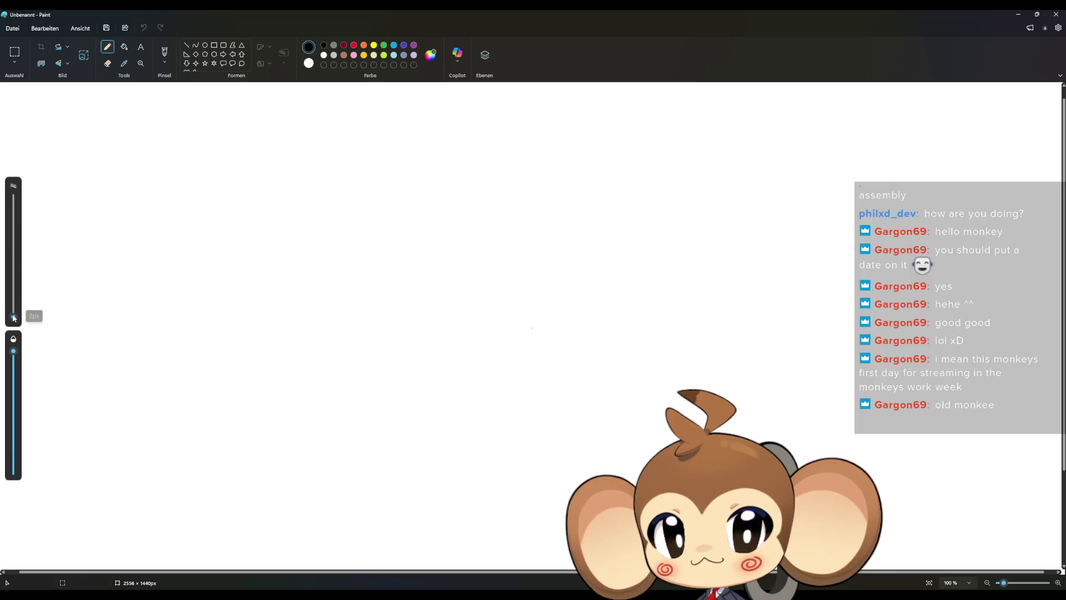
{"action": "mouse_move", "coordinate": [388, 250]}
{"action": "left_mouse_down"}
{"action": "mouse_move", "coordinate": [419, 272]}
{"action": "mouse_move", "coordinate": [489, 276]}
{"action": "left_mouse_up"}
{"action": "left_click_drag", "start_coordinate": [372, 309], "coordinate": [491, 329]}
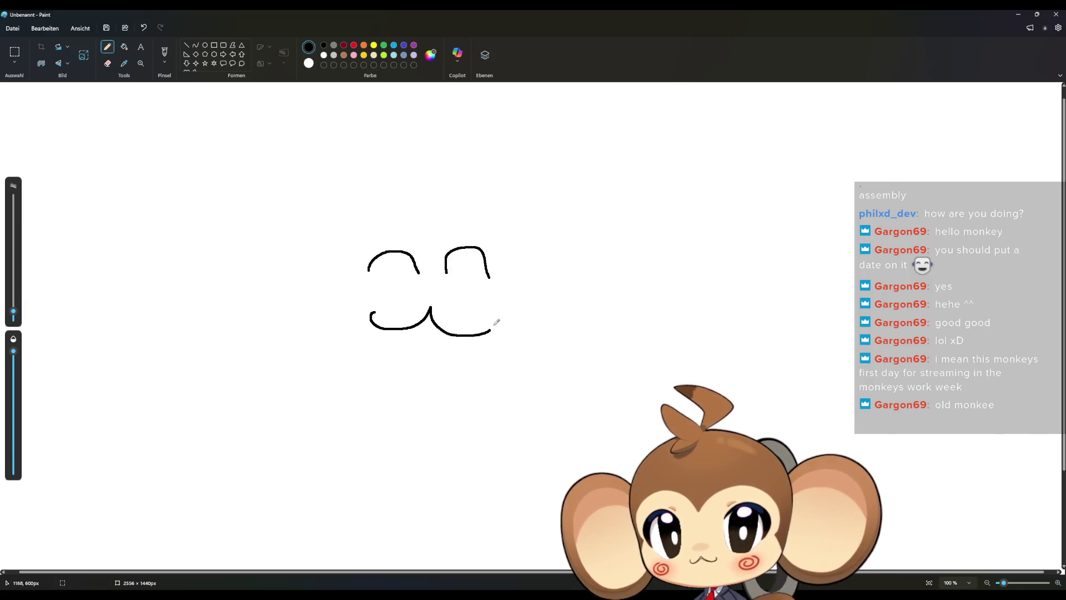
{"action": "mouse_move", "coordinate": [442, 193]}
{"action": "left_mouse_down"}
{"action": "mouse_move", "coordinate": [372, 192]}
{"action": "mouse_move", "coordinate": [326, 297]}
{"action": "mouse_move", "coordinate": [393, 369]}
{"action": "mouse_move", "coordinate": [502, 364]}
{"action": "mouse_move", "coordinate": [519, 240]}
{"action": "mouse_move", "coordinate": [451, 192]}
{"action": "mouse_move", "coordinate": [404, 138]}
{"action": "left_mouse_up"}
- Draw the monkey's big inner and outer ears and the hairline across the head
{"action": "mouse_move", "coordinate": [514, 249]}
{"action": "left_mouse_down"}
{"action": "mouse_move", "coordinate": [557, 231]}
{"action": "mouse_move", "coordinate": [535, 285]}
{"action": "left_mouse_up"}
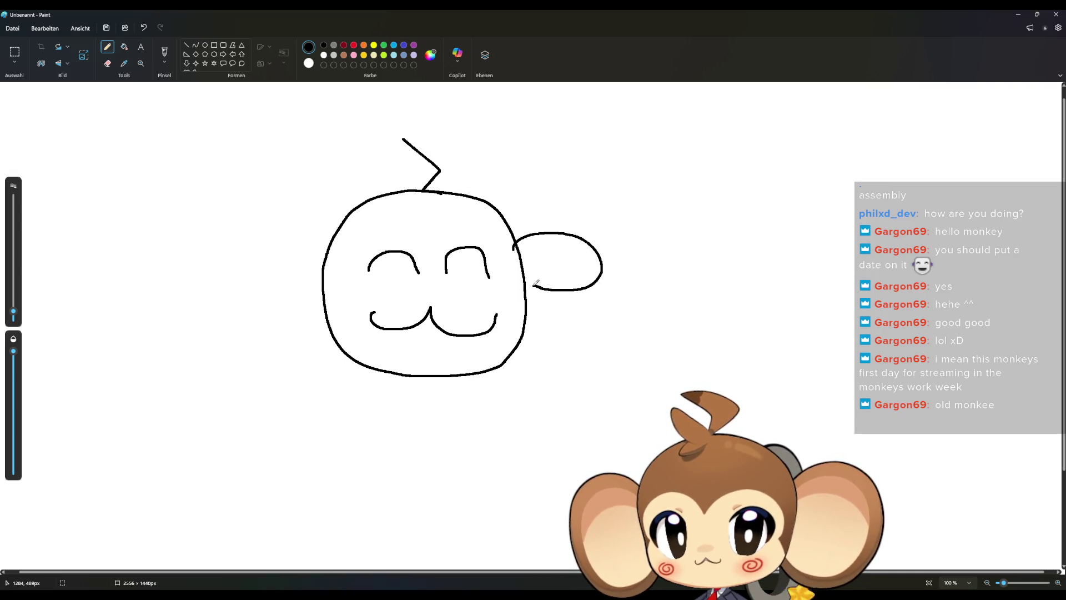
{"action": "mouse_move", "coordinate": [502, 214]}
{"action": "left_mouse_down"}
{"action": "mouse_move", "coordinate": [666, 238]}
{"action": "mouse_move", "coordinate": [526, 307]}
{"action": "left_mouse_up"}
{"action": "mouse_move", "coordinate": [328, 246]}
{"action": "left_mouse_down"}
{"action": "mouse_move", "coordinate": [295, 228]}
{"action": "mouse_move", "coordinate": [327, 290]}
{"action": "left_mouse_up"}
{"action": "mouse_move", "coordinate": [335, 229]}
{"action": "left_mouse_down"}
{"action": "mouse_move", "coordinate": [297, 307]}
{"action": "mouse_move", "coordinate": [327, 311]}
{"action": "left_mouse_up"}
{"action": "mouse_move", "coordinate": [429, 243]}
{"action": "left_mouse_down"}
{"action": "mouse_move", "coordinate": [407, 212]}
{"action": "mouse_move", "coordinate": [366, 289]}
{"action": "mouse_move", "coordinate": [326, 313]}
{"action": "left_mouse_up"}
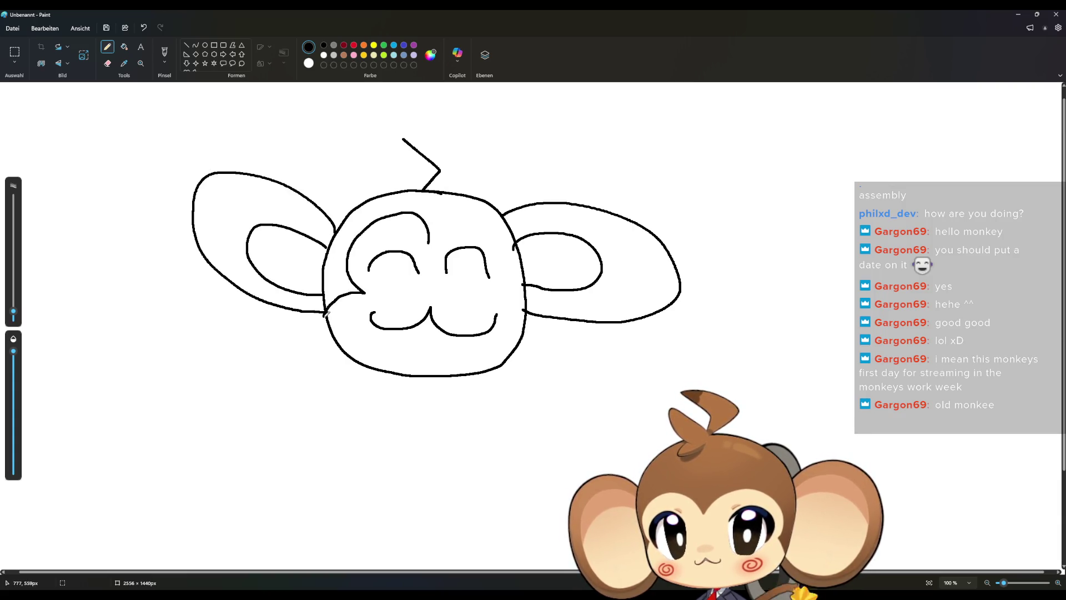
{"action": "mouse_move", "coordinate": [427, 243]}
{"action": "left_mouse_down"}
{"action": "mouse_move", "coordinate": [449, 220]}
{"action": "mouse_move", "coordinate": [507, 247]}
{"action": "mouse_move", "coordinate": [488, 290]}
{"action": "mouse_move", "coordinate": [522, 321]}
{"action": "left_mouse_up"}
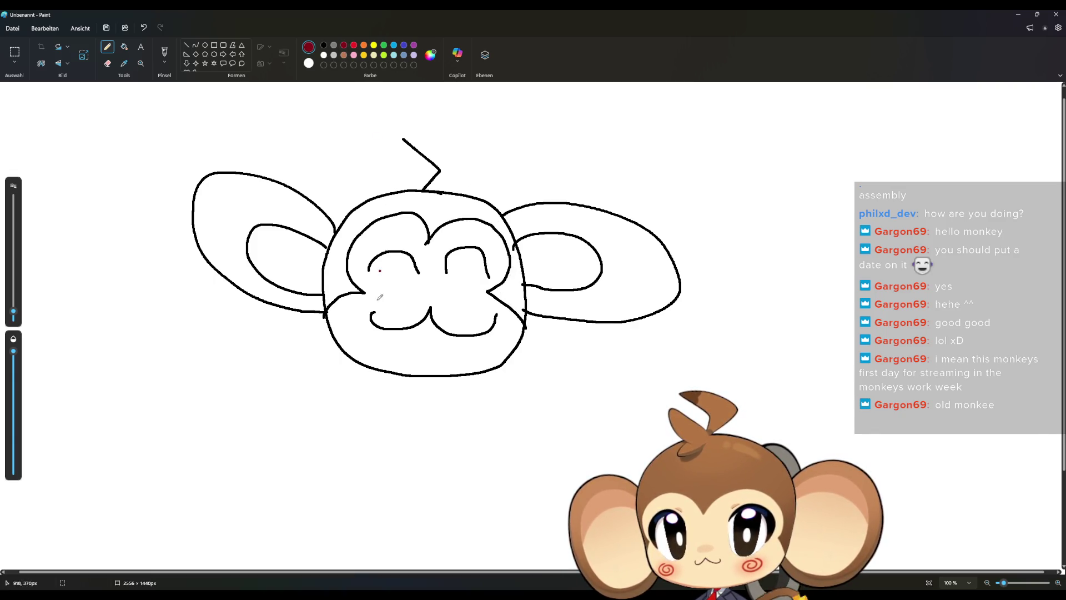
- Add red swirls on the monkey's left and right cheeks
{"action": "left_click_drag", "start_coordinate": [352, 296], "coordinate": [363, 300]}
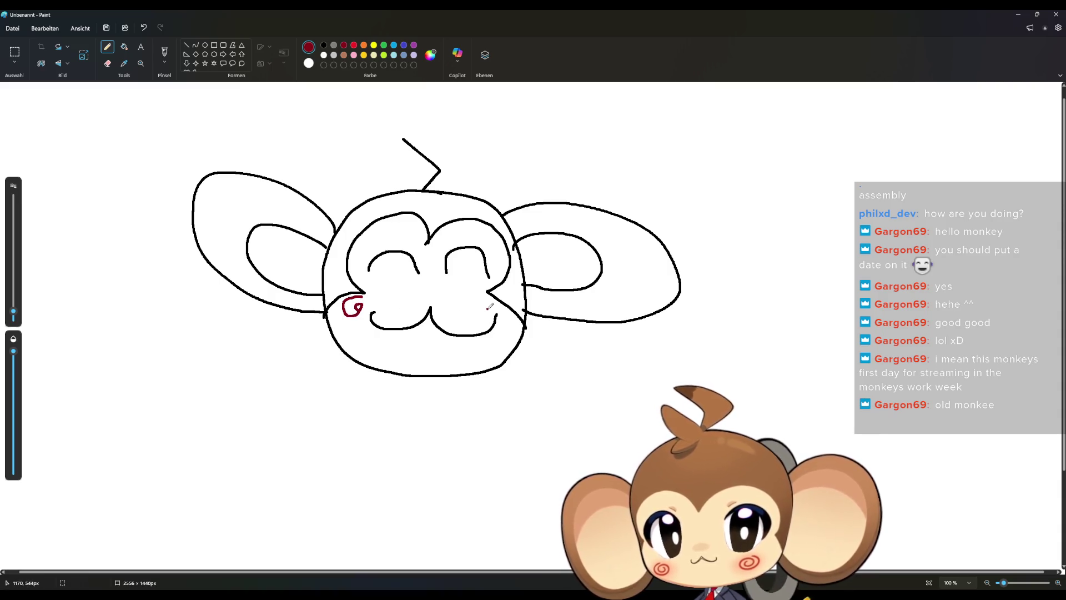
{"action": "key", "text": "ctrl+z"}
{"action": "key", "text": "ctrl+z"}
{"action": "mouse_move", "coordinate": [362, 299]}
{"action": "left_mouse_down"}
{"action": "mouse_move", "coordinate": [342, 303]}
{"action": "mouse_move", "coordinate": [365, 298]}
{"action": "left_mouse_up"}
{"action": "left_click_drag", "start_coordinate": [503, 303], "coordinate": [490, 311]}
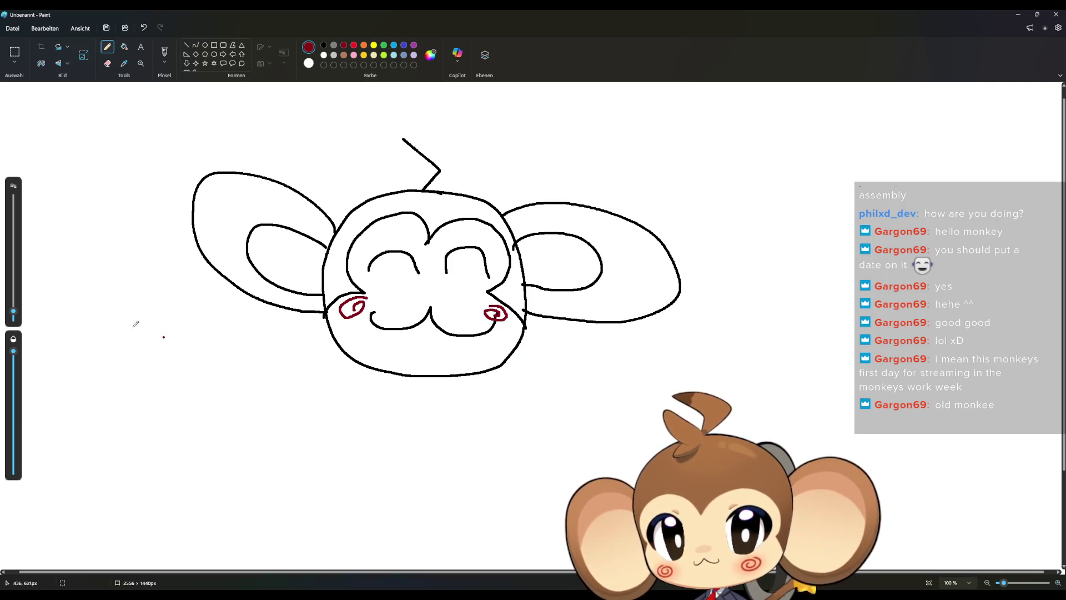
- Write the letters B, R and D in black beneath the monkey
{"action": "left_click", "coordinate": [324, 45]}
{"action": "mouse_move", "coordinate": [186, 320]}
{"action": "left_mouse_down"}
{"action": "mouse_move", "coordinate": [194, 375]}
{"action": "mouse_move", "coordinate": [146, 399]}
{"action": "left_mouse_up"}
{"action": "left_click_drag", "start_coordinate": [249, 365], "coordinate": [274, 439]}
{"action": "mouse_move", "coordinate": [319, 395]}
{"action": "left_mouse_down"}
{"action": "mouse_move", "coordinate": [304, 432]}
{"action": "mouse_move", "coordinate": [326, 425]}
{"action": "left_mouse_up"}
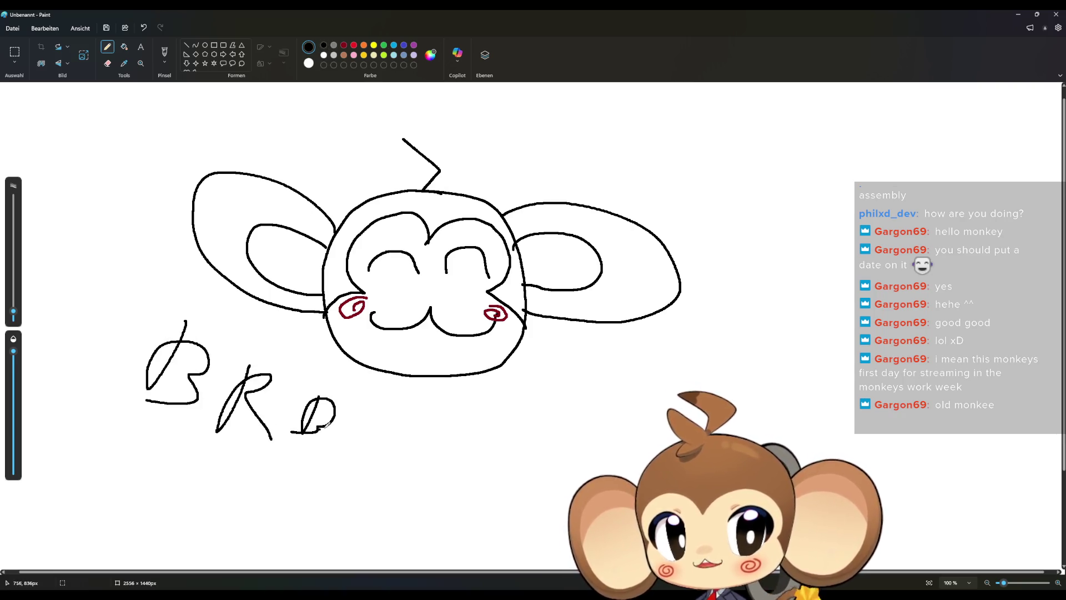
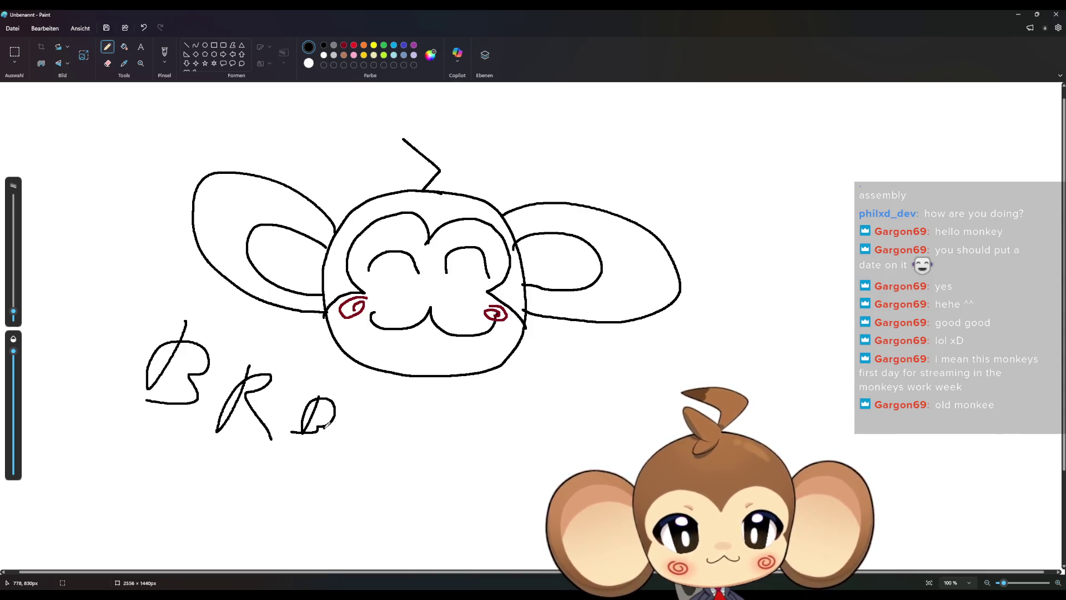
- Close Paint and discard the unsaved monkey sketch
{"action": "left_click", "coordinate": [1055, 14]}
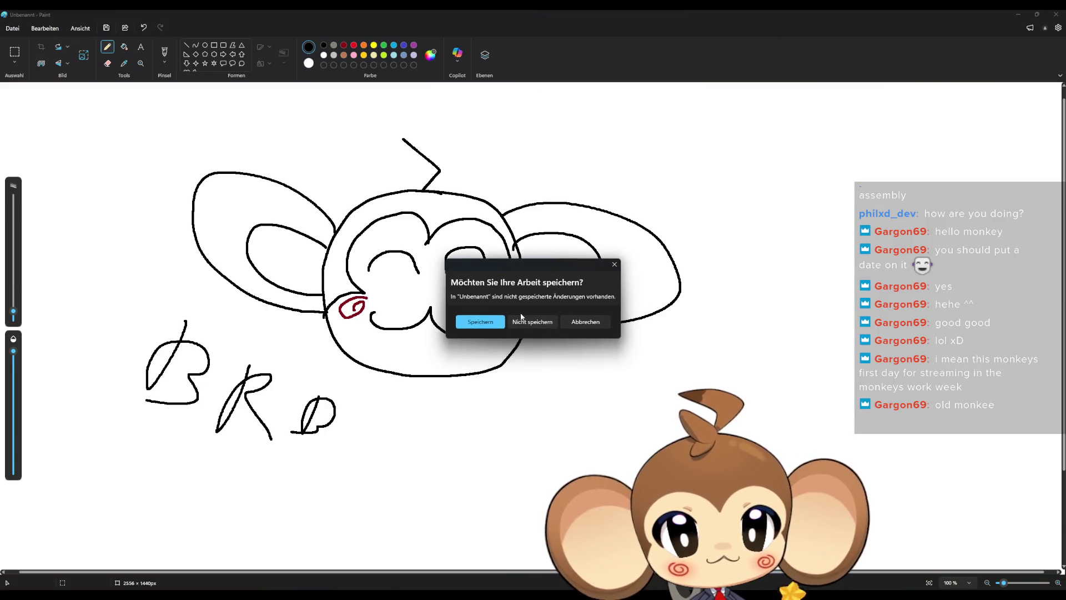
{"action": "left_click", "coordinate": [505, 325]}
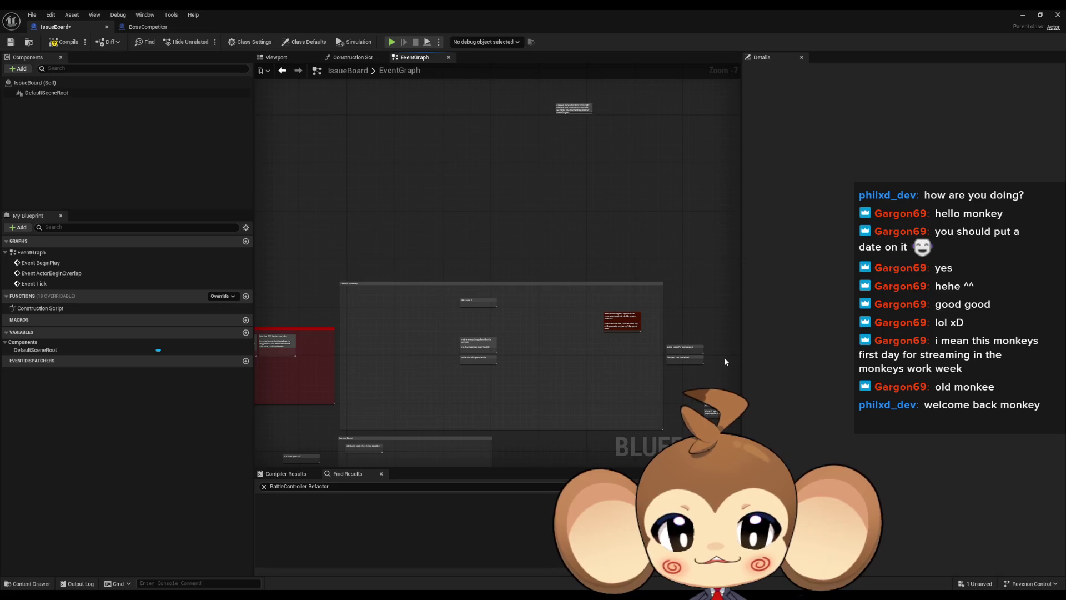
{"action": "left_click_drag", "start_coordinate": [644, 326], "coordinate": [466, 265]}
{"action": "scroll", "coordinate": [448, 261], "scroll_direction": "up", "scroll_amount": 7}
{"action": "mouse_move", "coordinate": [588, 279]}
{"action": "left_mouse_down"}
{"action": "mouse_move", "coordinate": [576, 240]}
{"action": "mouse_move", "coordinate": [562, 255]}
{"action": "left_mouse_up"}
{"action": "left_click", "coordinate": [552, 255]}
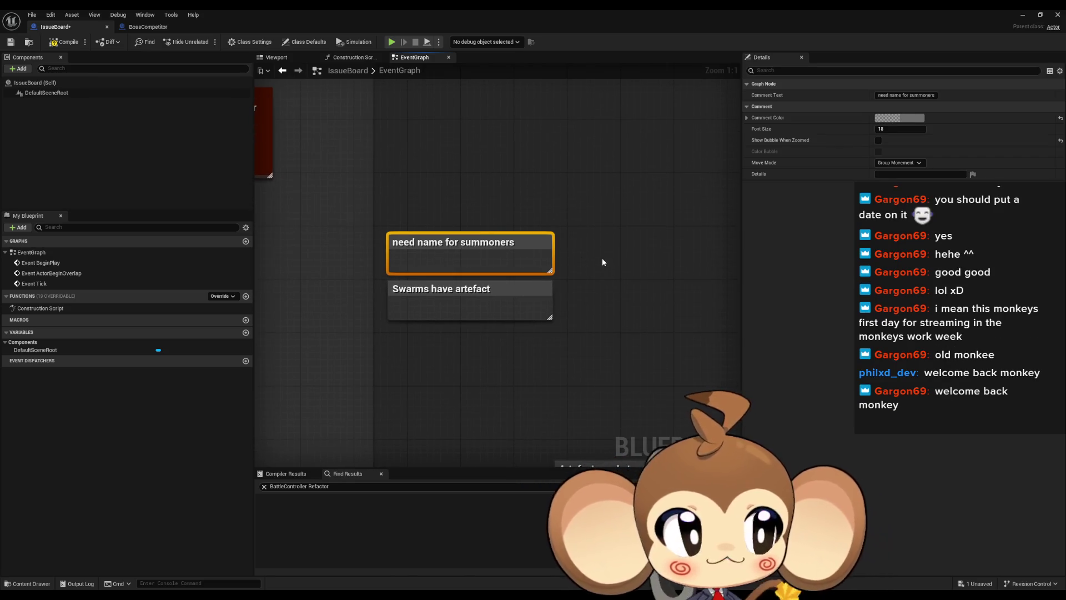
{"action": "left_click_drag", "start_coordinate": [596, 237], "coordinate": [588, 193]}
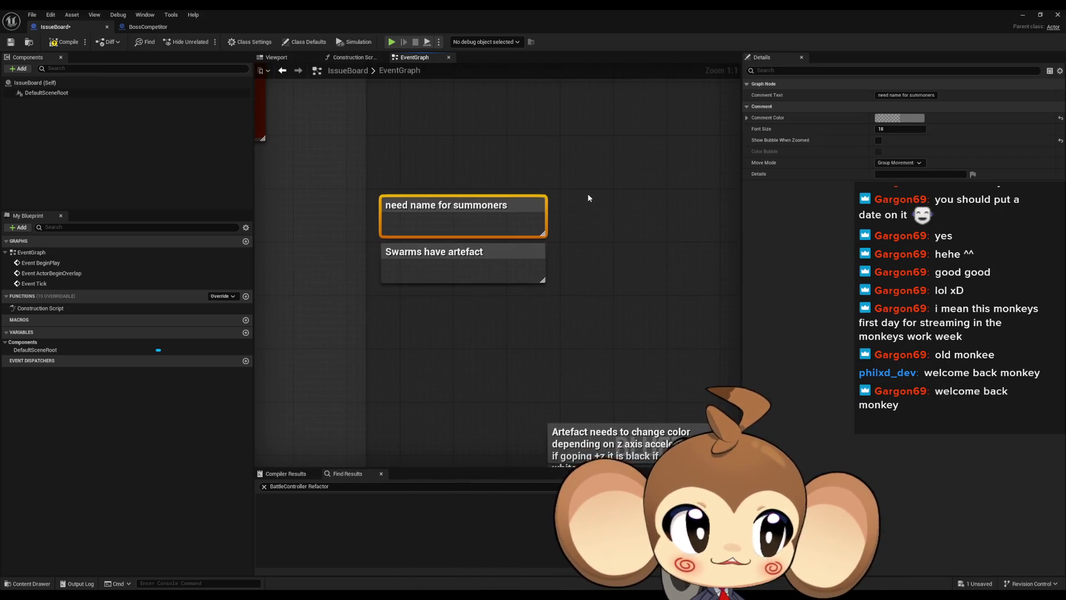
{"action": "left_click", "coordinate": [588, 184]}
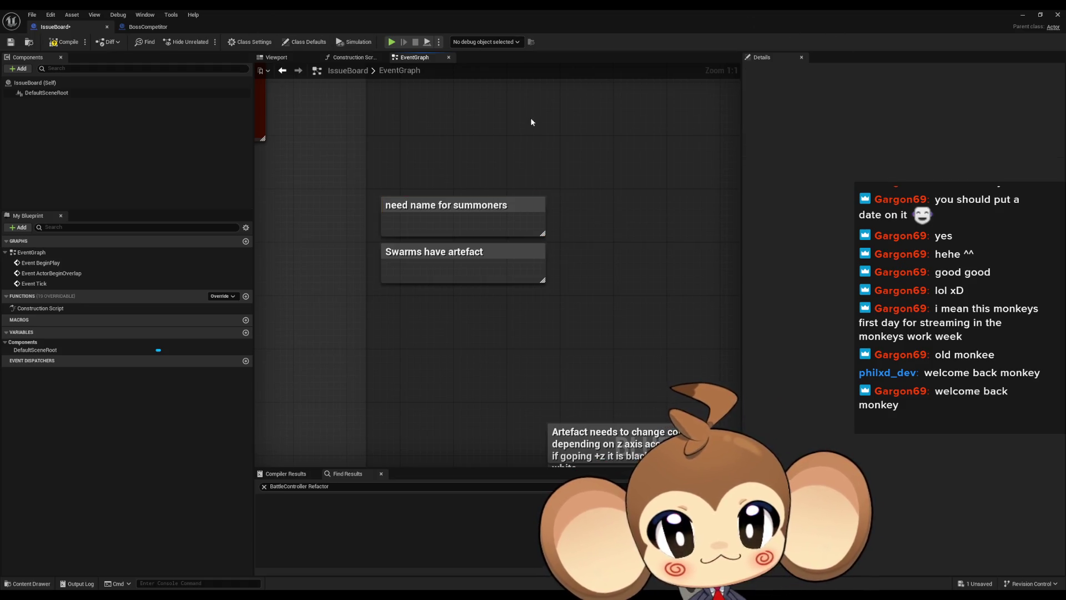
{"action": "scroll", "coordinate": [538, 115], "scroll_direction": "down", "scroll_amount": 1}
{"action": "left_click_drag", "start_coordinate": [538, 115], "coordinate": [561, 145]}
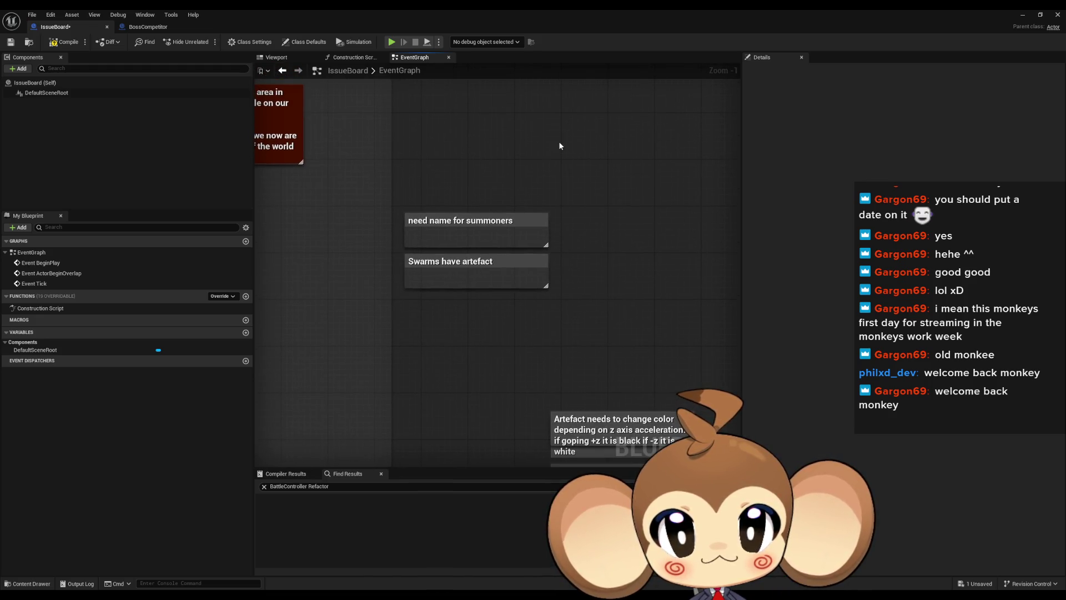
{"action": "left_click", "coordinate": [477, 262]}
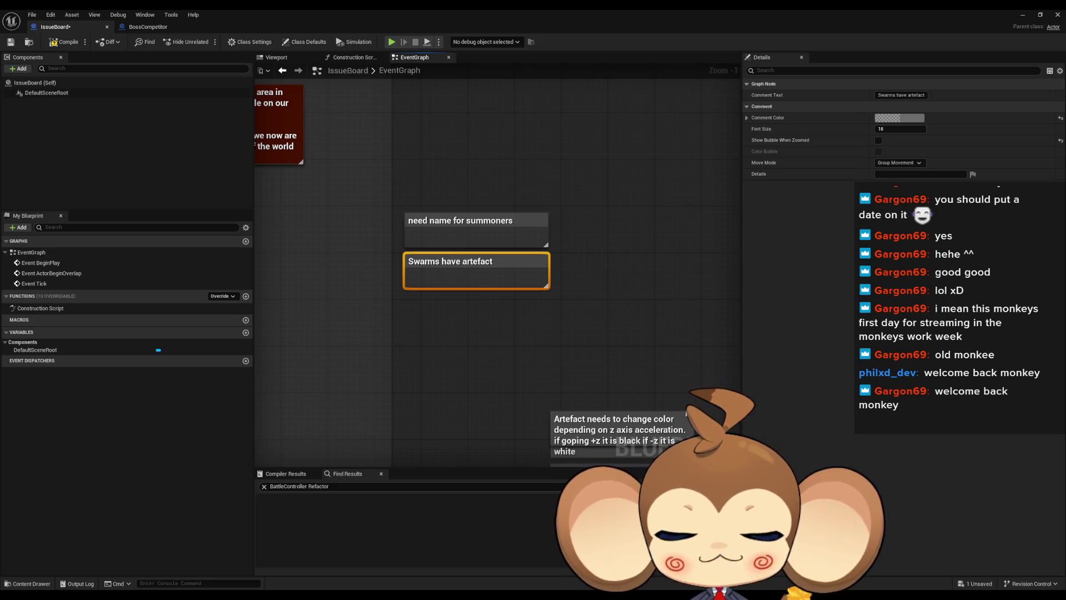
{"action": "left_click", "coordinate": [654, 383]}
{"action": "scroll", "coordinate": [611, 361], "scroll_direction": "down", "scroll_amount": 3}
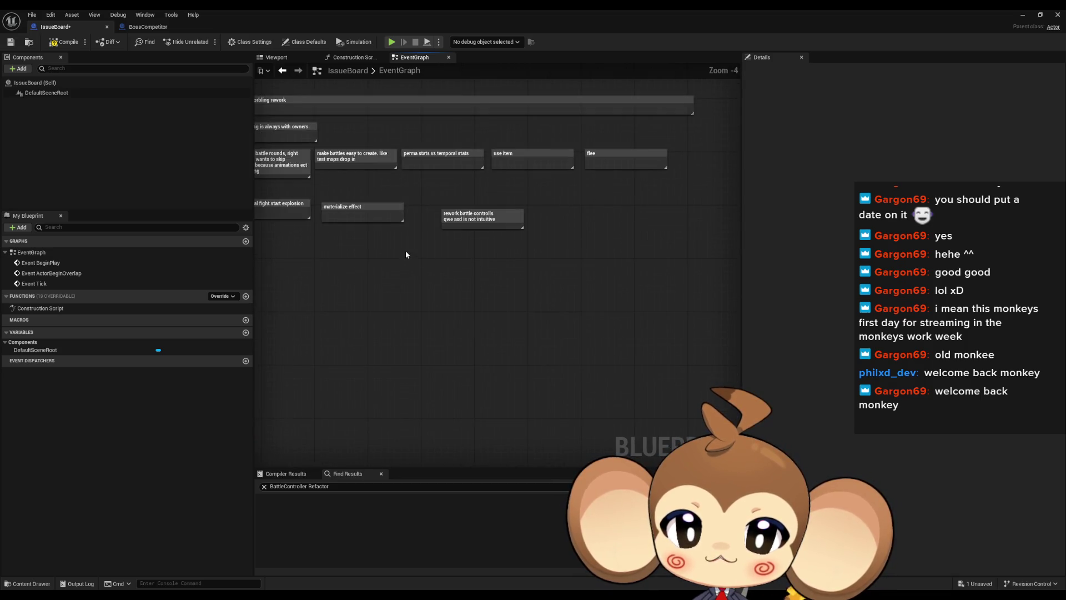
{"action": "scroll", "coordinate": [406, 251], "scroll_direction": "down", "scroll_amount": 5}
{"action": "scroll", "coordinate": [532, 237], "scroll_direction": "up", "scroll_amount": 3}
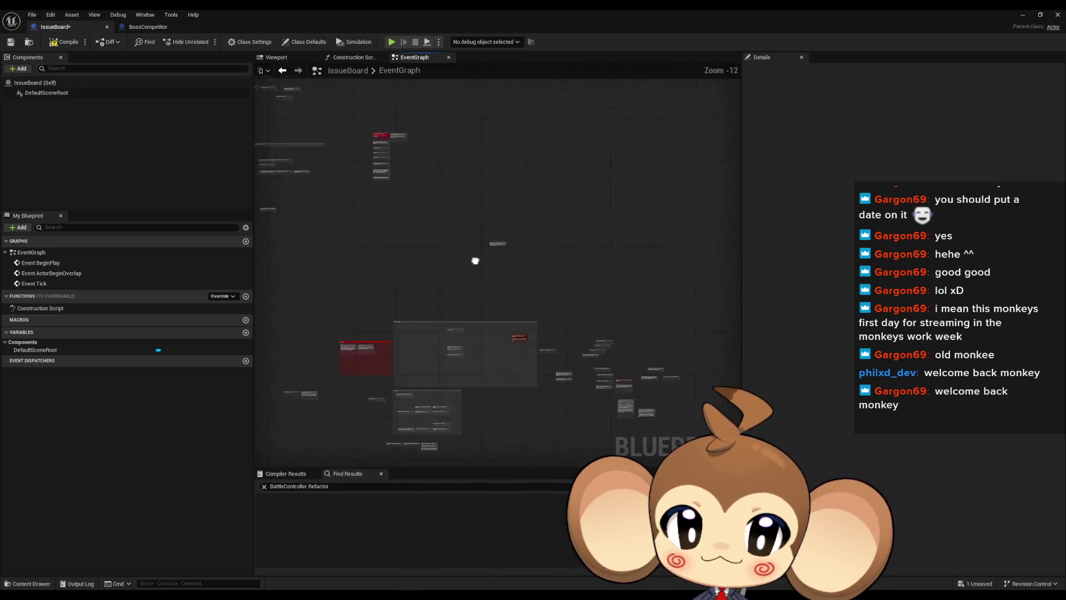
{"action": "scroll", "coordinate": [509, 235], "scroll_direction": "up", "scroll_amount": 4}
{"action": "mouse_move", "coordinate": [420, 272]}
{"action": "left_mouse_down"}
{"action": "mouse_move", "coordinate": [492, 197]}
{"action": "mouse_move", "coordinate": [490, 149]}
{"action": "left_mouse_up"}
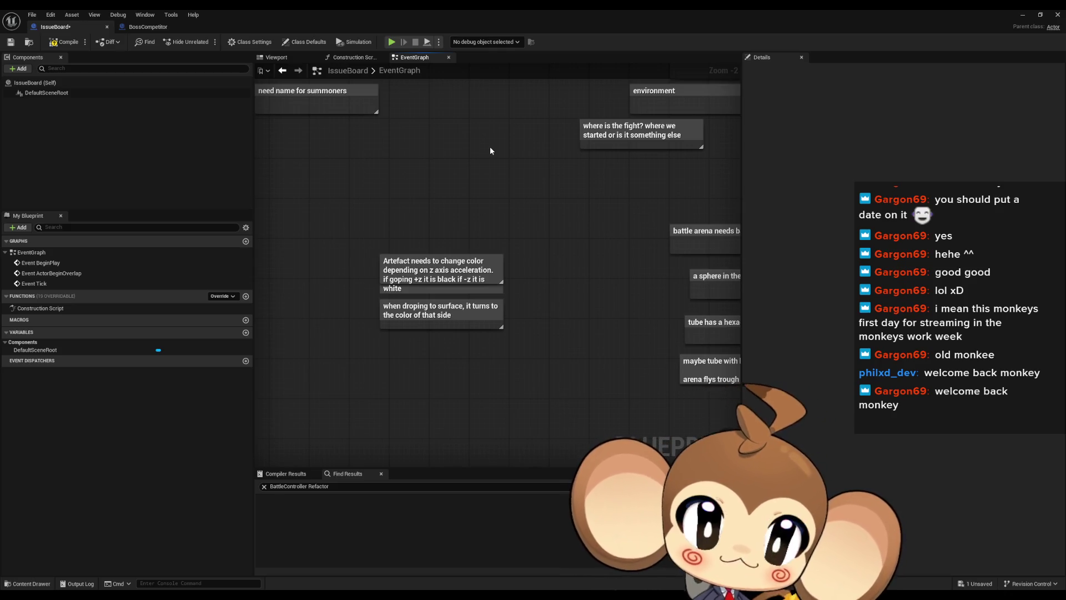
{"action": "scroll", "coordinate": [491, 150], "scroll_direction": "up", "scroll_amount": 2}
{"action": "left_click_drag", "start_coordinate": [366, 205], "coordinate": [515, 334]}
{"action": "scroll", "coordinate": [505, 331], "scroll_direction": "down", "scroll_amount": 4}
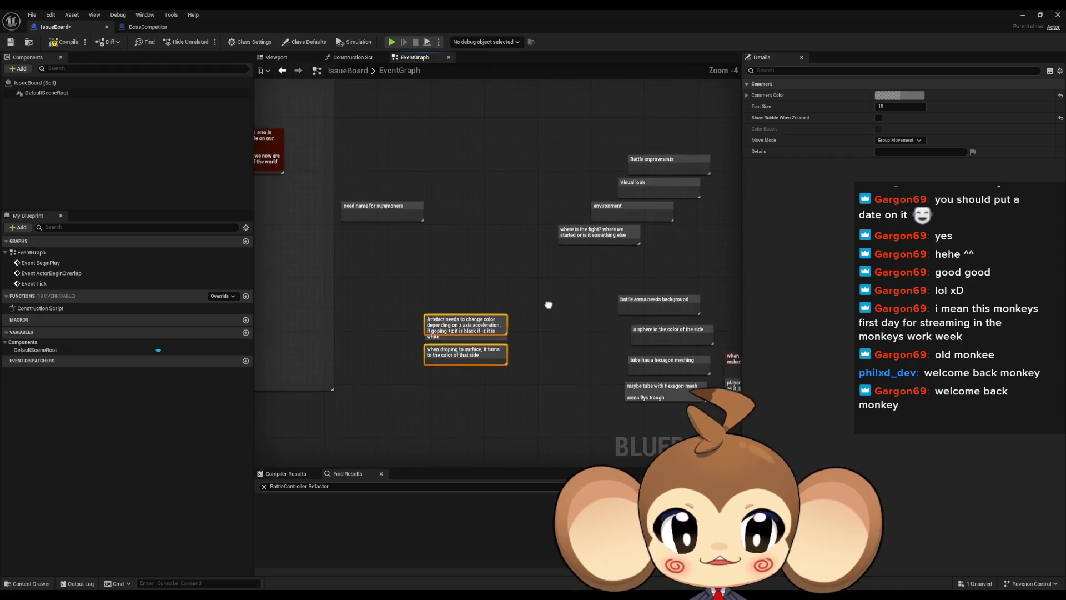
{"action": "scroll", "coordinate": [493, 319], "scroll_direction": "down", "scroll_amount": 6}
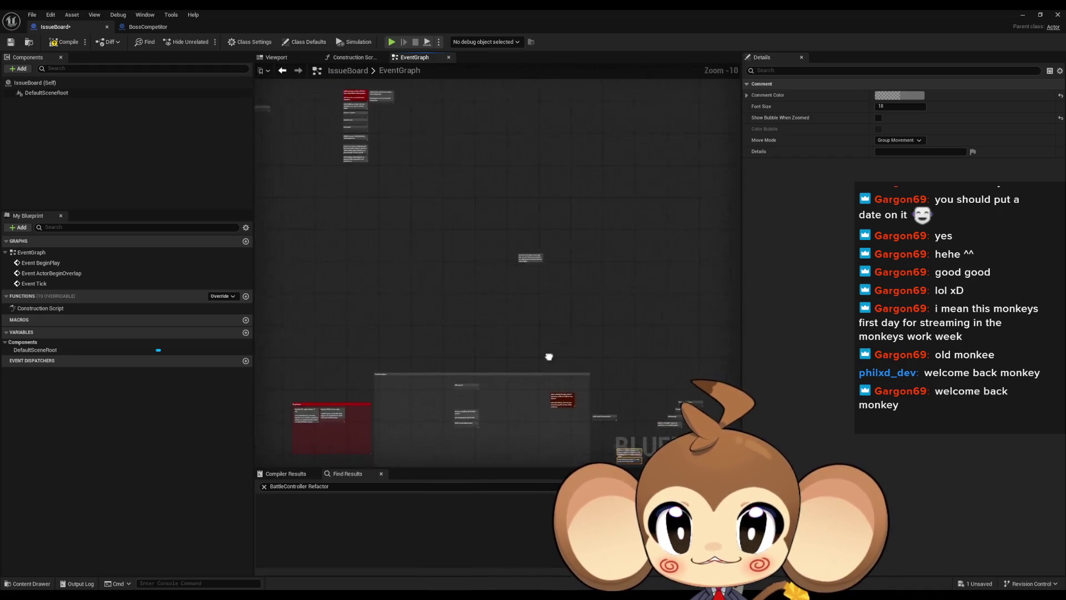
{"action": "scroll", "coordinate": [468, 284], "scroll_direction": "up", "scroll_amount": 10}
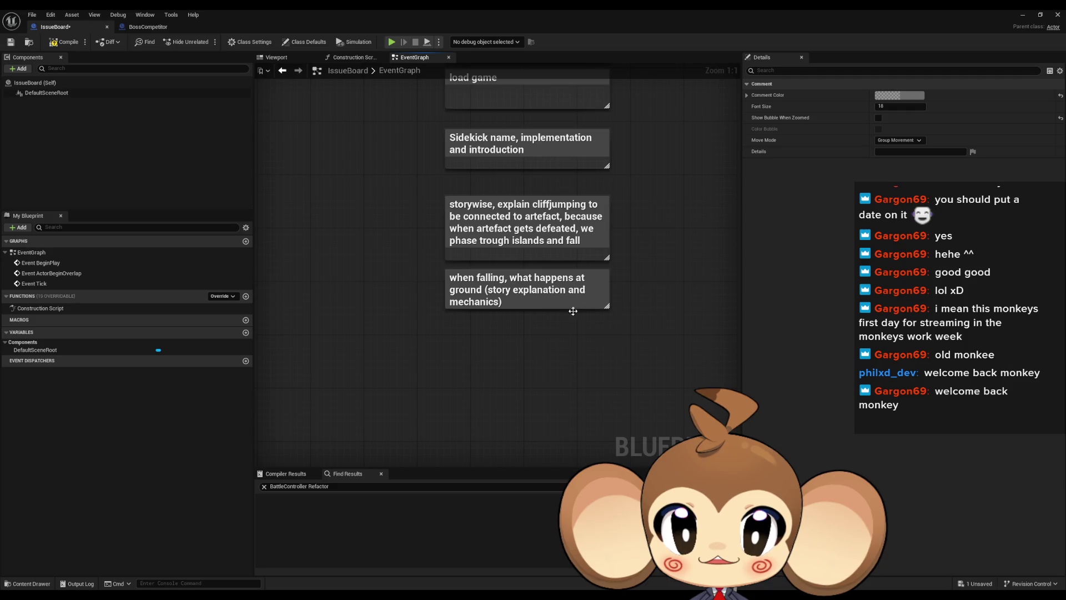
{"action": "left_click_drag", "start_coordinate": [587, 315], "coordinate": [516, 347]}
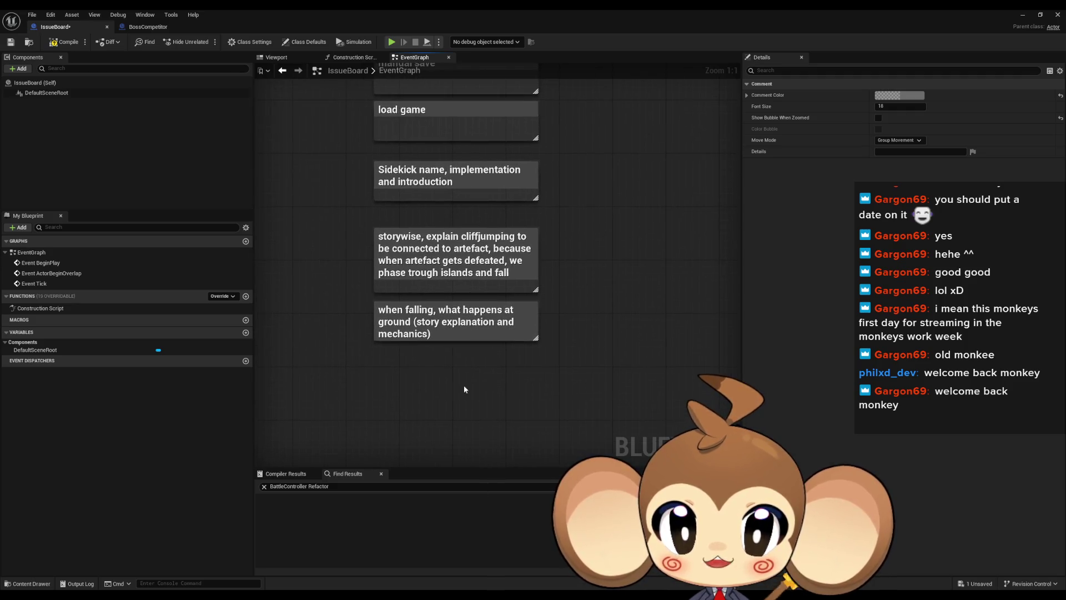
{"action": "scroll", "coordinate": [437, 353], "scroll_direction": "down", "scroll_amount": 2}
{"action": "scroll", "coordinate": [511, 292], "scroll_direction": "up", "scroll_amount": 2}
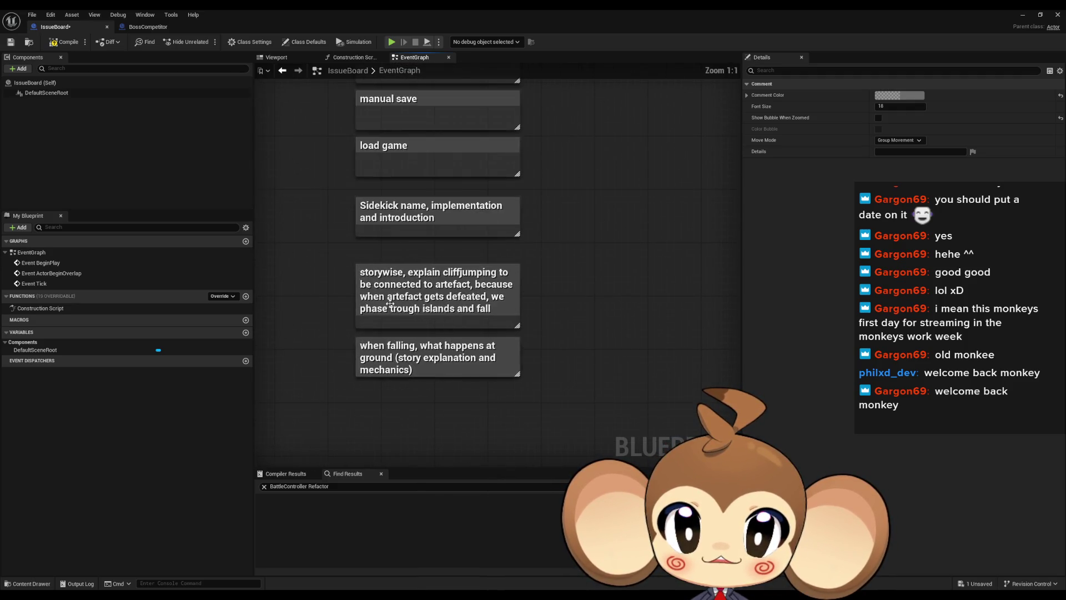
{"action": "scroll", "coordinate": [506, 348], "scroll_direction": "down", "scroll_amount": 10}
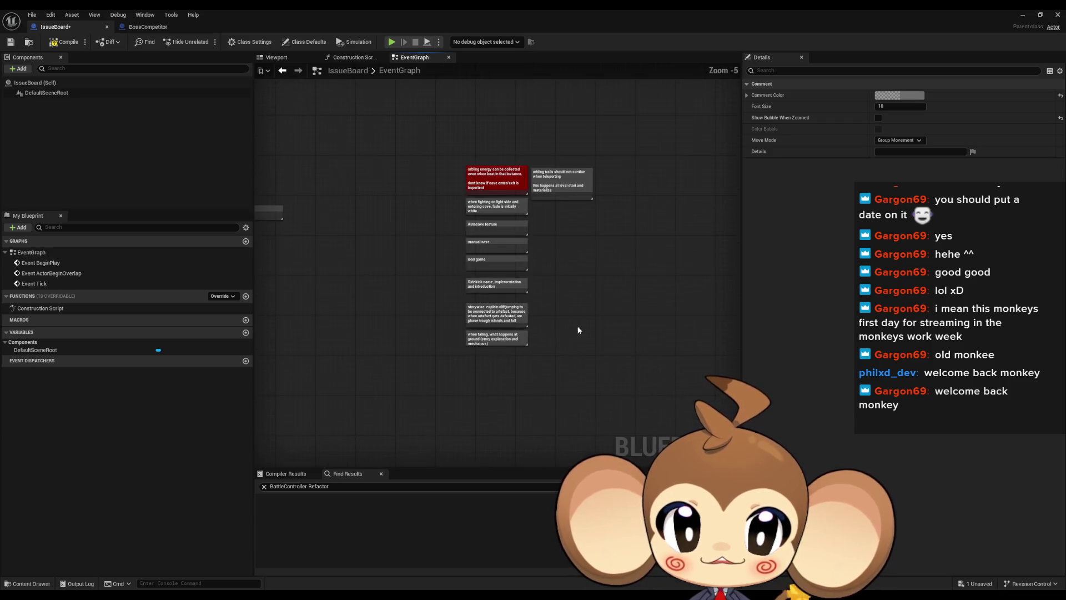
{"action": "scroll", "coordinate": [418, 195], "scroll_direction": "up", "scroll_amount": 9}
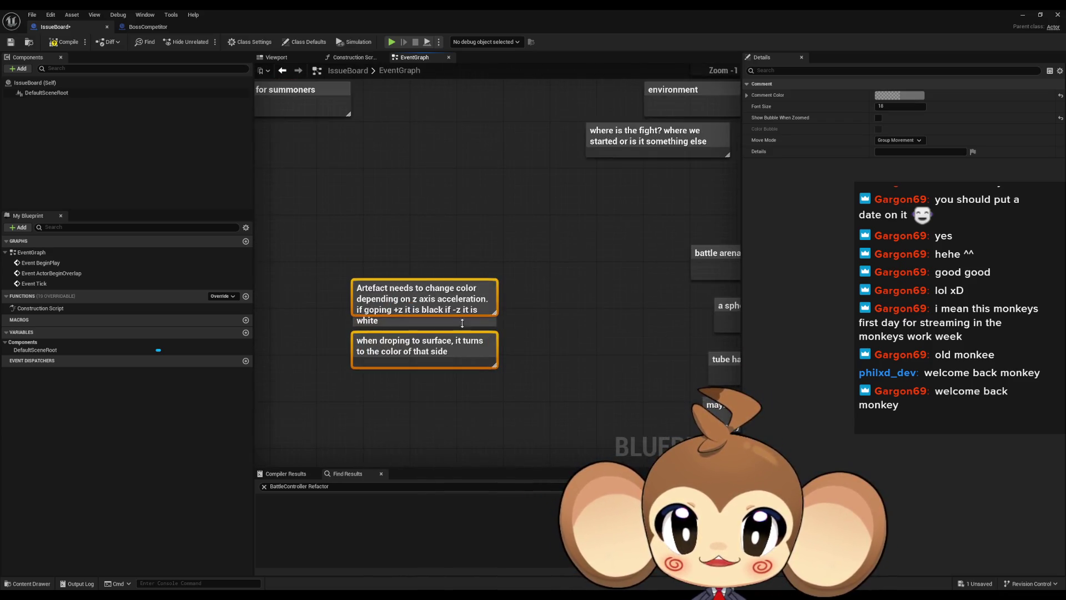
{"action": "left_click", "coordinate": [414, 341]}
{"action": "scroll", "coordinate": [428, 281], "scroll_direction": "down", "scroll_amount": 4}
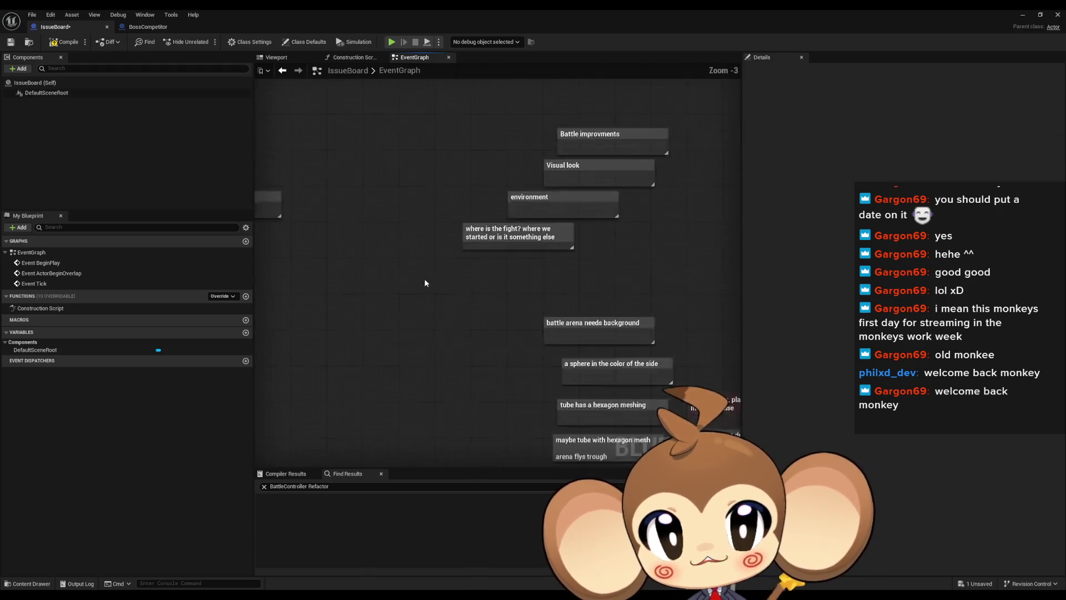
{"action": "scroll", "coordinate": [482, 256], "scroll_direction": "up", "scroll_amount": 4}
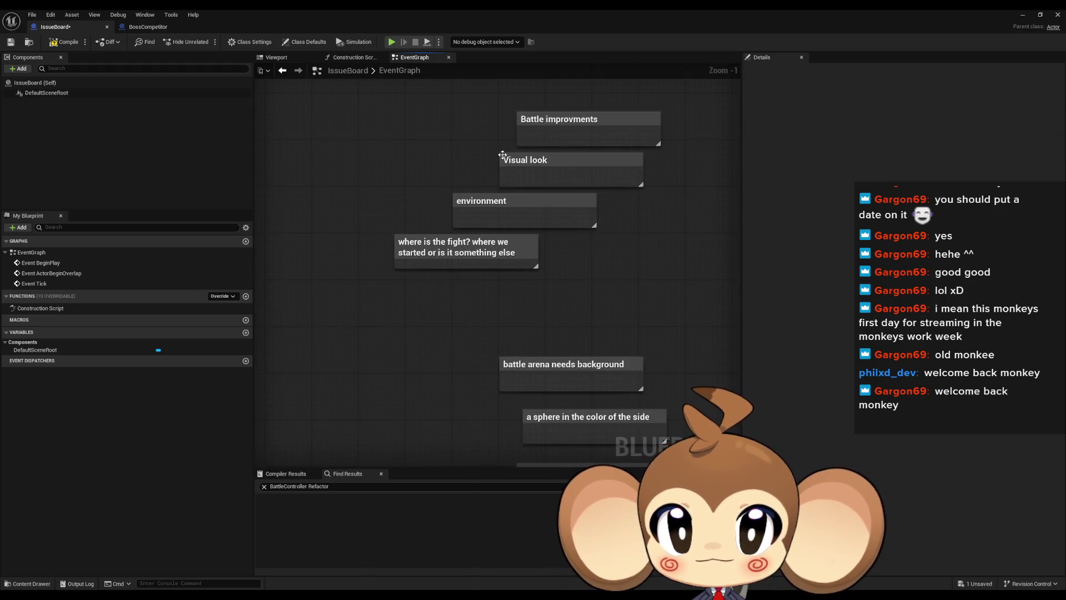
{"action": "left_click", "coordinate": [561, 119]}
{"action": "left_click", "coordinate": [516, 167]}
{"action": "left_click", "coordinate": [496, 211]}
{"action": "left_click", "coordinate": [428, 260]}
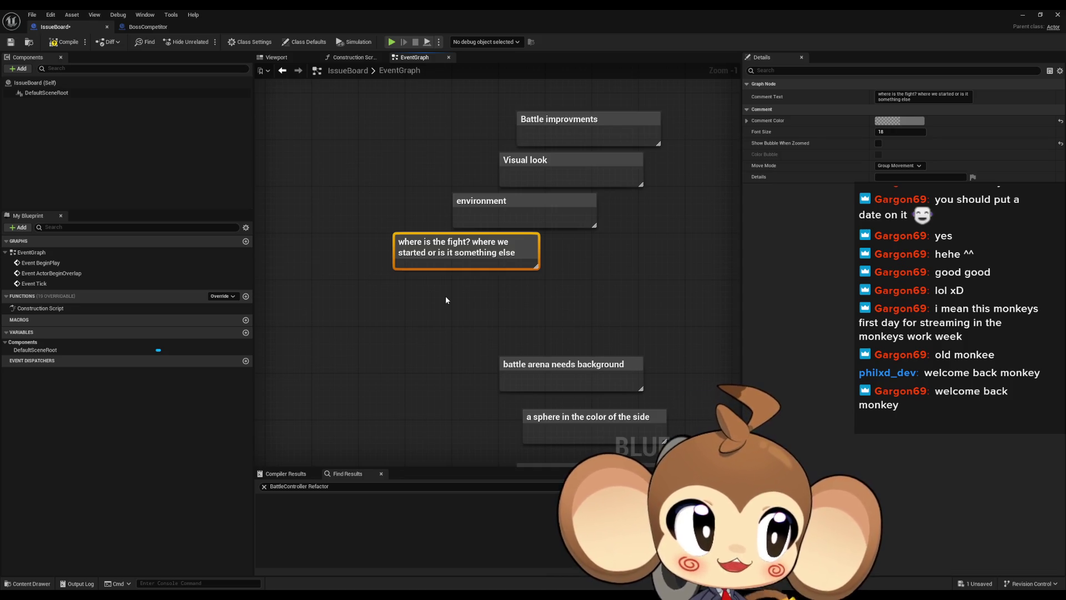
- Delete the Battle improvments, Visual look, environment and where-is-the-fight notes
{"action": "mouse_move", "coordinate": [389, 298]}
{"action": "left_mouse_down"}
{"action": "mouse_move", "coordinate": [524, 212]}
{"action": "mouse_move", "coordinate": [582, 200]}
{"action": "left_mouse_up"}
{"action": "key", "text": "Delete"}
{"action": "scroll", "coordinate": [581, 199], "scroll_direction": "down", "scroll_amount": 5}
{"action": "scroll", "coordinate": [440, 174], "scroll_direction": "up", "scroll_amount": 6}
- Move the 'battle arena needs background' note below 'Swarms have artefact'
{"action": "left_click_drag", "start_coordinate": [357, 162], "coordinate": [499, 214]}
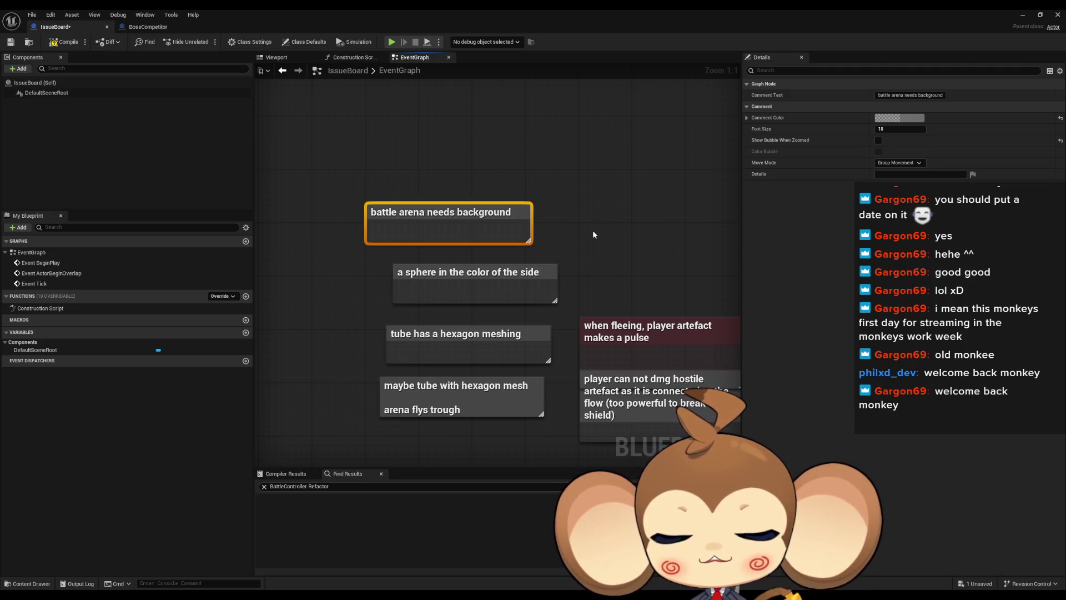
{"action": "scroll", "coordinate": [577, 219], "scroll_direction": "down", "scroll_amount": 12}
{"action": "mouse_move", "coordinate": [558, 220]}
{"action": "left_mouse_down"}
{"action": "mouse_move", "coordinate": [492, 170]}
{"action": "mouse_move", "coordinate": [528, 295]}
{"action": "mouse_move", "coordinate": [500, 250]}
{"action": "mouse_move", "coordinate": [540, 290]}
{"action": "left_mouse_up"}
{"action": "scroll", "coordinate": [540, 290], "scroll_direction": "up", "scroll_amount": 12}
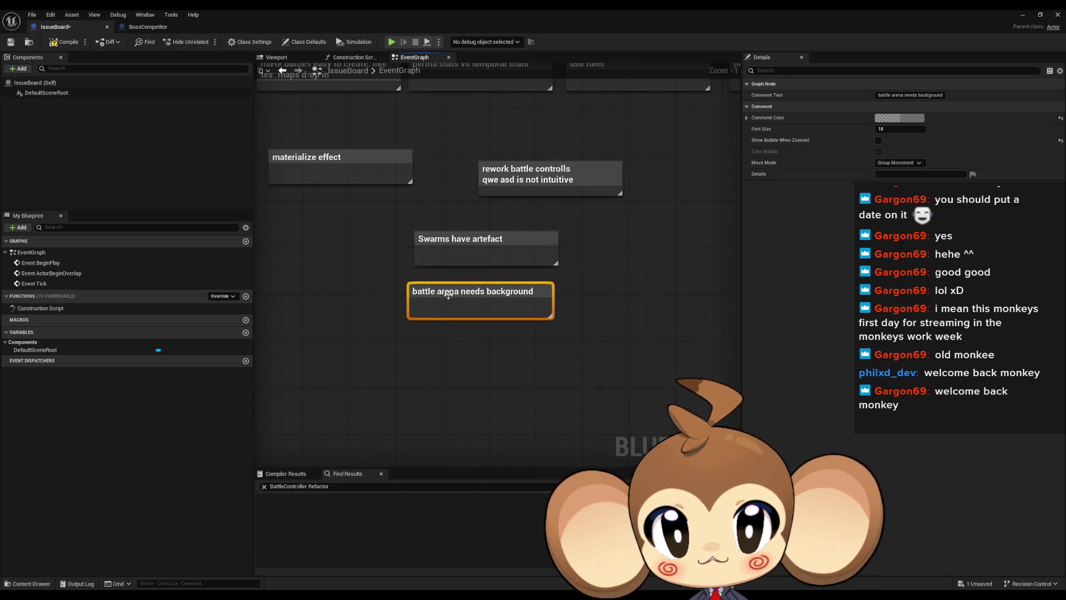
{"action": "scroll", "coordinate": [589, 302], "scroll_direction": "down", "scroll_amount": 9}
{"action": "scroll", "coordinate": [615, 303], "scroll_direction": "up", "scroll_amount": 9}
{"action": "mouse_move", "coordinate": [423, 174]}
{"action": "left_mouse_down"}
{"action": "mouse_move", "coordinate": [473, 321]}
{"action": "mouse_move", "coordinate": [484, 170]}
{"action": "left_mouse_up"}
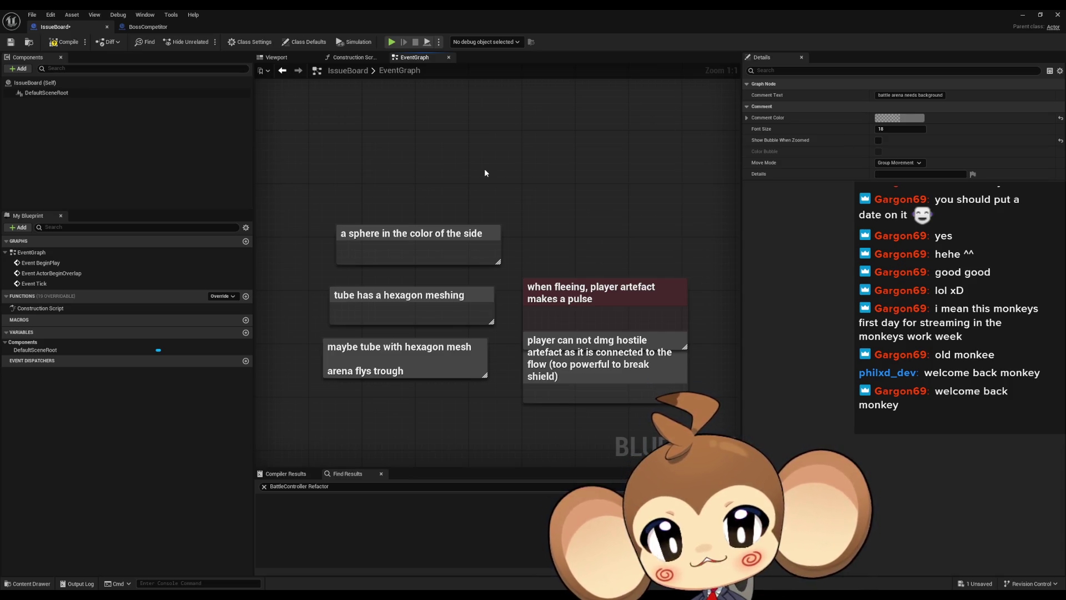
{"action": "left_click", "coordinate": [411, 305]}
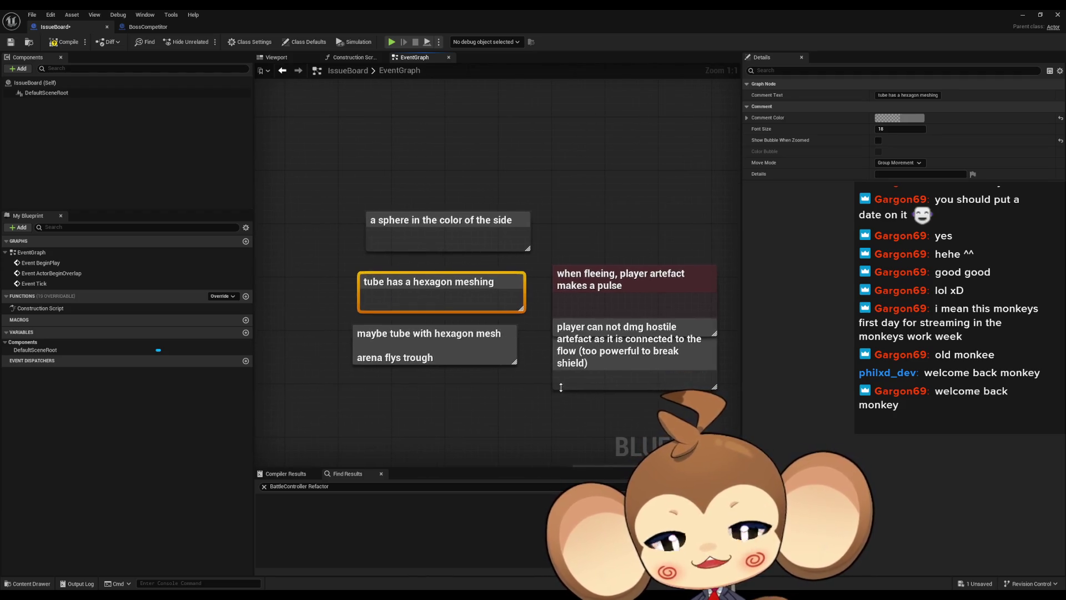
{"action": "left_click_drag", "start_coordinate": [555, 384], "coordinate": [514, 374]}
{"action": "left_click", "coordinate": [372, 344]}
{"action": "mouse_move", "coordinate": [547, 398]}
{"action": "left_mouse_down"}
{"action": "mouse_move", "coordinate": [491, 364]}
{"action": "mouse_move", "coordinate": [484, 347]}
{"action": "left_mouse_up"}
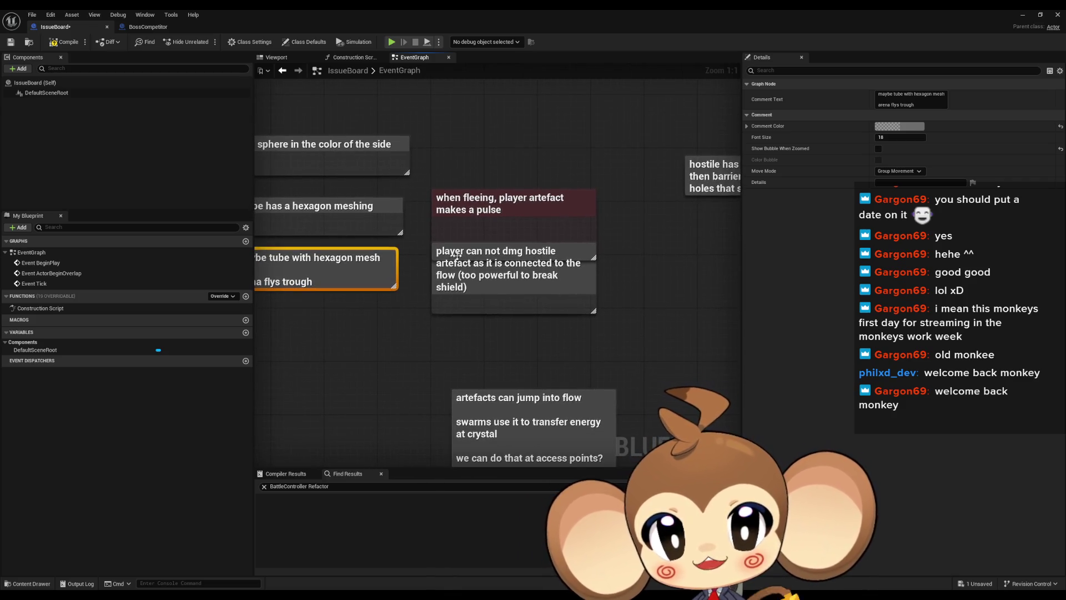
{"action": "left_click", "coordinate": [593, 215]}
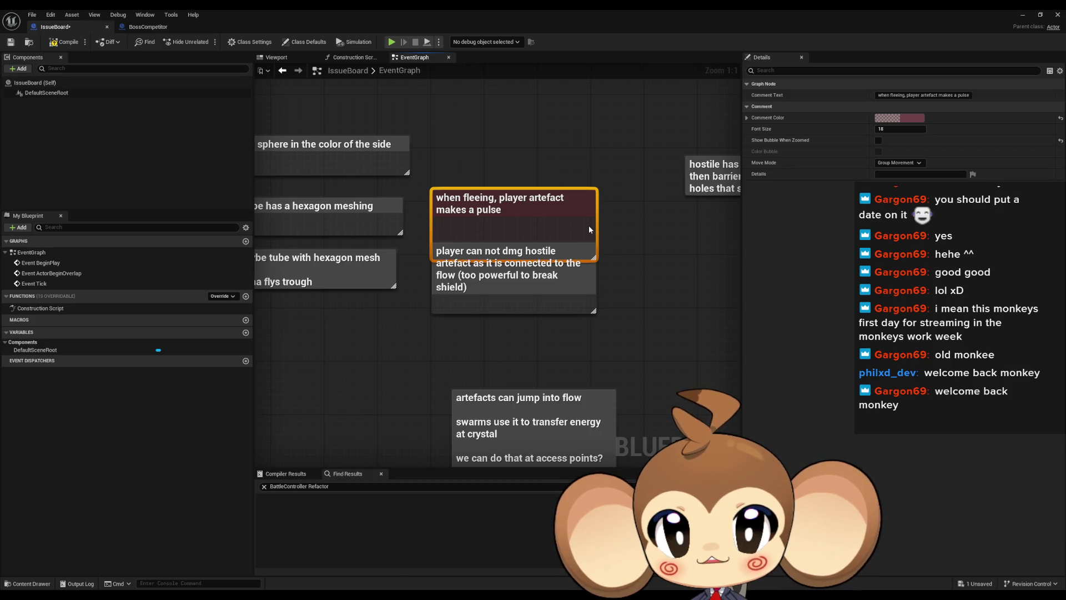
{"action": "left_click", "coordinate": [611, 244]}
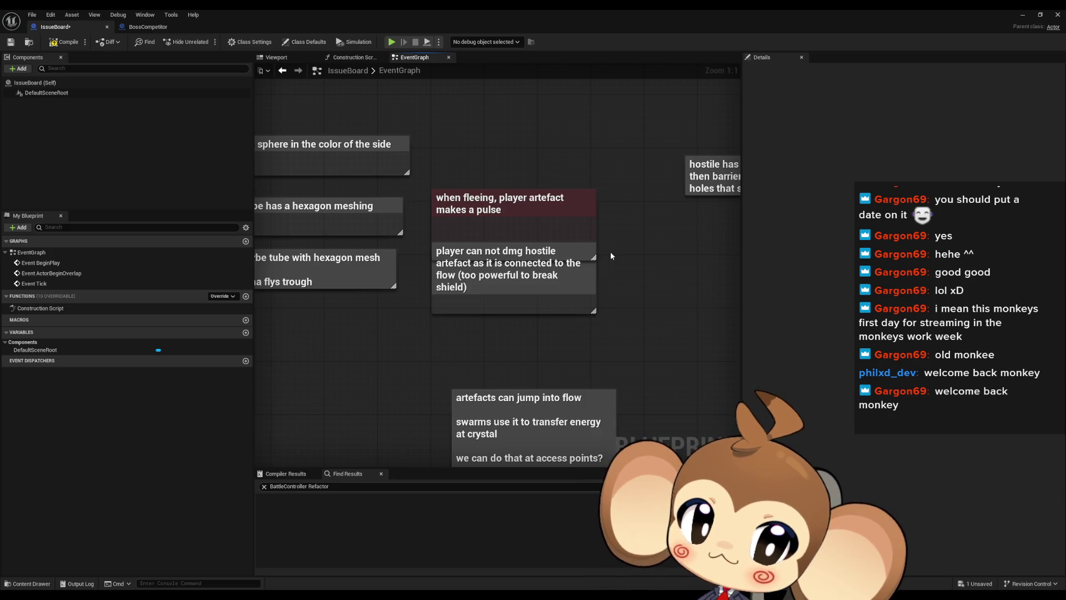
- Place the 'player can not dmg hostile' note beside the story notes
{"action": "left_click", "coordinate": [525, 294]}
{"action": "scroll", "coordinate": [519, 311], "scroll_direction": "down", "scroll_amount": 3}
{"action": "left_click_drag", "start_coordinate": [516, 311], "coordinate": [549, 151]}
{"action": "scroll", "coordinate": [624, 350], "scroll_direction": "down", "scroll_amount": 3}
{"action": "left_click", "coordinate": [587, 387]}
{"action": "scroll", "coordinate": [542, 262], "scroll_direction": "up", "scroll_amount": 2}
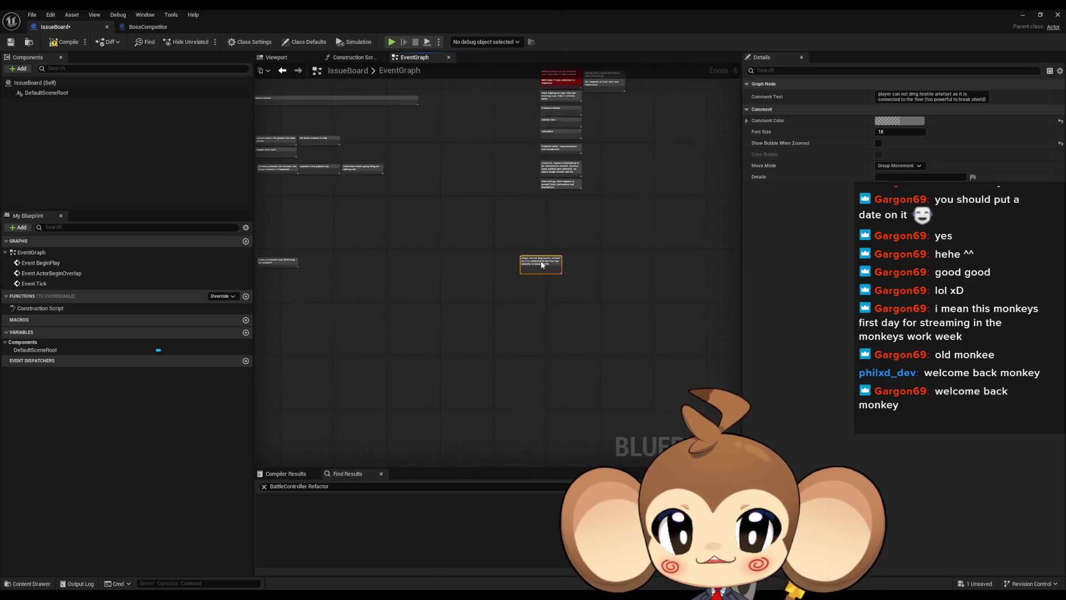
{"action": "left_click_drag", "start_coordinate": [541, 262], "coordinate": [505, 227]}
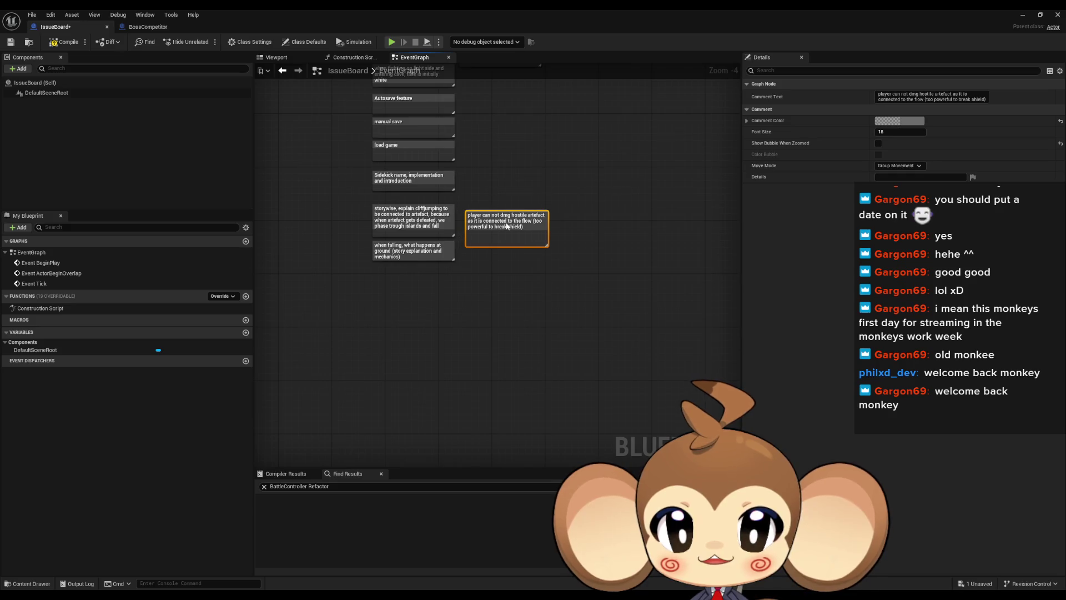
{"action": "scroll", "coordinate": [563, 241], "scroll_direction": "down", "scroll_amount": 7}
{"action": "left_click", "coordinate": [664, 310]}
{"action": "scroll", "coordinate": [664, 309], "scroll_direction": "up", "scroll_amount": 4}
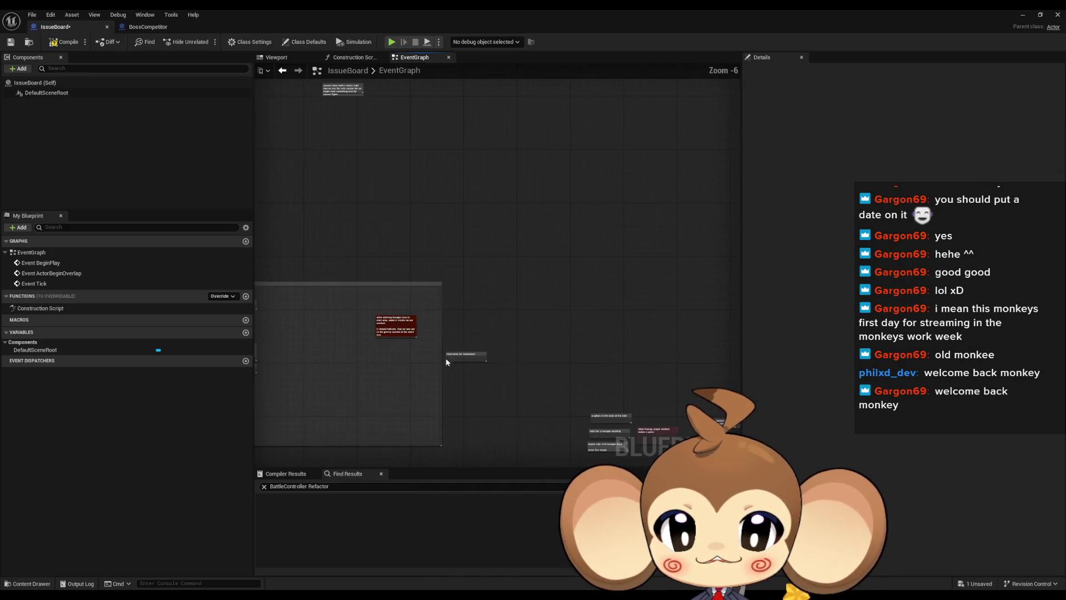
- Move the summoners-name note right and set the cocoon note beneath it
{"action": "left_click", "coordinate": [460, 357]}
{"action": "left_click_drag", "start_coordinate": [288, 121], "coordinate": [625, 241]}
{"action": "scroll", "coordinate": [662, 328], "scroll_direction": "up", "scroll_amount": 2}
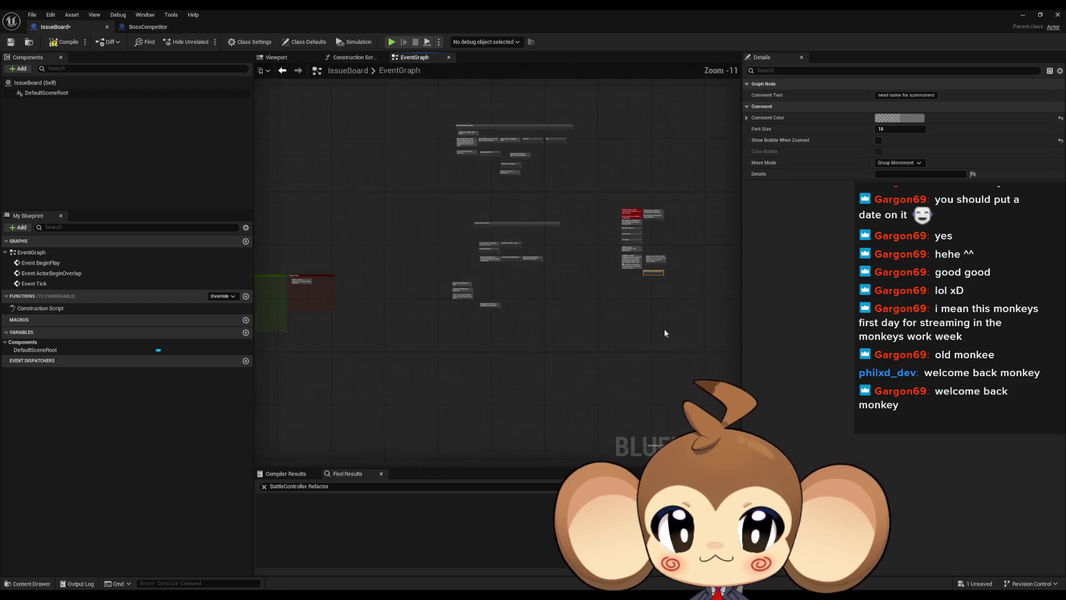
{"action": "scroll", "coordinate": [528, 221], "scroll_direction": "up", "scroll_amount": 3}
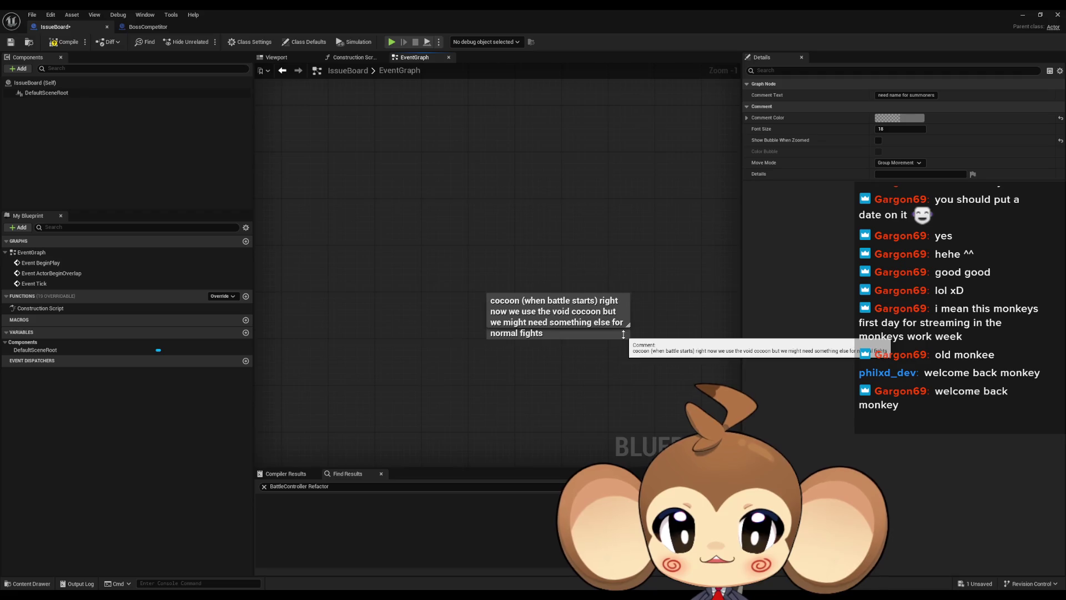
{"action": "scroll", "coordinate": [623, 334], "scroll_direction": "down", "scroll_amount": 4}
{"action": "left_click_drag", "start_coordinate": [623, 335], "coordinate": [308, 132]}
{"action": "scroll", "coordinate": [611, 333], "scroll_direction": "down", "scroll_amount": 6}
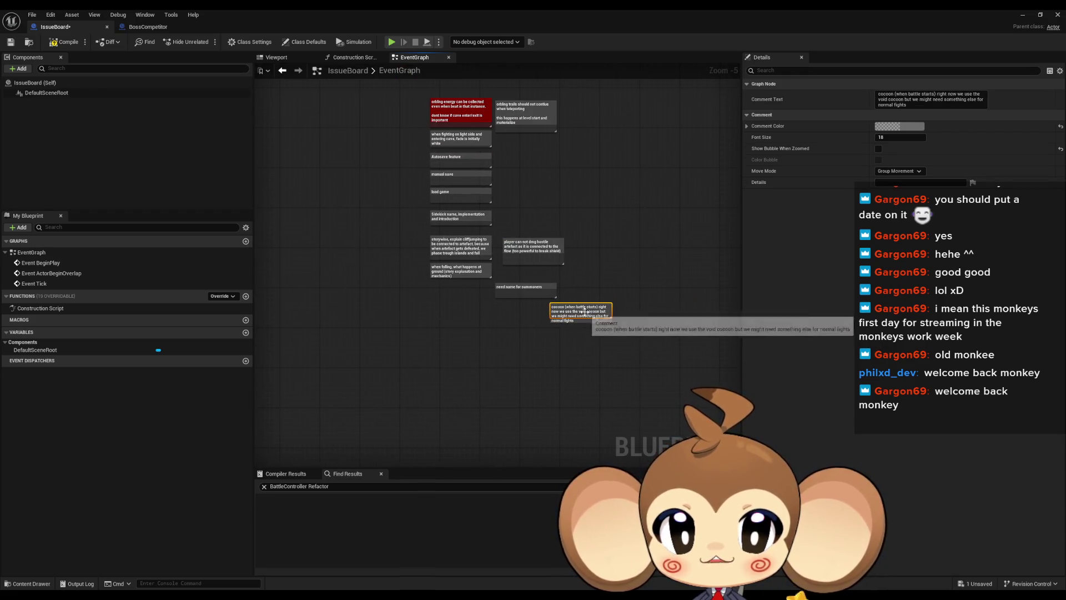
{"action": "scroll", "coordinate": [608, 348], "scroll_direction": "up", "scroll_amount": 10}
{"action": "left_click", "coordinate": [598, 349]}
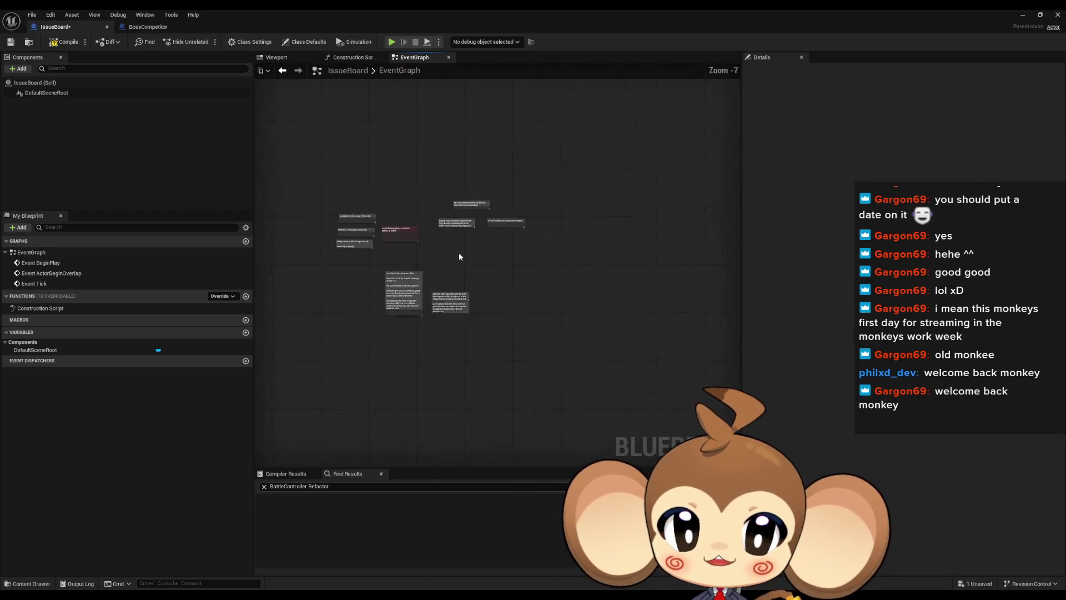
{"action": "left_click", "coordinate": [488, 222]}
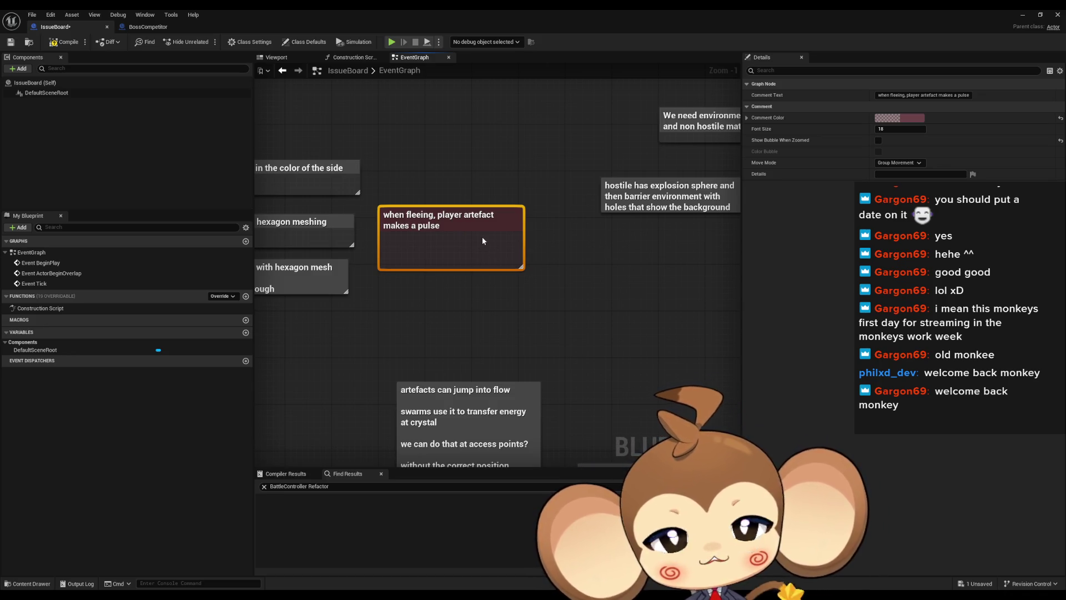
- Delete the environment-for-matches, hostile explosion-sphere and if-not-hostile notes
{"action": "left_click_drag", "start_coordinate": [721, 150], "coordinate": [533, 171]}
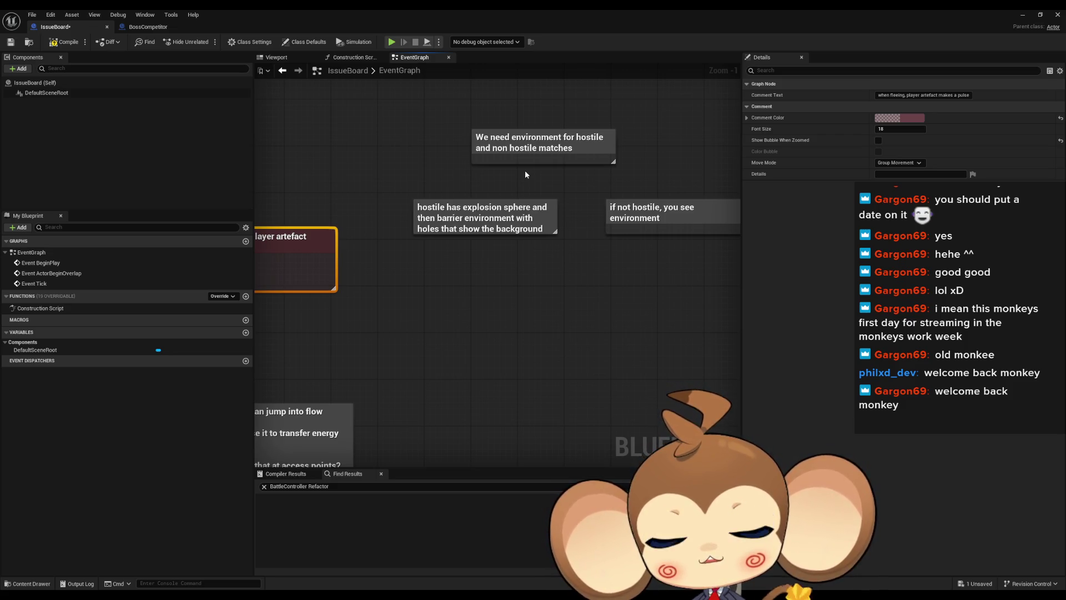
{"action": "left_click", "coordinate": [525, 150]}
{"action": "key", "text": "Delete"}
{"action": "left_click_drag", "start_coordinate": [474, 328], "coordinate": [459, 369]}
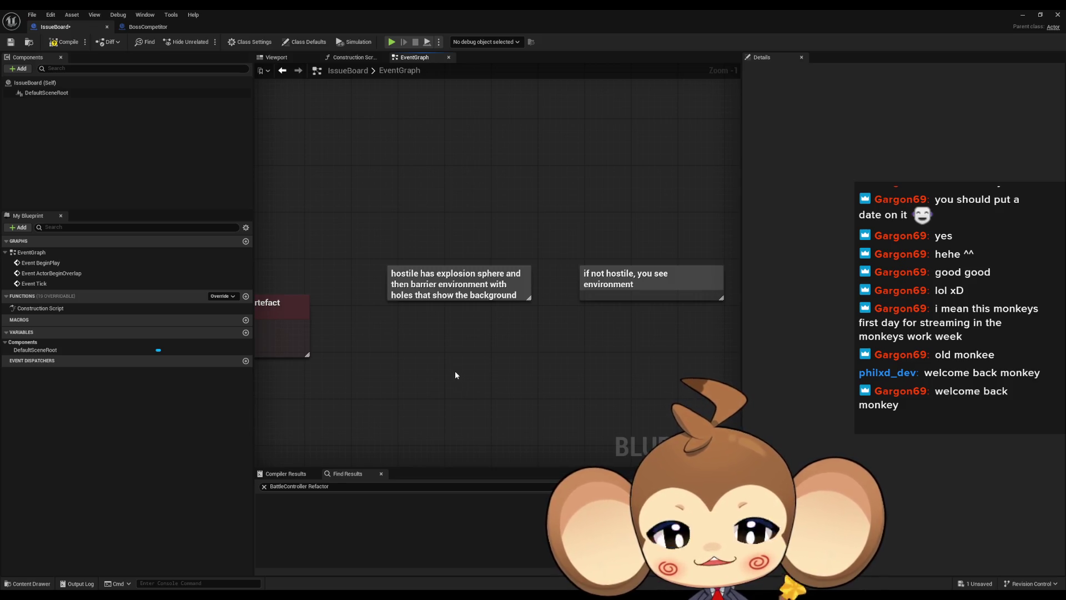
{"action": "left_click", "coordinate": [473, 295]}
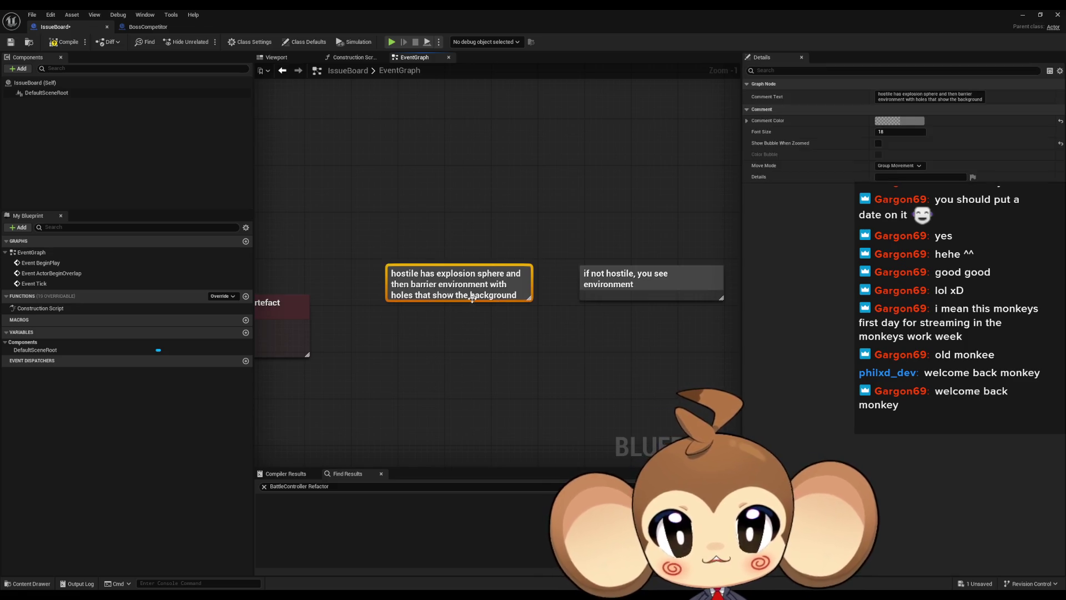
{"action": "key", "text": "Delete"}
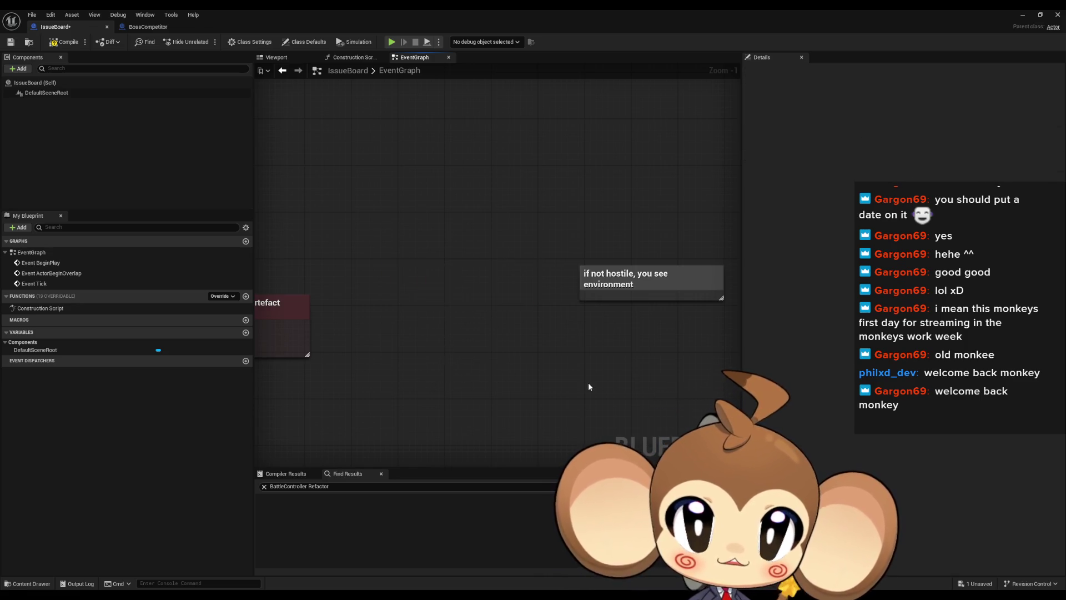
{"action": "left_click_drag", "start_coordinate": [583, 381], "coordinate": [483, 375]}
{"action": "left_click", "coordinate": [577, 292]}
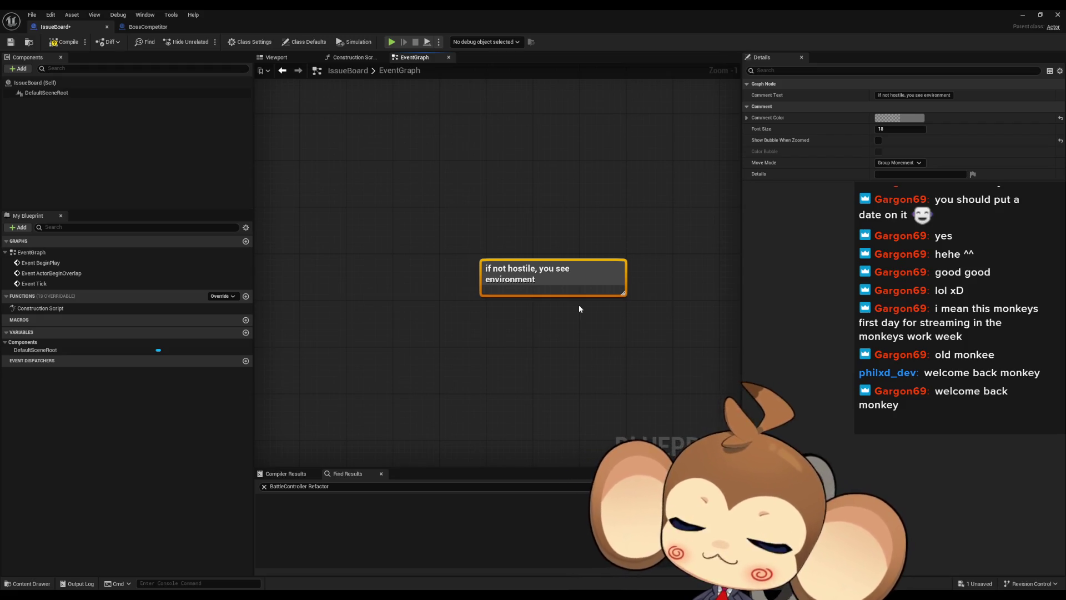
{"action": "key", "text": "Delete"}
{"action": "scroll", "coordinate": [578, 312], "scroll_direction": "down", "scroll_amount": 4}
{"action": "scroll", "coordinate": [575, 316], "scroll_direction": "down", "scroll_amount": 1}
{"action": "scroll", "coordinate": [468, 358], "scroll_direction": "up", "scroll_amount": 6}
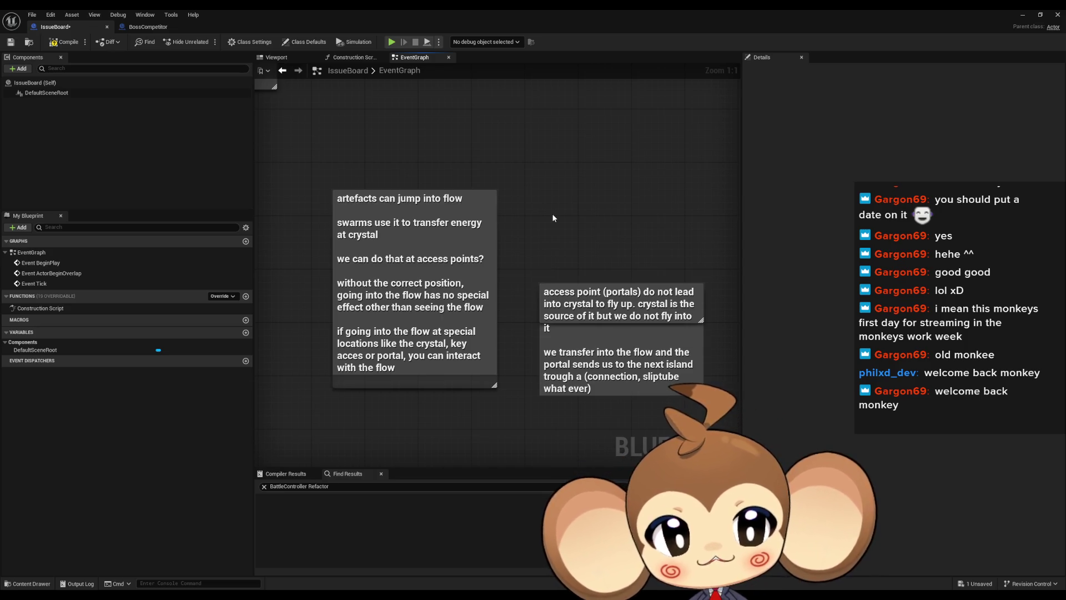
- Centre the view on the 'access point' note and edit its text
{"action": "left_click", "coordinate": [598, 348]}
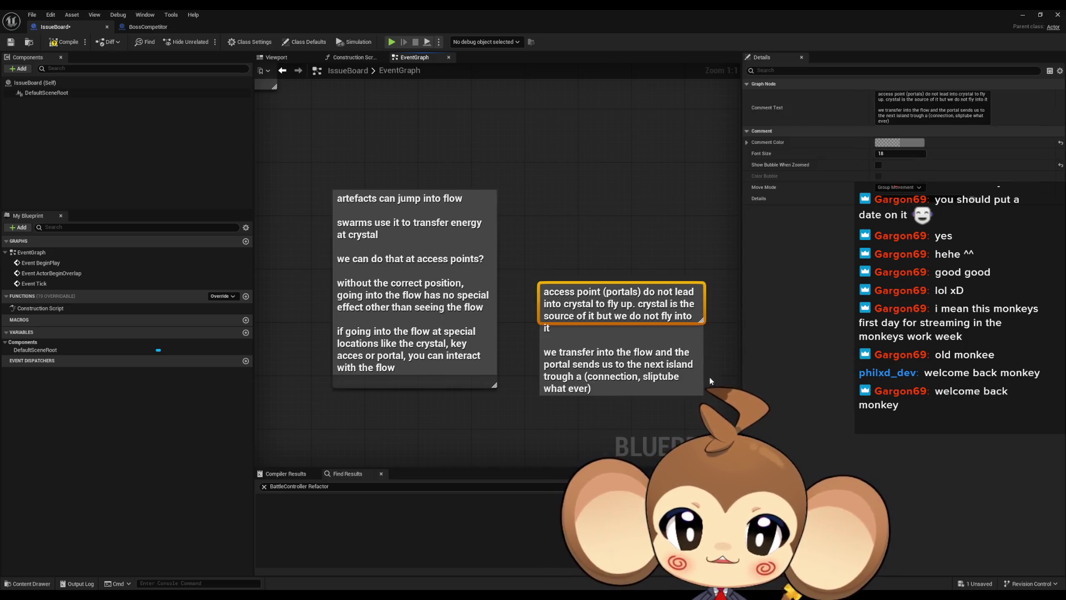
{"action": "key", "text": "f"}
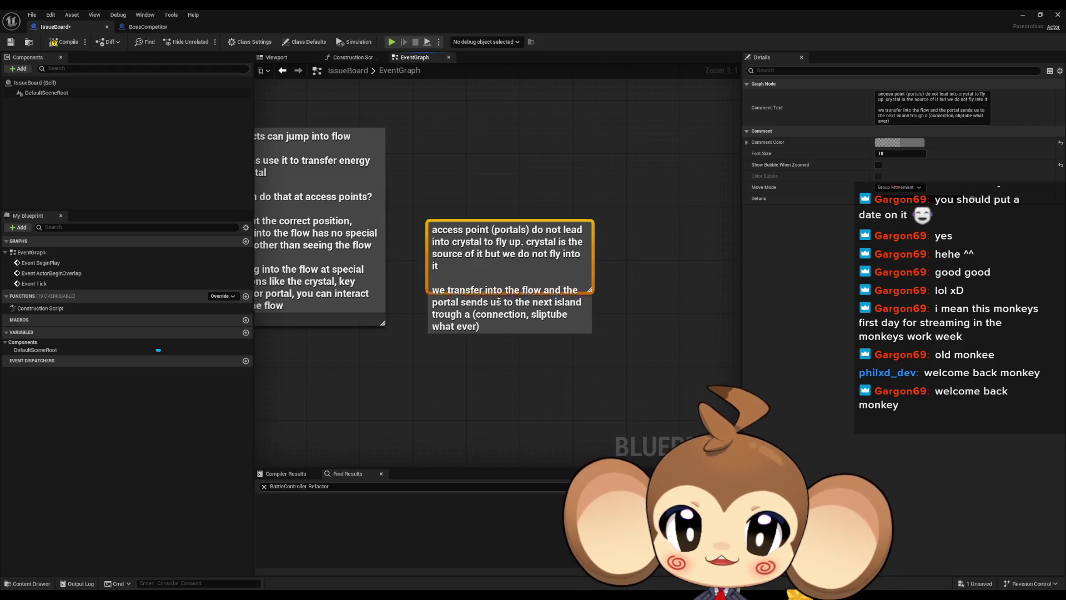
{"action": "double_click", "coordinate": [507, 260]}
{"action": "scroll", "coordinate": [507, 260], "scroll_direction": "down", "scroll_amount": 8}
{"action": "mouse_move", "coordinate": [536, 258]}
{"action": "left_mouse_down"}
{"action": "mouse_move", "coordinate": [460, 173]}
{"action": "mouse_move", "coordinate": [321, 164]}
{"action": "left_mouse_up"}
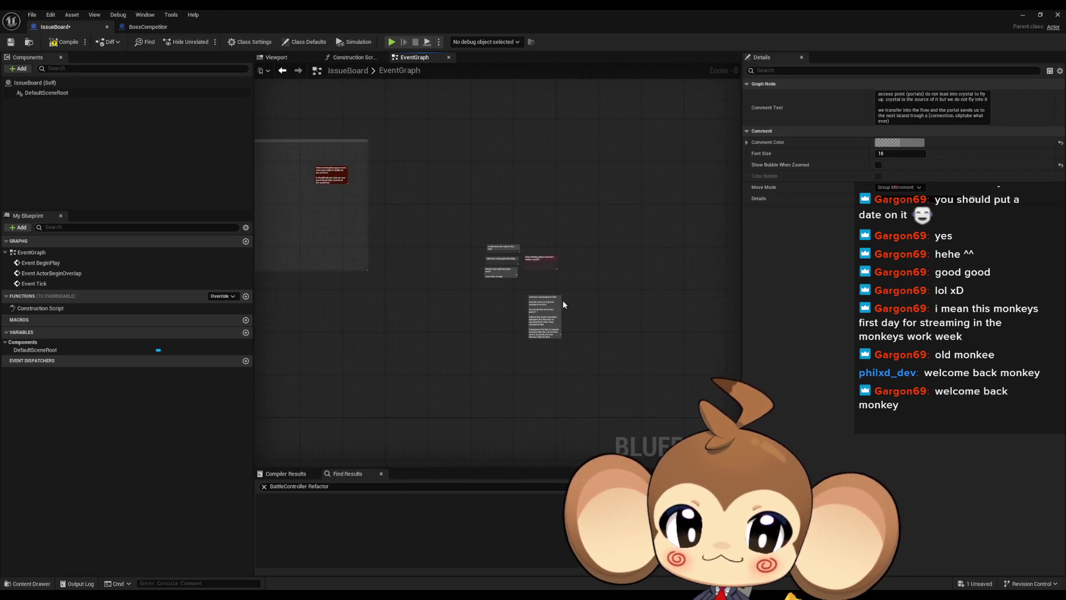
{"action": "scroll", "coordinate": [558, 290], "scroll_direction": "up", "scroll_amount": 8}
- Delete the artefacts-and-flow note and paste the four sphere, hexagon-tube and pulse notes
{"action": "left_click", "coordinate": [532, 261]}
{"action": "left_click_drag", "start_coordinate": [583, 244], "coordinate": [631, 300]}
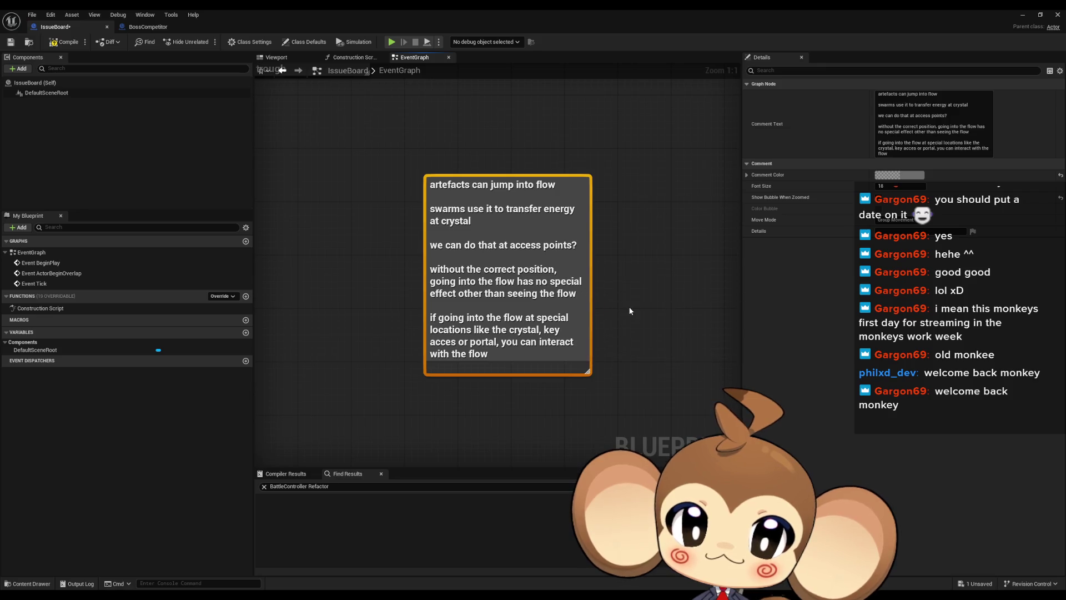
{"action": "scroll", "coordinate": [628, 305], "scroll_direction": "down", "scroll_amount": 3}
{"action": "scroll", "coordinate": [586, 266], "scroll_direction": "up", "scroll_amount": 3}
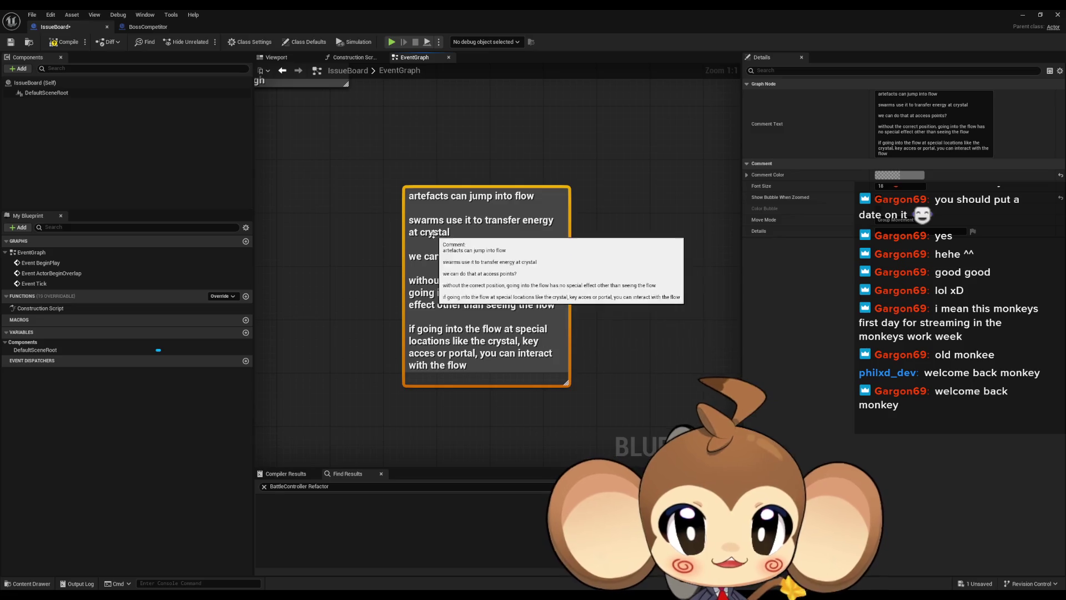
{"action": "key", "text": "Delete"}
{"action": "key", "text": "ctrl+v"}
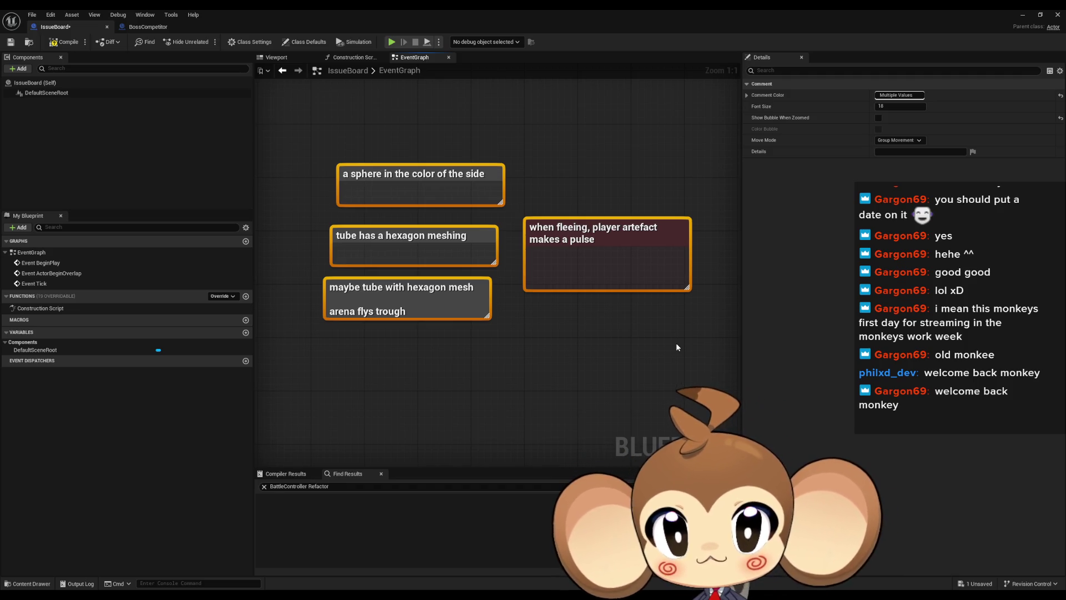
- Review the 'eliminate project settings map list' note on the Current Board
{"action": "left_click", "coordinate": [575, 335]}
{"action": "scroll", "coordinate": [575, 338], "scroll_direction": "down", "scroll_amount": 12}
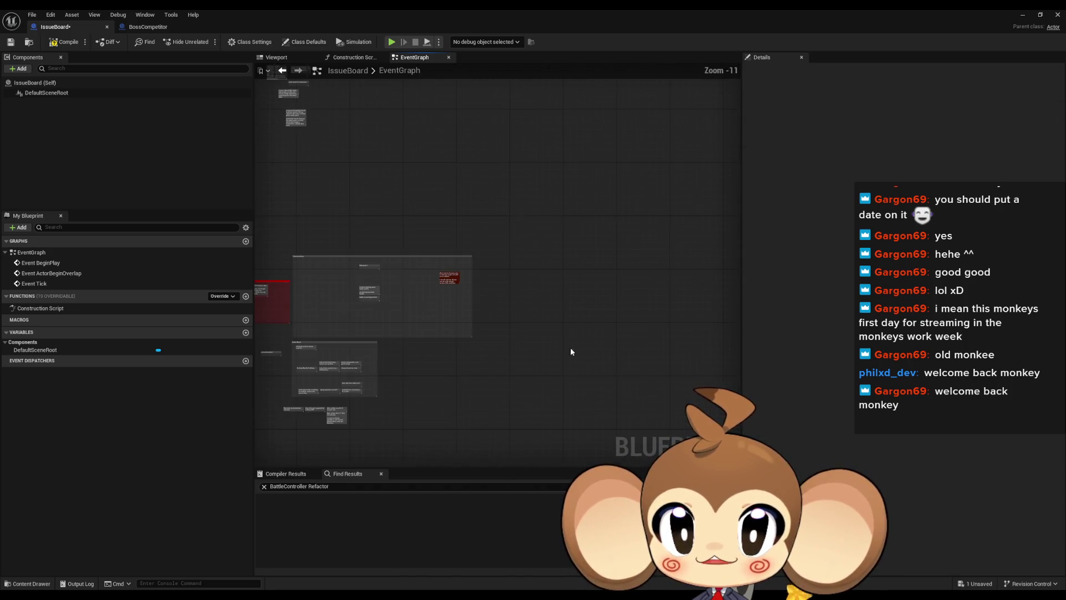
{"action": "scroll", "coordinate": [548, 344], "scroll_direction": "up", "scroll_amount": 8}
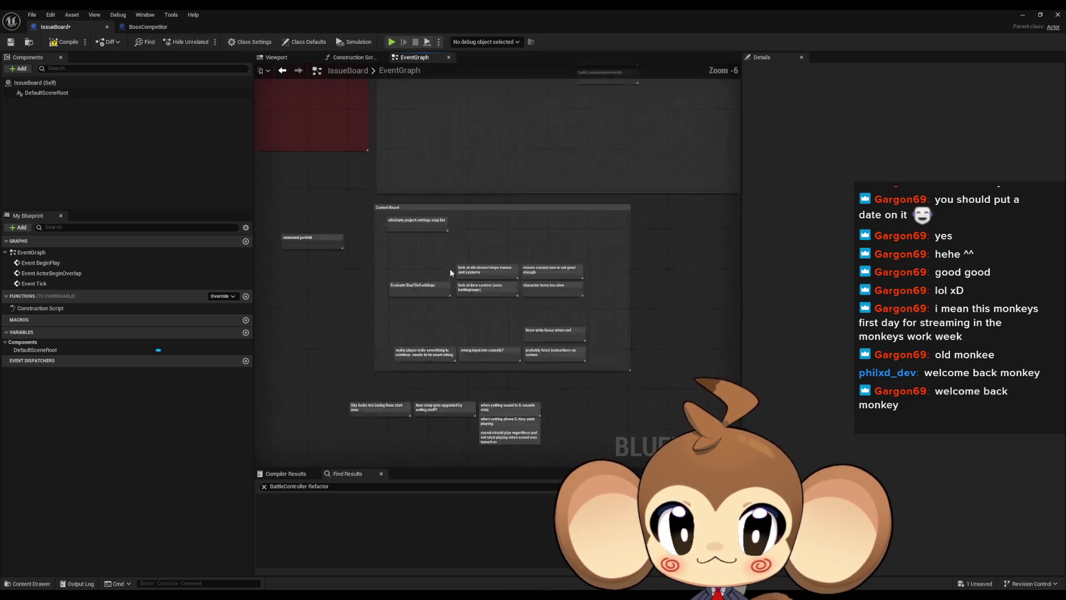
{"action": "left_click_drag", "start_coordinate": [452, 275], "coordinate": [457, 243]}
{"action": "left_click", "coordinate": [464, 228]}
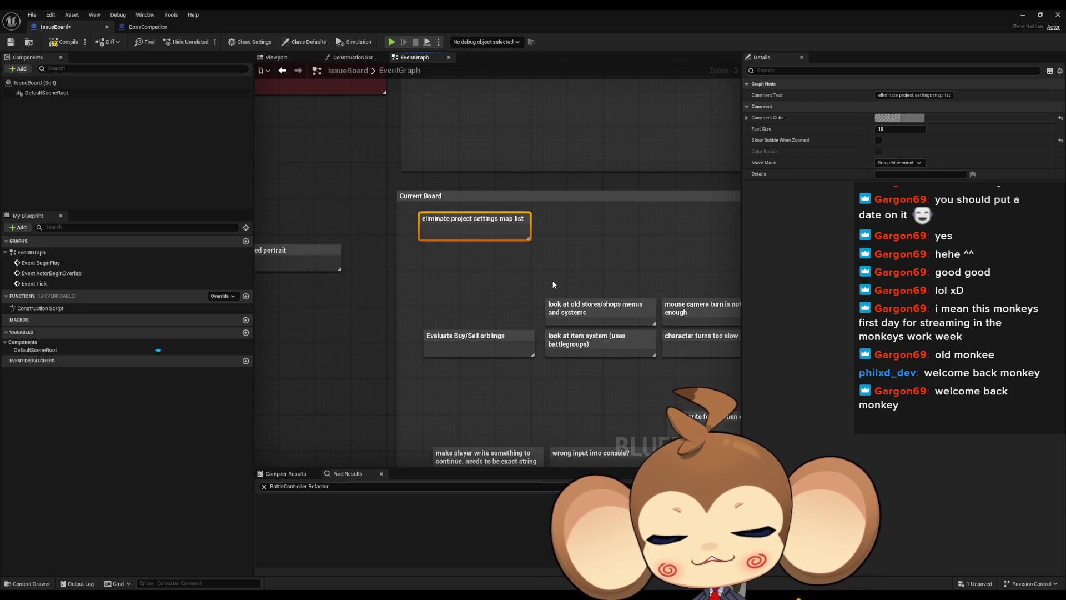
{"action": "left_click_drag", "start_coordinate": [551, 281], "coordinate": [575, 332]}
- Look over the animated portrait, Evaluate Buy/Sell orblings and old stores/shops notes
{"action": "left_click", "coordinate": [528, 303]}
{"action": "mouse_move", "coordinate": [554, 367]}
{"action": "left_mouse_down"}
{"action": "mouse_move", "coordinate": [541, 320]}
{"action": "mouse_move", "coordinate": [355, 292]}
{"action": "left_mouse_up"}
{"action": "left_click_drag", "start_coordinate": [490, 282], "coordinate": [431, 191]}
{"action": "left_click", "coordinate": [431, 191]}
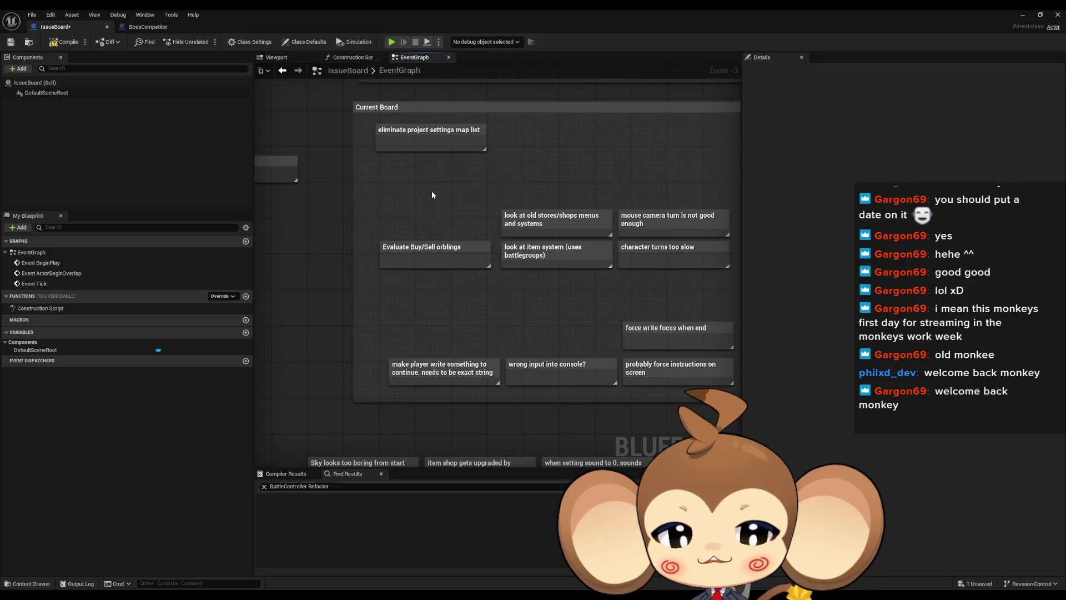
{"action": "left_click", "coordinate": [407, 249]}
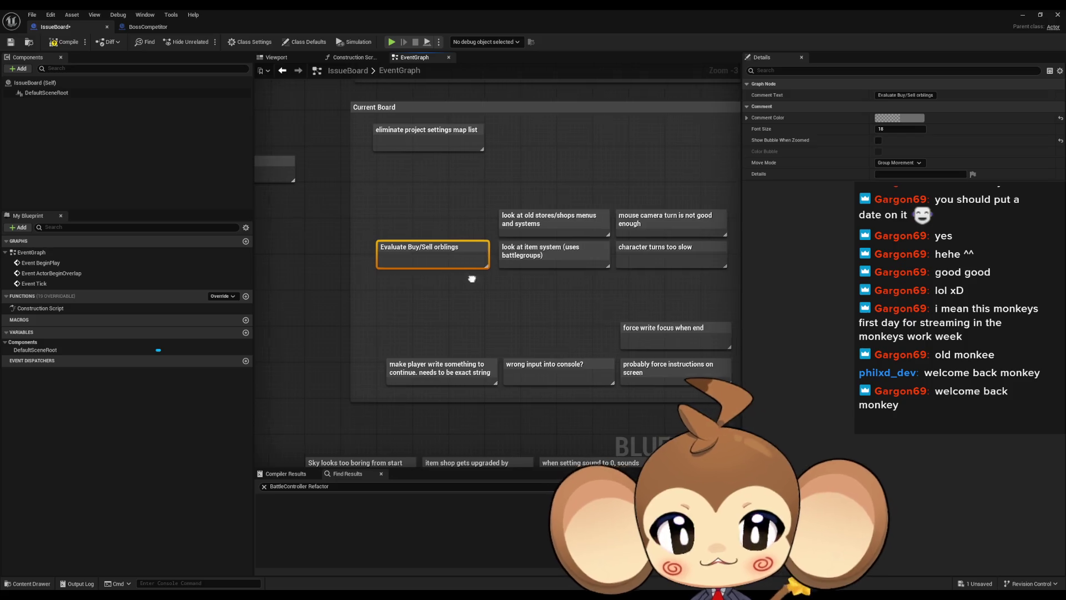
{"action": "left_click", "coordinate": [488, 217]}
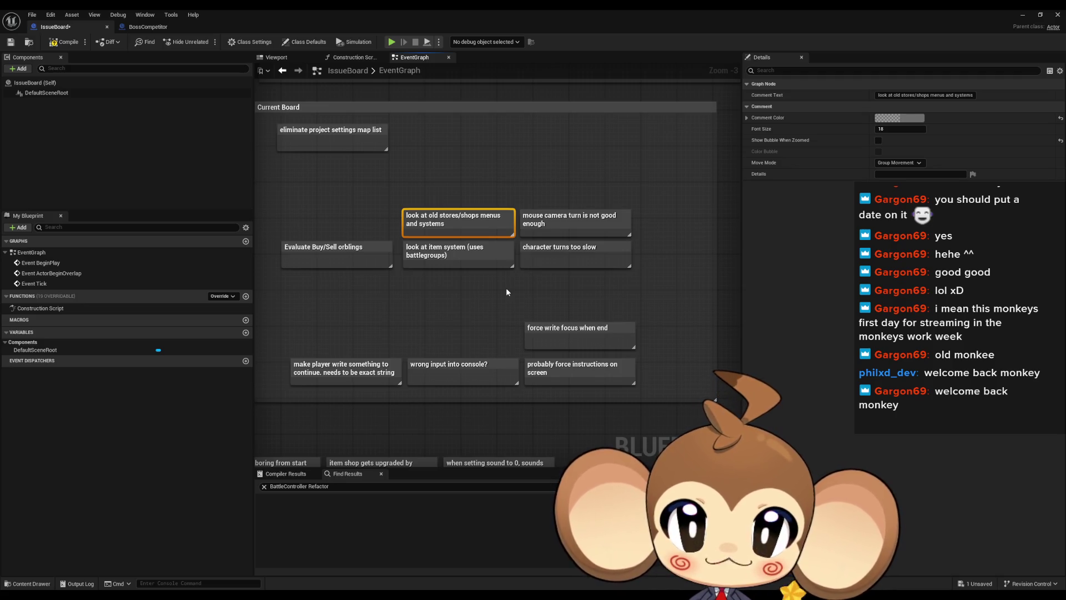
{"action": "scroll", "coordinate": [502, 283], "scroll_direction": "down", "scroll_amount": 9}
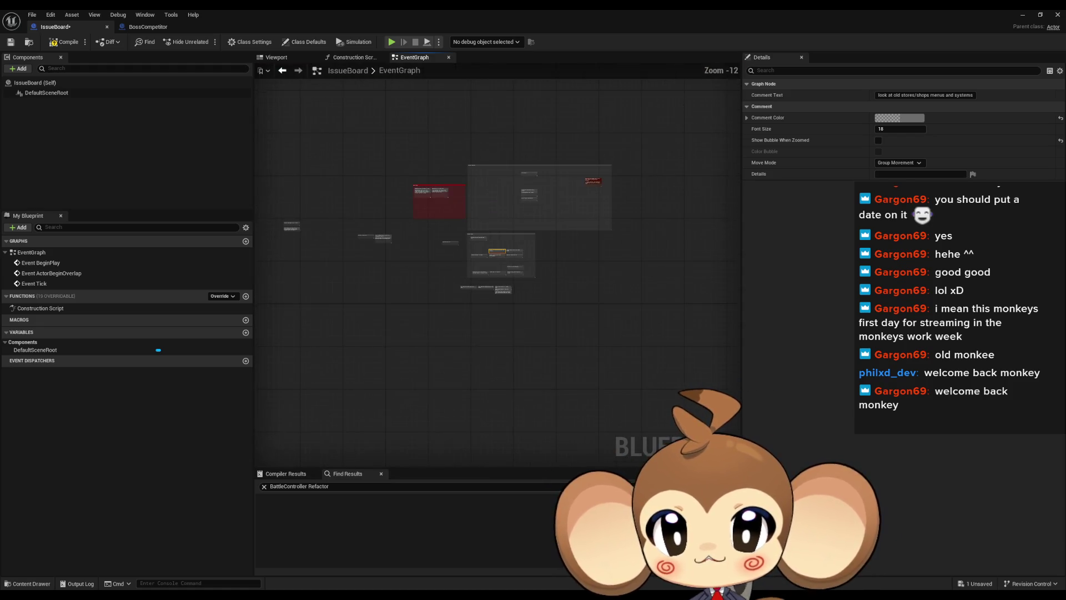
{"action": "scroll", "coordinate": [430, 254], "scroll_direction": "up", "scroll_amount": 8}
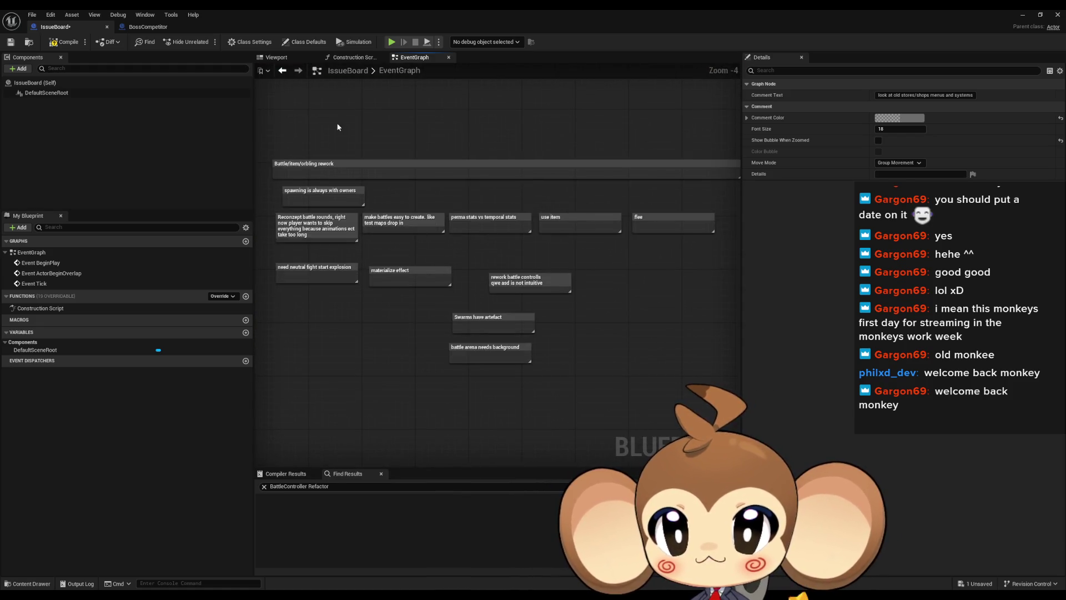
- Add a 'milestone 4' comment over the Battle/item/orbling rework group and widen it
{"action": "left_click_drag", "start_coordinate": [339, 126], "coordinate": [380, 164]}
{"action": "type", "text": "cmilestone"}
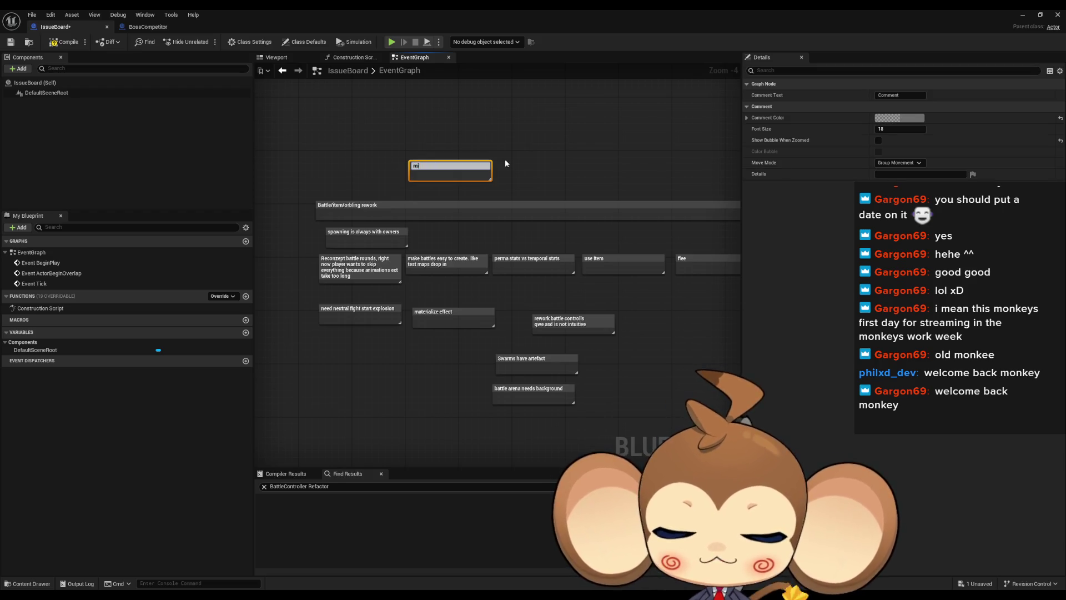
{"action": "type", "text": " 4"}
{"action": "key", "text": "Return"}
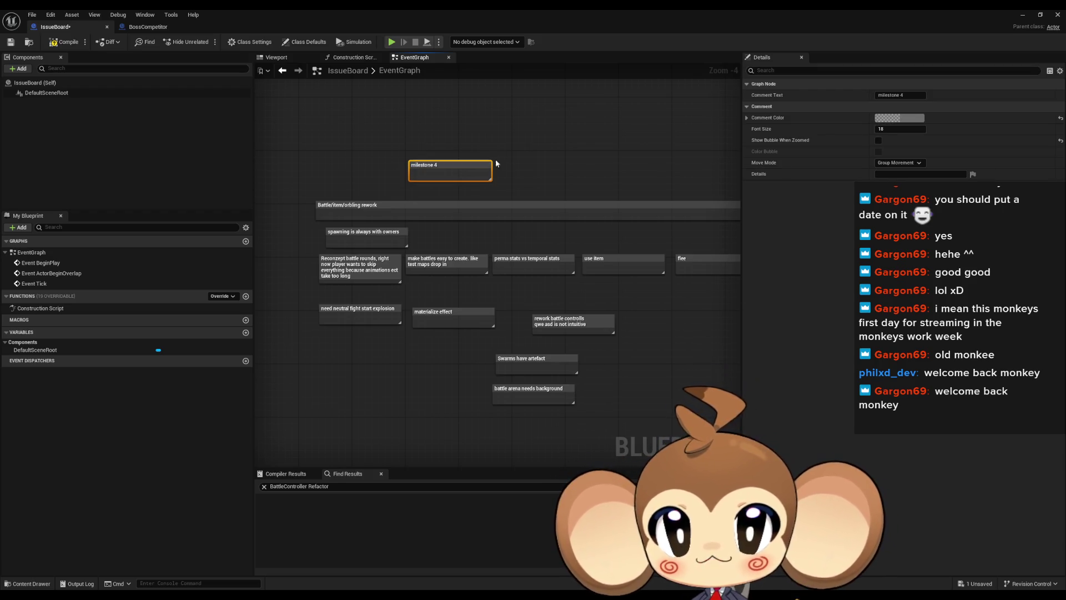
{"action": "left_click_drag", "start_coordinate": [490, 172], "coordinate": [621, 171]}
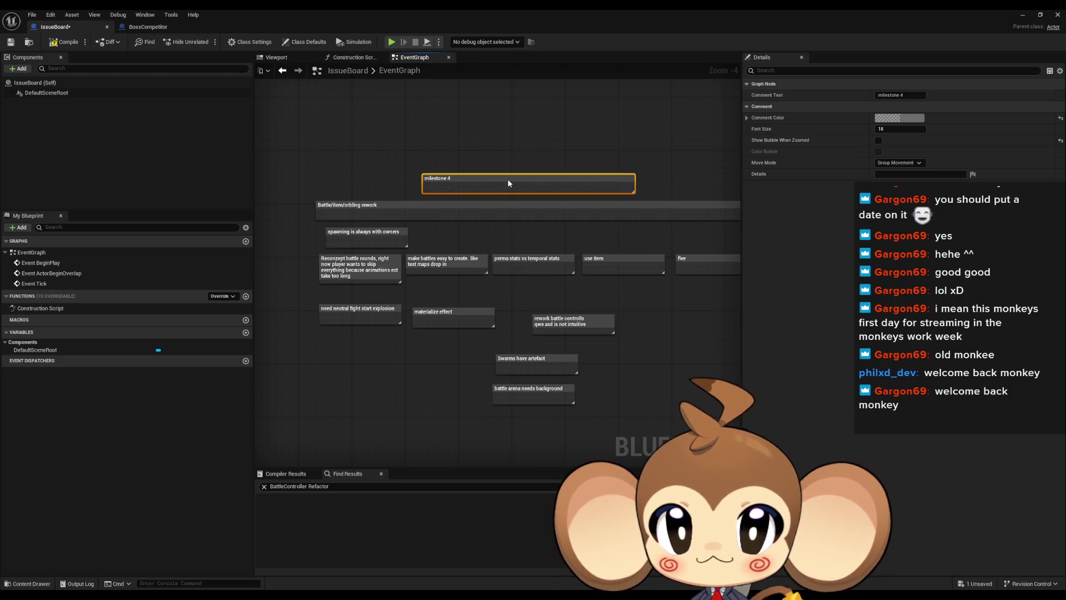
{"action": "scroll", "coordinate": [507, 178], "scroll_direction": "down", "scroll_amount": 5}
{"action": "scroll", "coordinate": [431, 214], "scroll_direction": "up", "scroll_amount": 5}
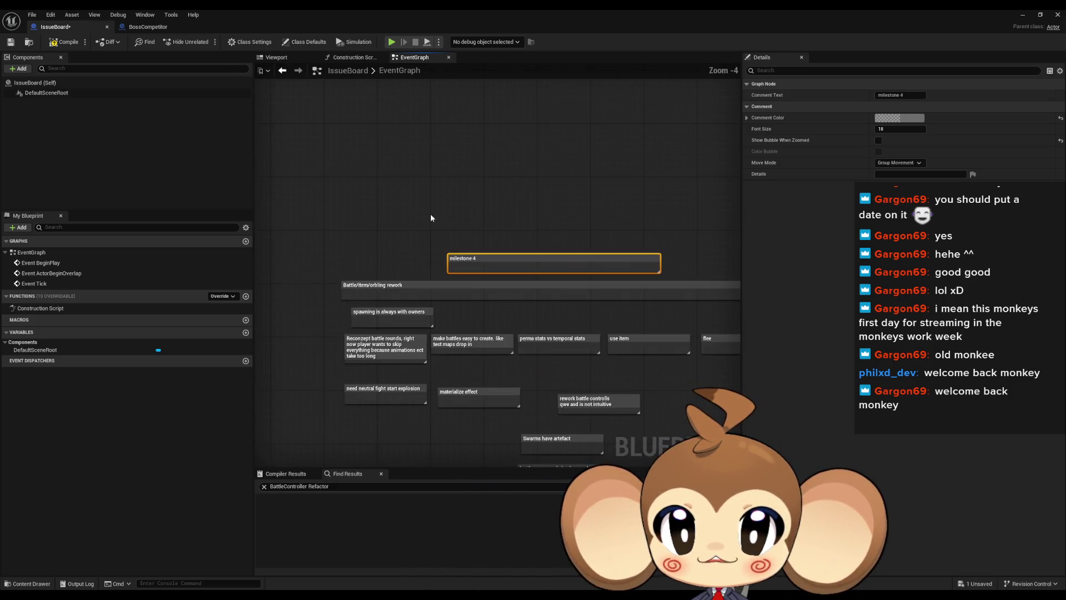
- Retitle the milestone comments 'milestone 5' and 'milestone 6', nudging milestone 6 up-right
{"action": "key", "text": "F2"}
{"action": "type", "text": "milestone 5"}
{"action": "key", "text": "Return"}
{"action": "scroll", "coordinate": [437, 218], "scroll_direction": "down", "scroll_amount": 1}
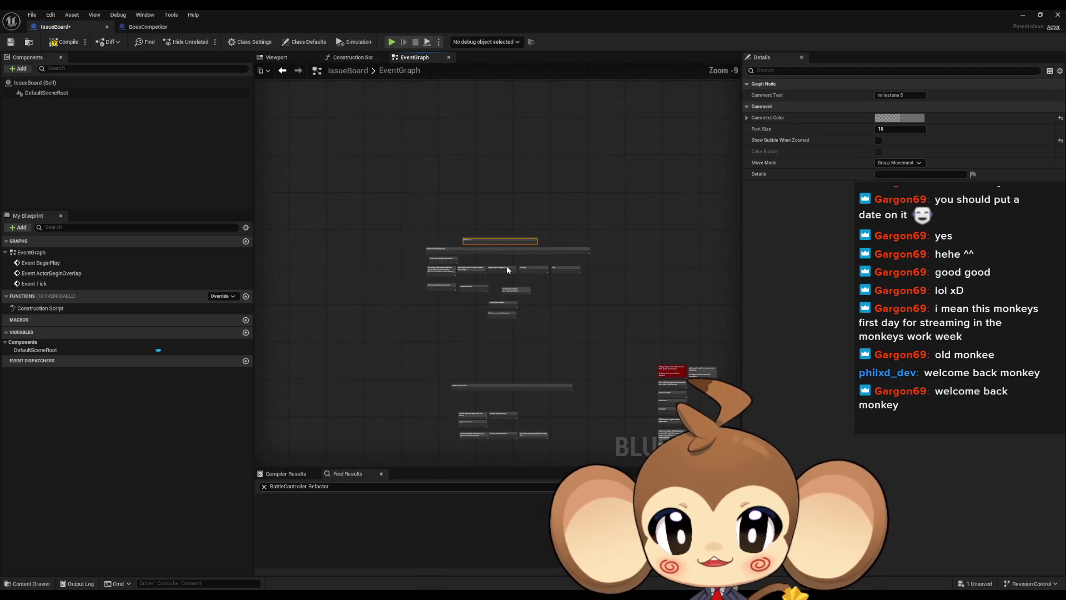
{"action": "left_click_drag", "start_coordinate": [507, 357], "coordinate": [531, 230]}
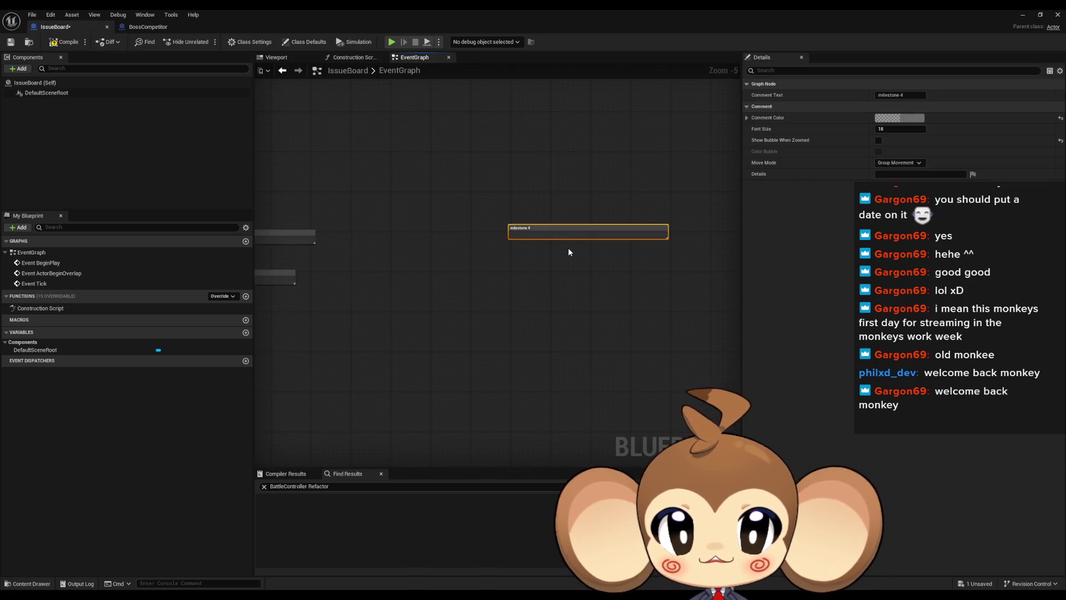
{"action": "key", "text": "F2"}
{"action": "key", "text": "End"}
{"action": "key", "text": "BackSpace"}
{"action": "type", "text": "6"}
{"action": "key", "text": "Return"}
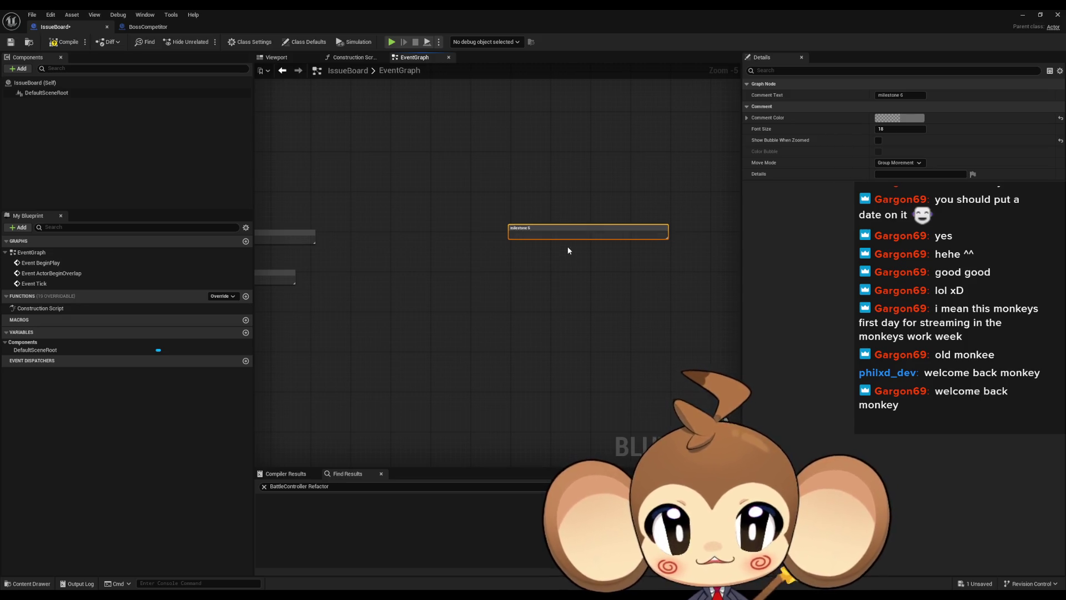
{"action": "left_click_drag", "start_coordinate": [569, 227], "coordinate": [580, 206]}
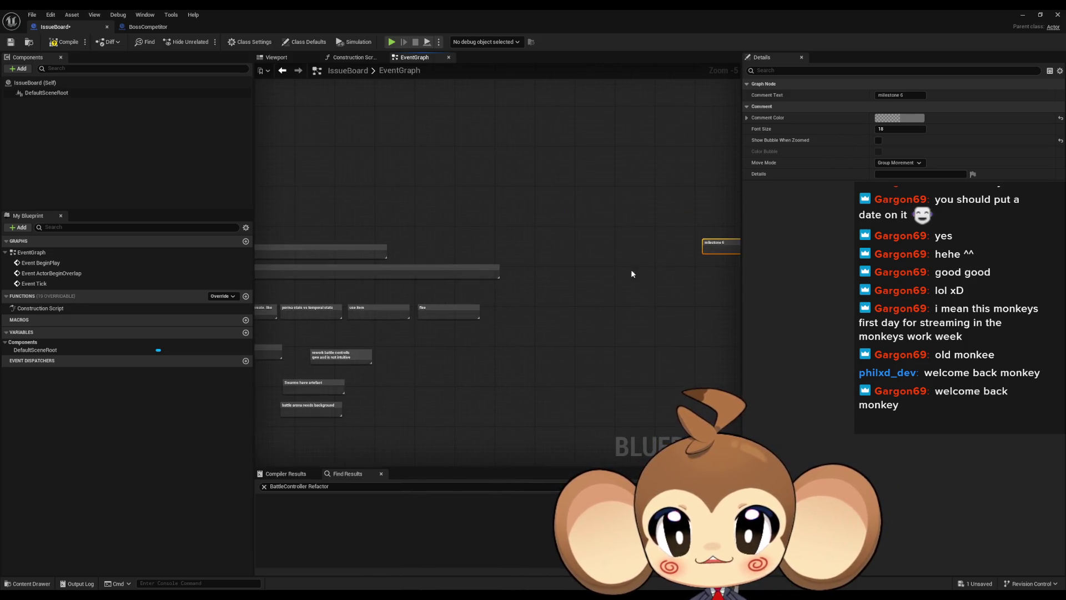
{"action": "left_click", "coordinate": [503, 262]}
- Add a wide 'UI revamp' comment header beneath milestone 6
{"action": "type", "text": "c"}
{"action": "type", "text": "UI"}
{"action": "type", "text": "p"}
{"action": "key", "text": "Return"}
{"action": "scroll", "coordinate": [585, 244], "scroll_direction": "up", "scroll_amount": 4}
{"action": "mouse_move", "coordinate": [482, 246]}
{"action": "left_mouse_down"}
{"action": "mouse_move", "coordinate": [473, 218]}
{"action": "mouse_move", "coordinate": [597, 242]}
{"action": "mouse_move", "coordinate": [700, 241]}
{"action": "left_mouse_up"}
{"action": "scroll", "coordinate": [561, 255], "scroll_direction": "down", "scroll_amount": 4}
{"action": "key", "text": "ctrl+z"}
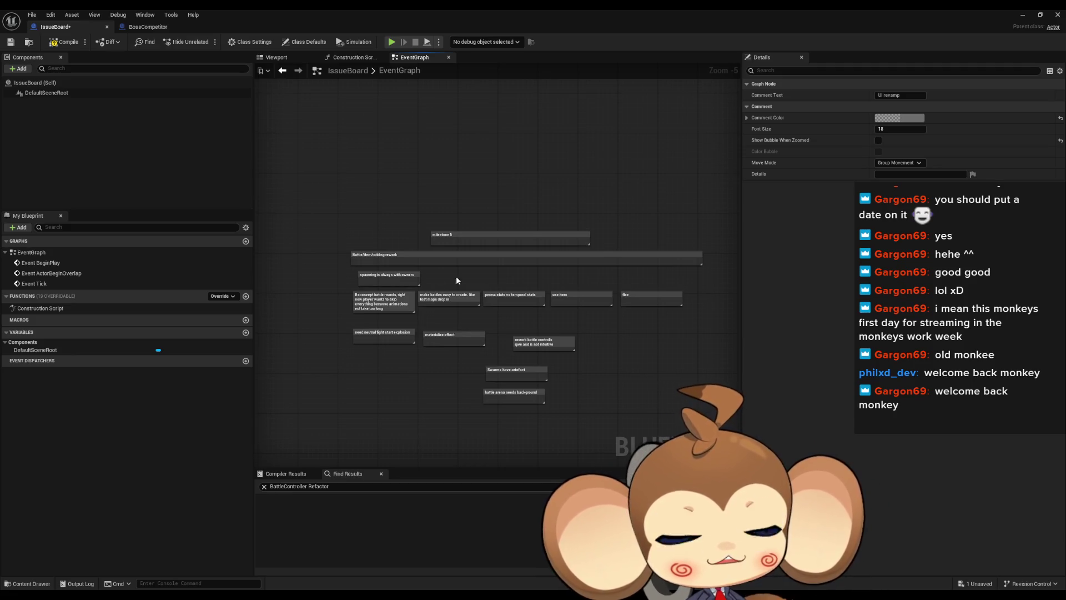
{"action": "scroll", "coordinate": [446, 318], "scroll_direction": "down", "scroll_amount": 7}
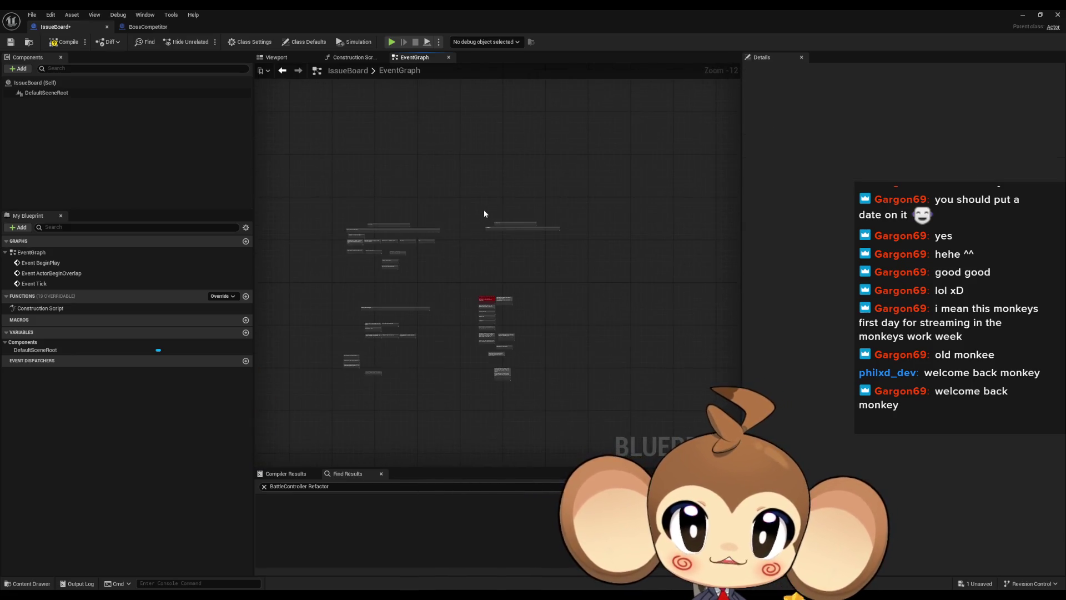
{"action": "scroll", "coordinate": [482, 211], "scroll_direction": "up", "scroll_amount": 5}
{"action": "scroll", "coordinate": [519, 285], "scroll_direction": "down", "scroll_amount": 5}
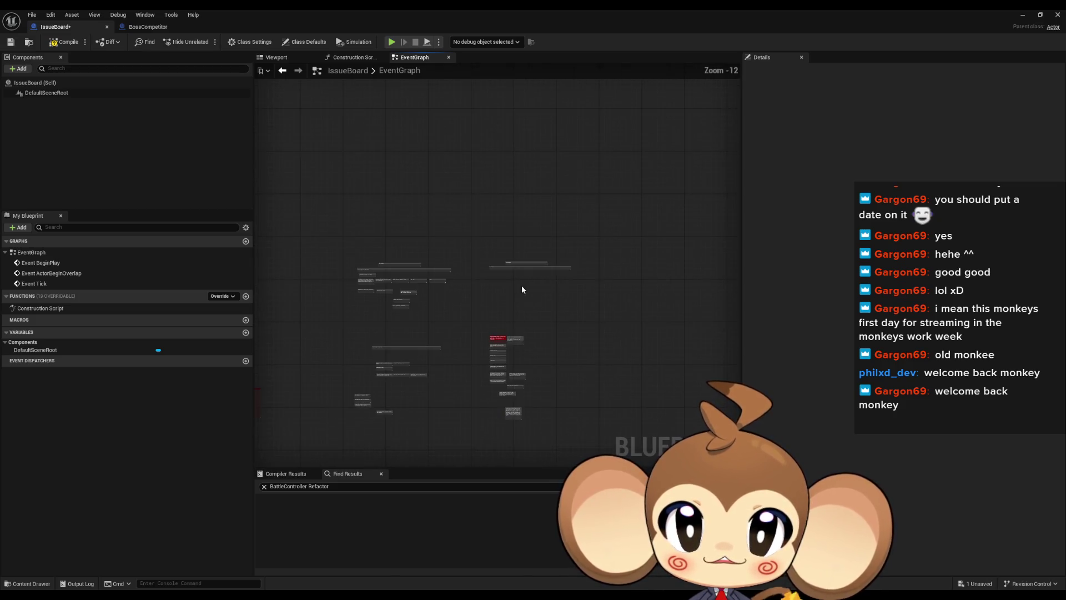
{"action": "scroll", "coordinate": [404, 235], "scroll_direction": "up", "scroll_amount": 11}
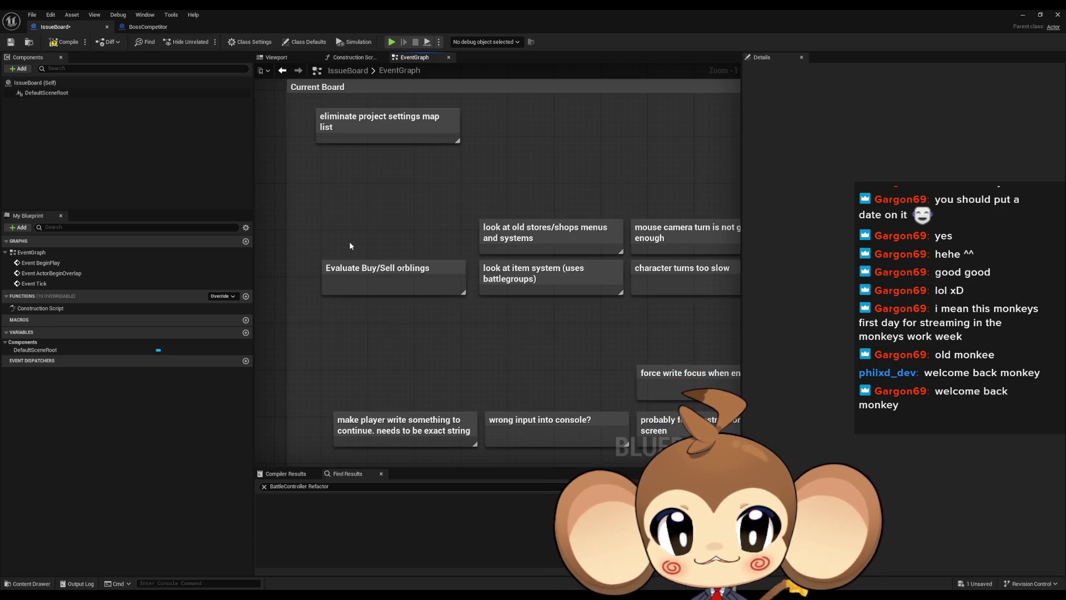
{"action": "left_click_drag", "start_coordinate": [465, 260], "coordinate": [432, 206]}
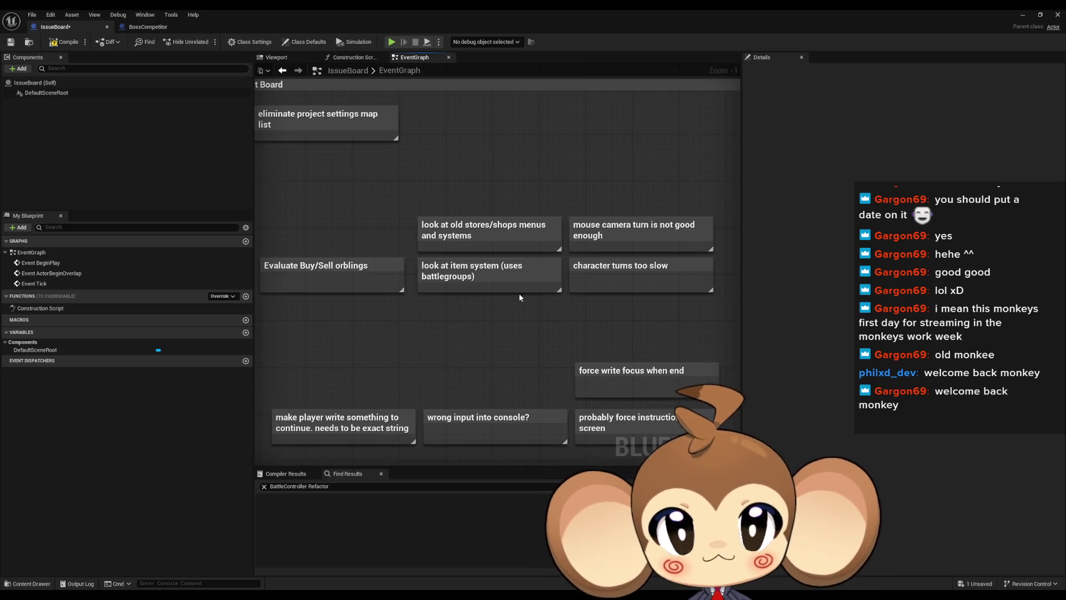
{"action": "left_click_drag", "start_coordinate": [543, 302], "coordinate": [601, 272]}
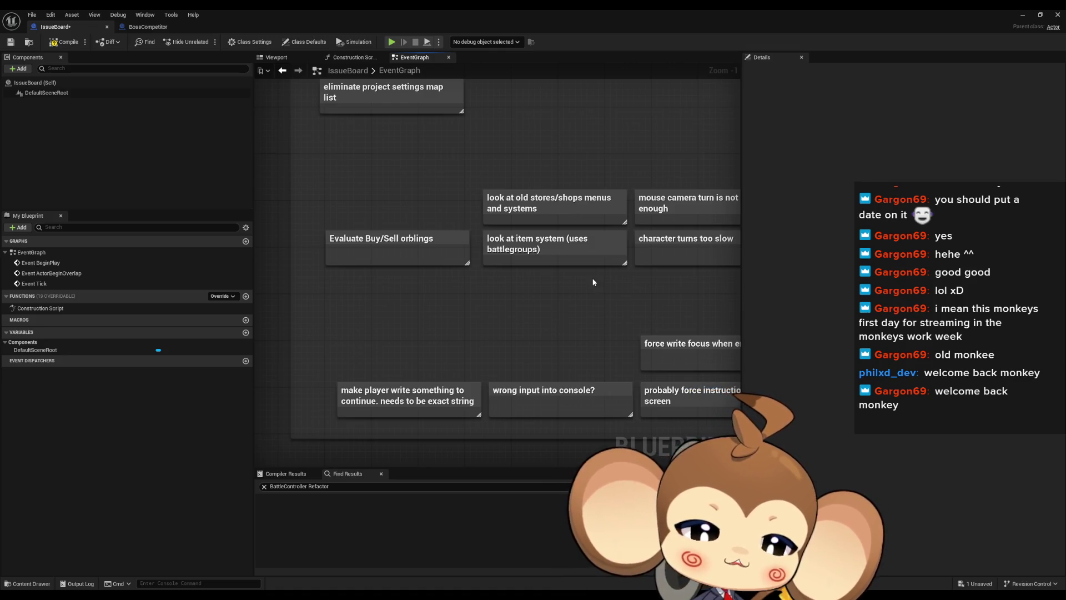
{"action": "left_click_drag", "start_coordinate": [594, 281], "coordinate": [510, 265]}
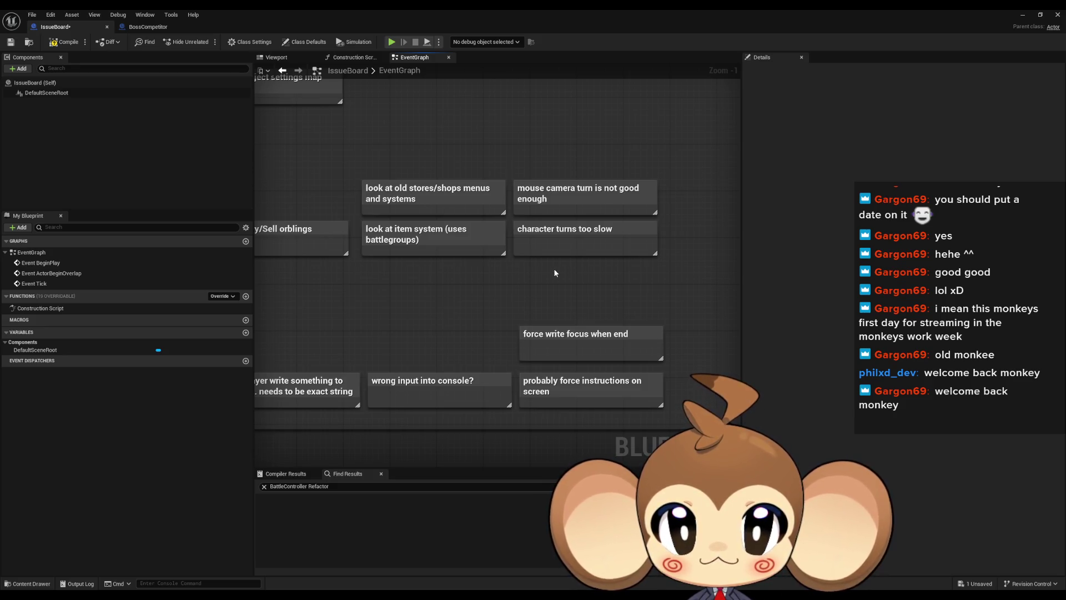
{"action": "left_click_drag", "start_coordinate": [554, 272], "coordinate": [584, 271]}
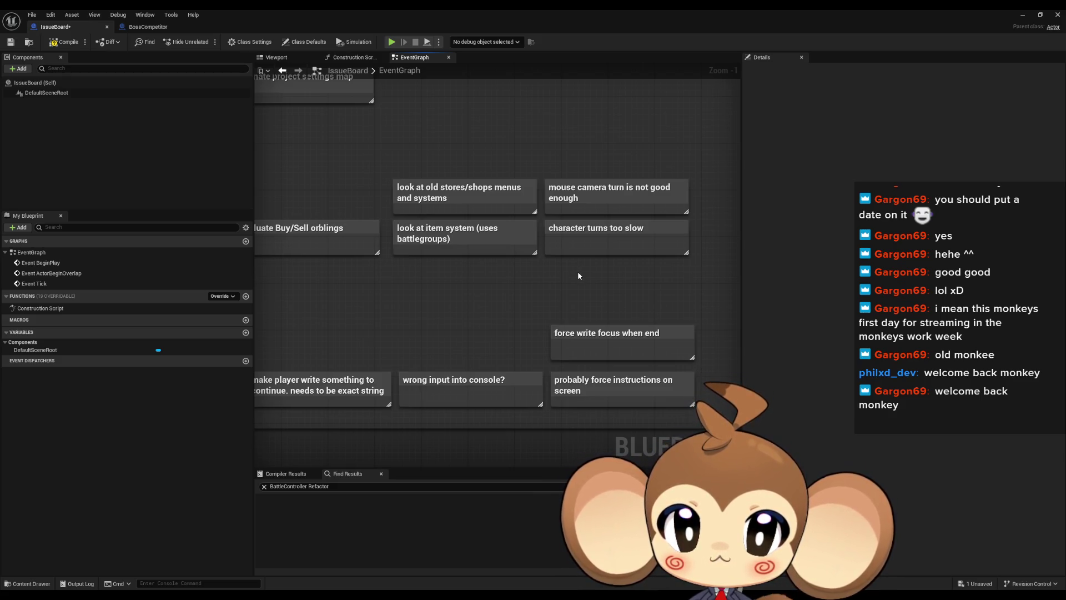
{"action": "mouse_move", "coordinate": [580, 269]}
{"action": "left_mouse_down"}
{"action": "mouse_move", "coordinate": [645, 282]}
{"action": "mouse_move", "coordinate": [613, 287]}
{"action": "left_mouse_up"}
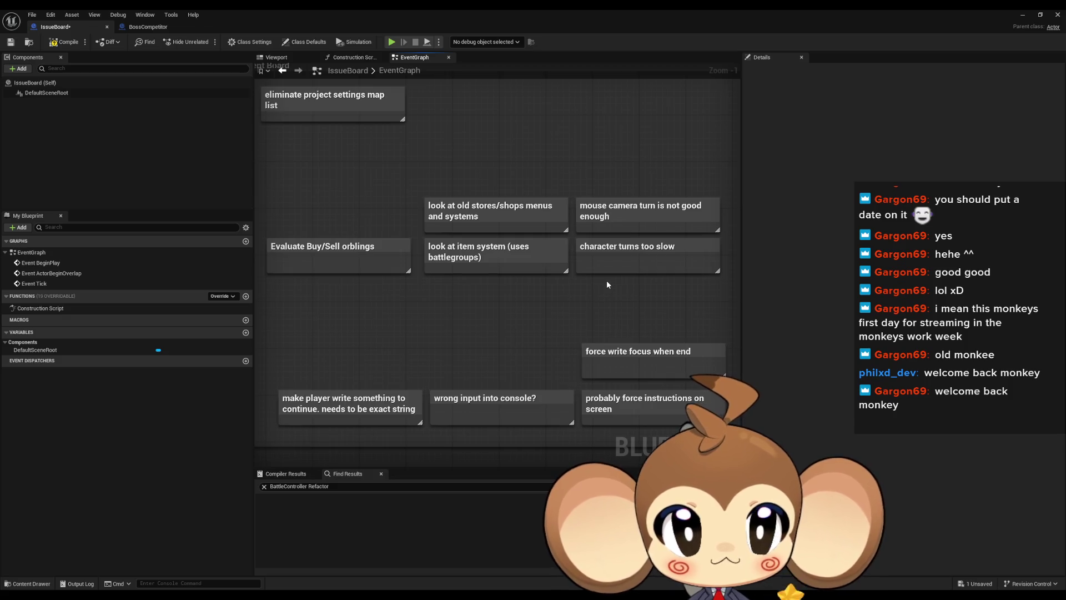
- Review the Evaluate Buy/Sell orblings, old stores/shops menus and item system notes
{"action": "left_click", "coordinate": [283, 244]}
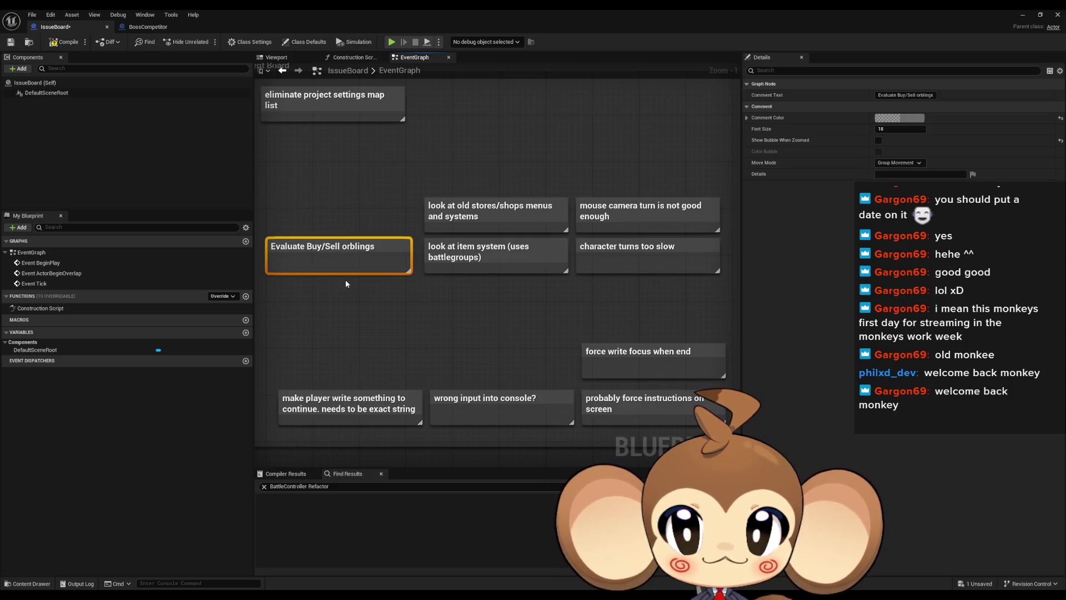
{"action": "left_click", "coordinate": [488, 208]}
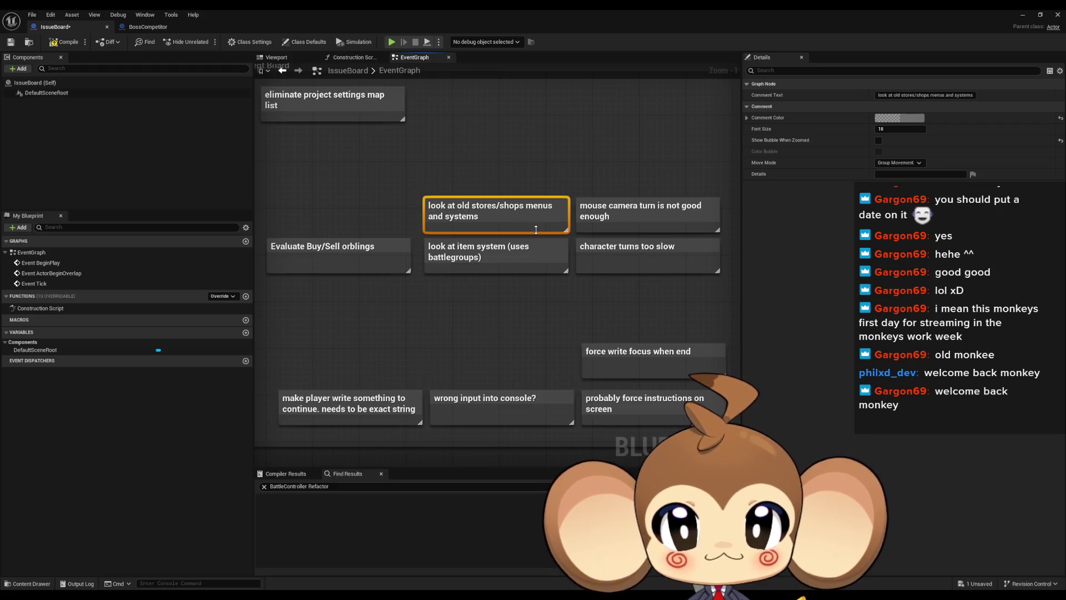
{"action": "left_click", "coordinate": [511, 264]}
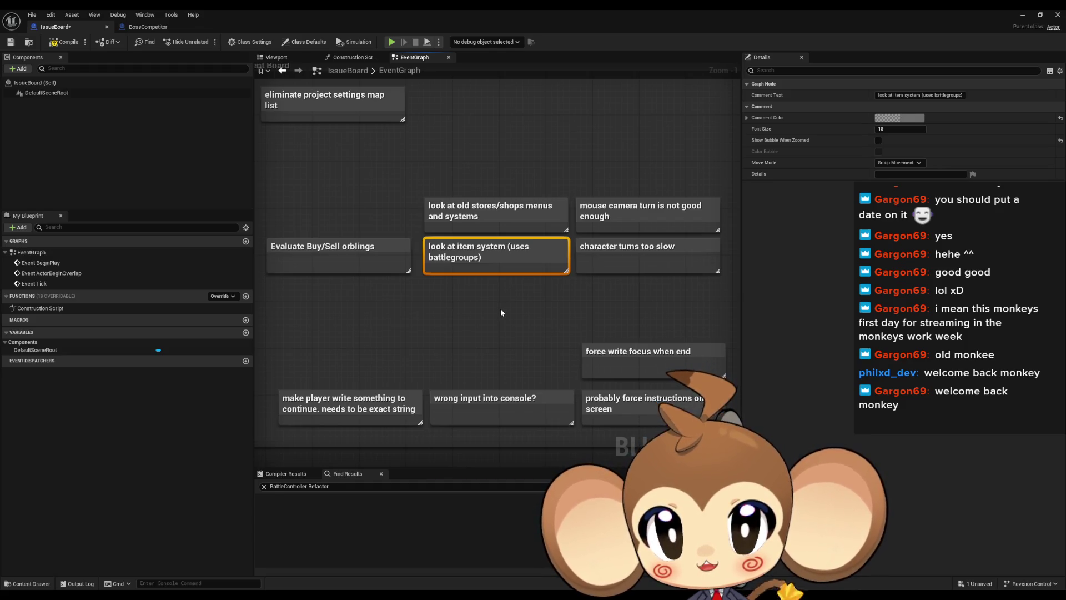
{"action": "mouse_move", "coordinate": [501, 304]}
{"action": "left_mouse_down"}
{"action": "mouse_move", "coordinate": [478, 300]}
{"action": "mouse_move", "coordinate": [496, 283]}
{"action": "left_mouse_up"}
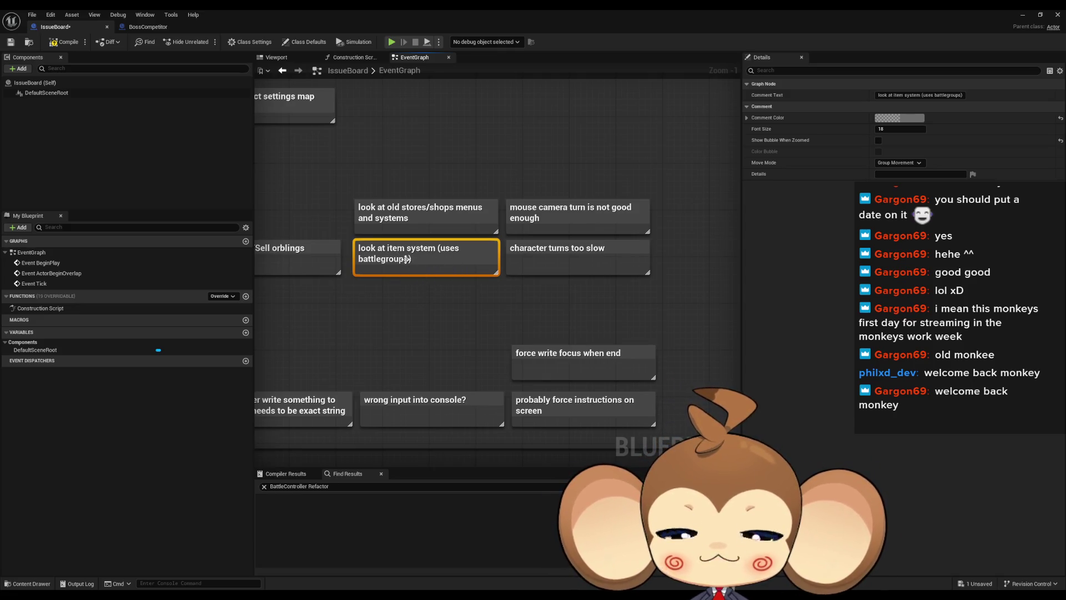
- Move the 'mouse camera turn is not good enough' note out of Current Board into another group
{"action": "left_click", "coordinate": [622, 225]}
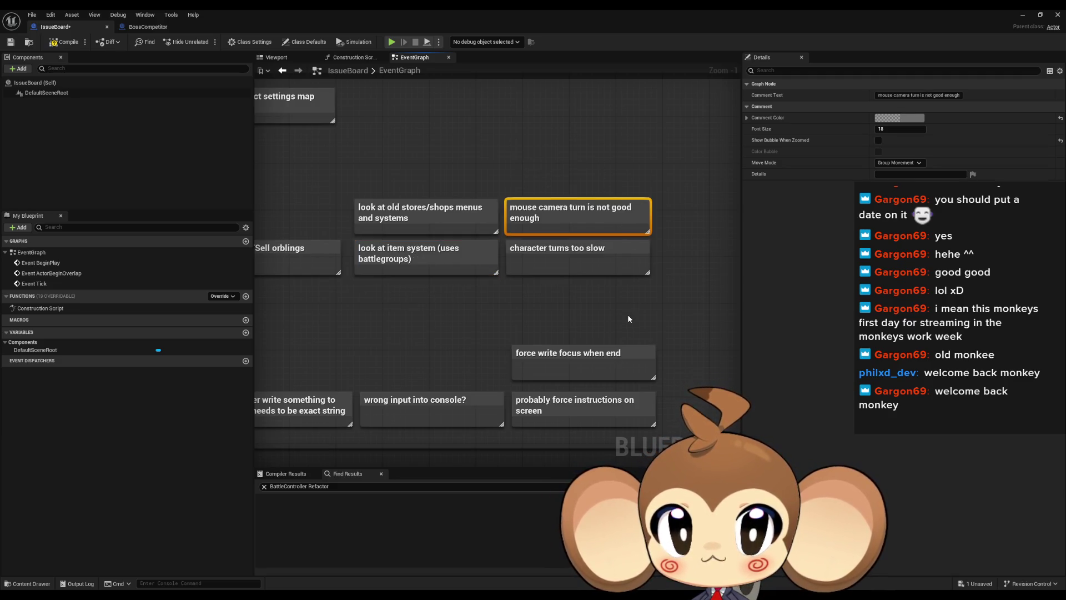
{"action": "scroll", "coordinate": [591, 284], "scroll_direction": "down", "scroll_amount": 5}
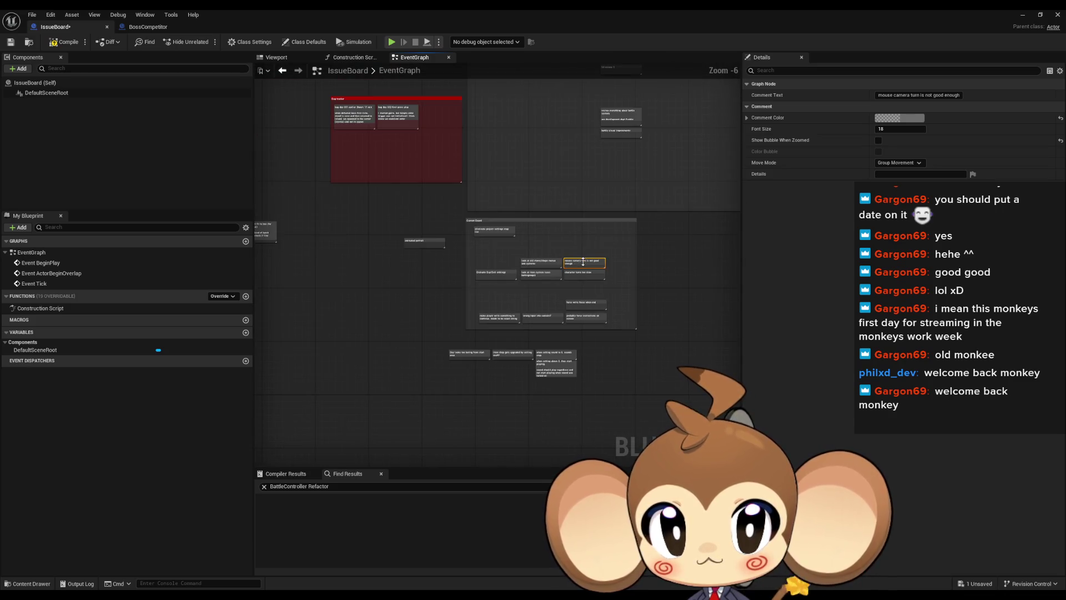
{"action": "mouse_move", "coordinate": [583, 262]}
{"action": "left_mouse_down"}
{"action": "mouse_move", "coordinate": [604, 459]}
{"action": "mouse_move", "coordinate": [409, 203]}
{"action": "left_mouse_up"}
{"action": "left_click_drag", "start_coordinate": [522, 397], "coordinate": [454, 453]}
{"action": "scroll", "coordinate": [458, 452], "scroll_direction": "down", "scroll_amount": 4}
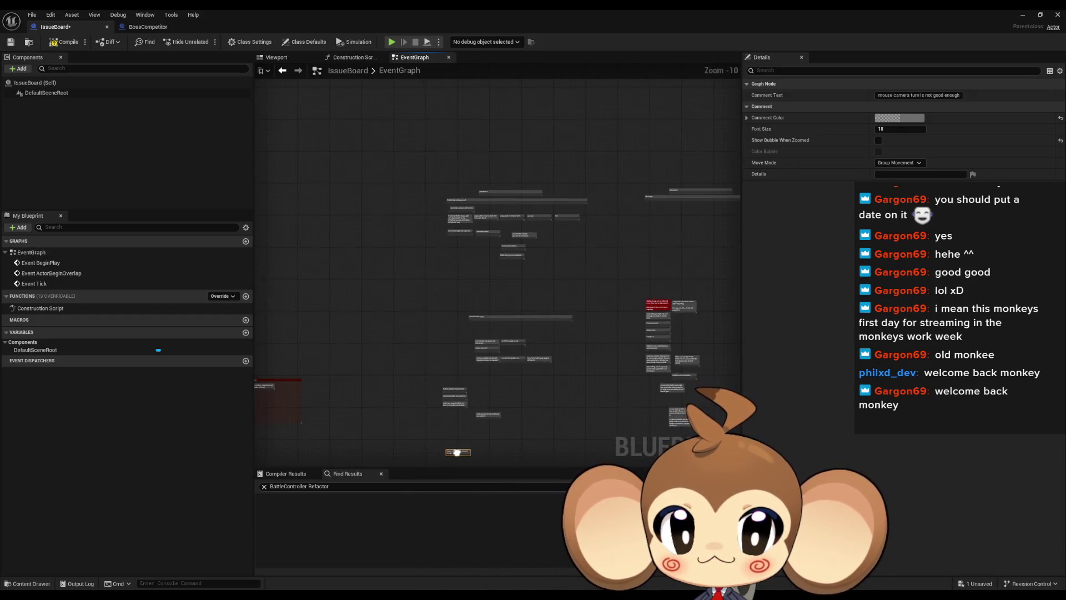
{"action": "scroll", "coordinate": [412, 357], "scroll_direction": "up", "scroll_amount": 5}
{"action": "mouse_move", "coordinate": [412, 357]}
{"action": "left_mouse_down"}
{"action": "mouse_move", "coordinate": [580, 355]}
{"action": "mouse_move", "coordinate": [660, 309]}
{"action": "mouse_move", "coordinate": [647, 341]}
{"action": "mouse_move", "coordinate": [561, 222]}
{"action": "left_mouse_up"}
{"action": "scroll", "coordinate": [660, 308], "scroll_direction": "down", "scroll_amount": 2}
{"action": "scroll", "coordinate": [559, 284], "scroll_direction": "down", "scroll_amount": 3}
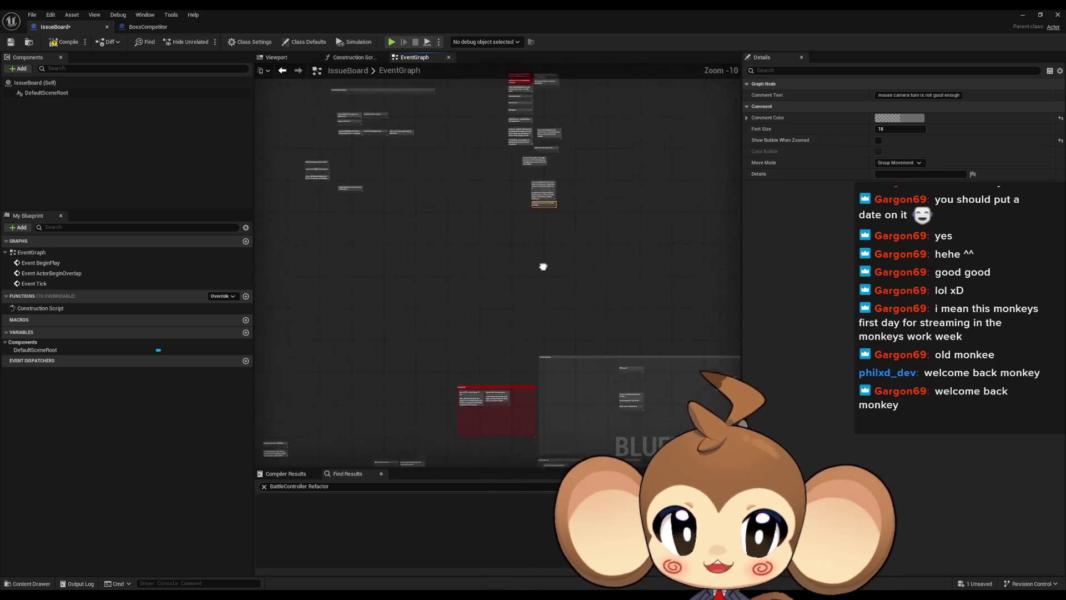
{"action": "scroll", "coordinate": [533, 285], "scroll_direction": "down", "scroll_amount": 2}
- Place the 'character turns too slow' note beside 'look at item system'
{"action": "left_click_drag", "start_coordinate": [488, 309], "coordinate": [513, 196]}
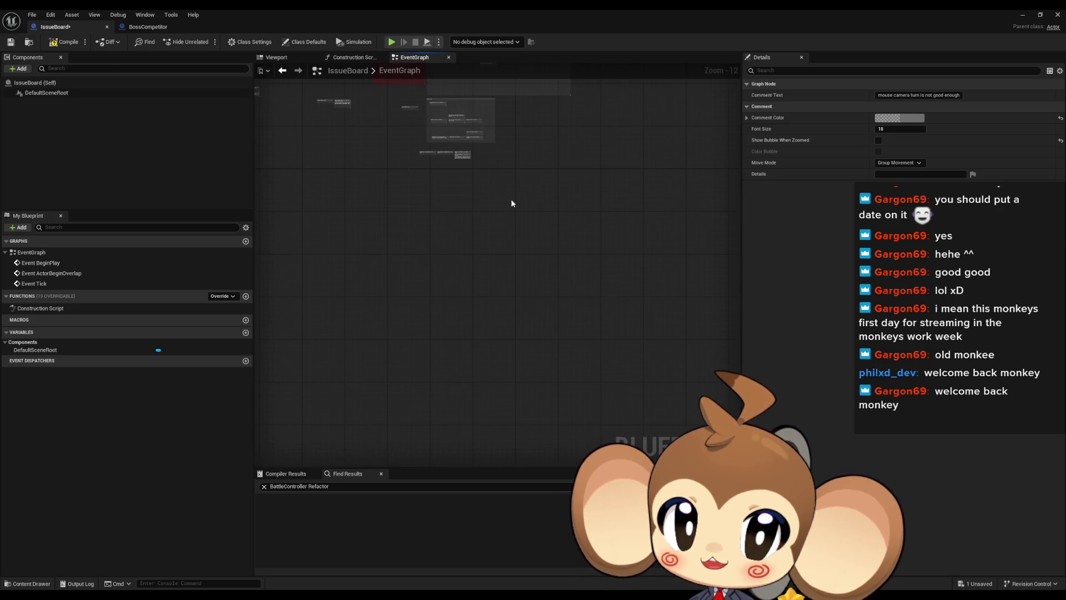
{"action": "scroll", "coordinate": [495, 232], "scroll_direction": "up", "scroll_amount": 9}
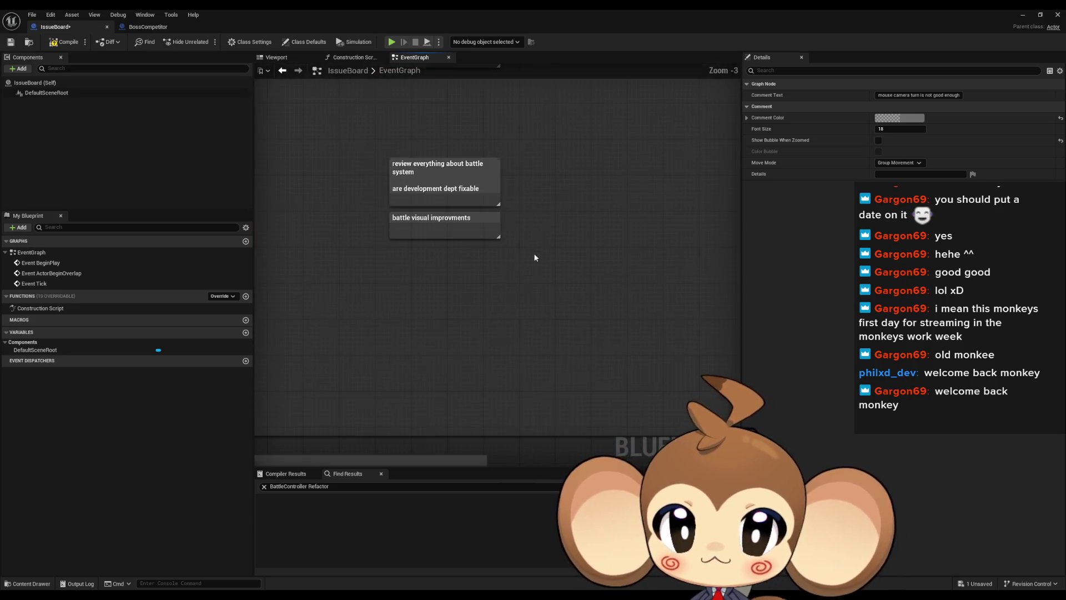
{"action": "scroll", "coordinate": [534, 257], "scroll_direction": "down", "scroll_amount": 5}
{"action": "scroll", "coordinate": [597, 174], "scroll_direction": "up", "scroll_amount": 6}
{"action": "left_click_drag", "start_coordinate": [596, 175], "coordinate": [592, 232]}
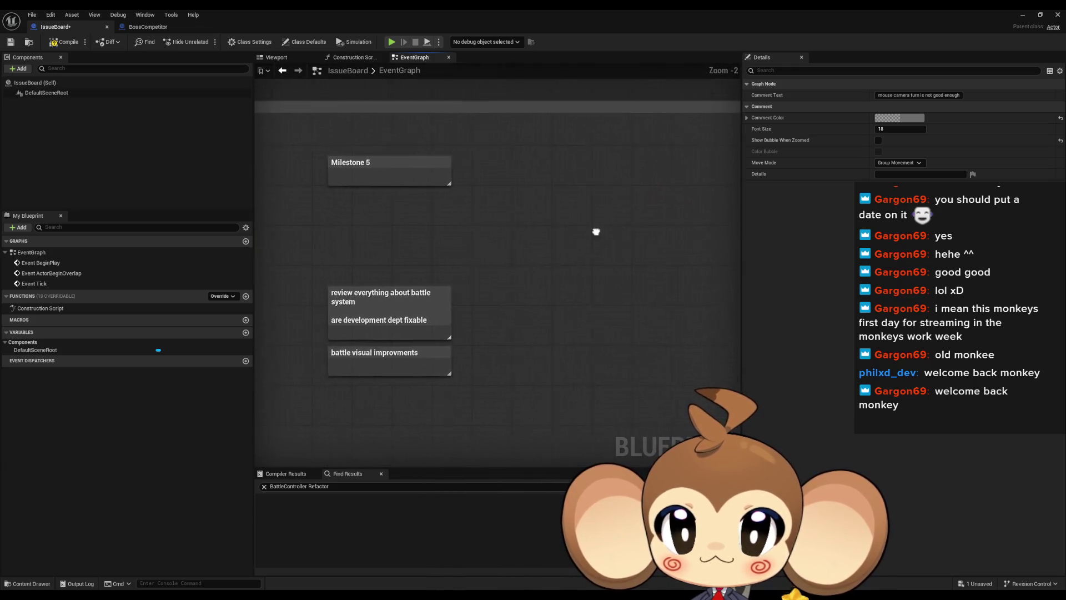
{"action": "scroll", "coordinate": [618, 241], "scroll_direction": "down", "scroll_amount": 6}
{"action": "scroll", "coordinate": [555, 344], "scroll_direction": "up", "scroll_amount": 7}
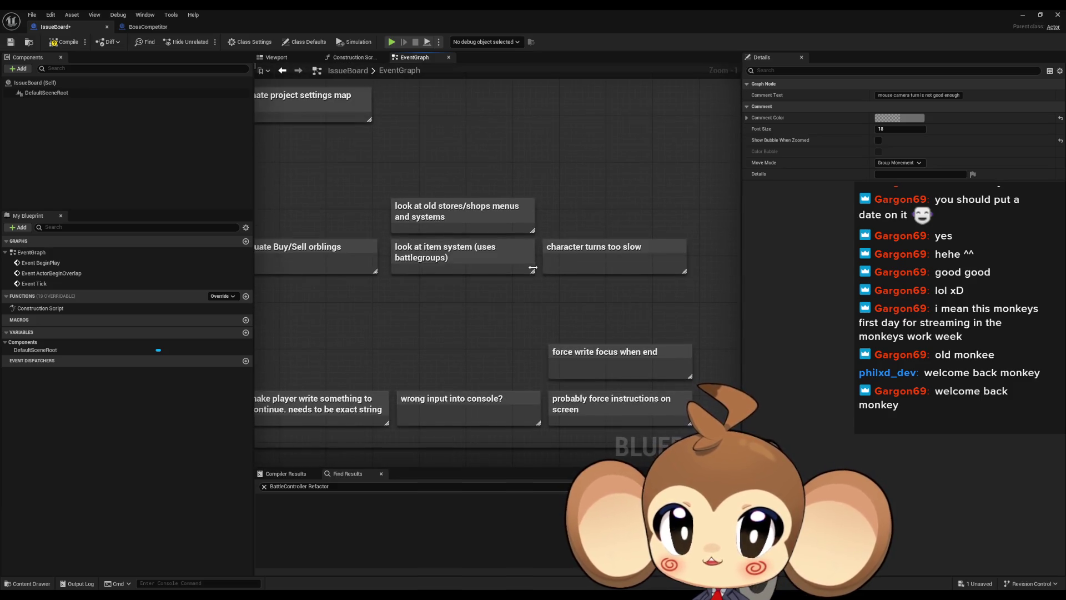
{"action": "mouse_move", "coordinate": [522, 268]}
{"action": "left_mouse_down"}
{"action": "mouse_move", "coordinate": [593, 276]}
{"action": "mouse_move", "coordinate": [399, 265]}
{"action": "left_mouse_up"}
{"action": "left_click", "coordinate": [605, 247]}
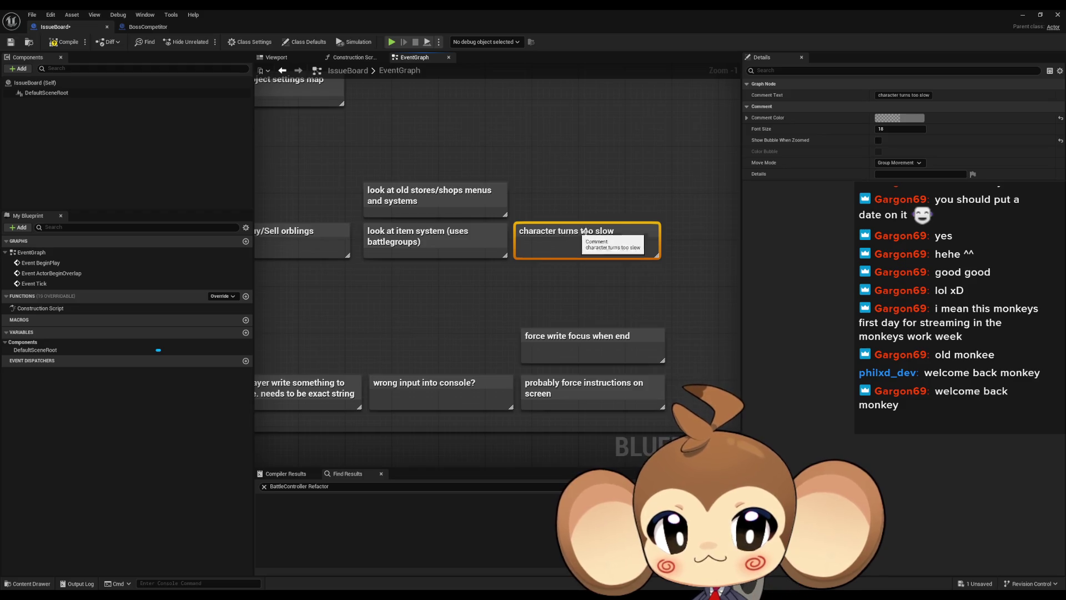
{"action": "left_click_drag", "start_coordinate": [576, 231], "coordinate": [597, 238]}
{"action": "scroll", "coordinate": [597, 238], "scroll_direction": "down", "scroll_amount": 11}
{"action": "scroll", "coordinate": [540, 250], "scroll_direction": "up", "scroll_amount": 8}
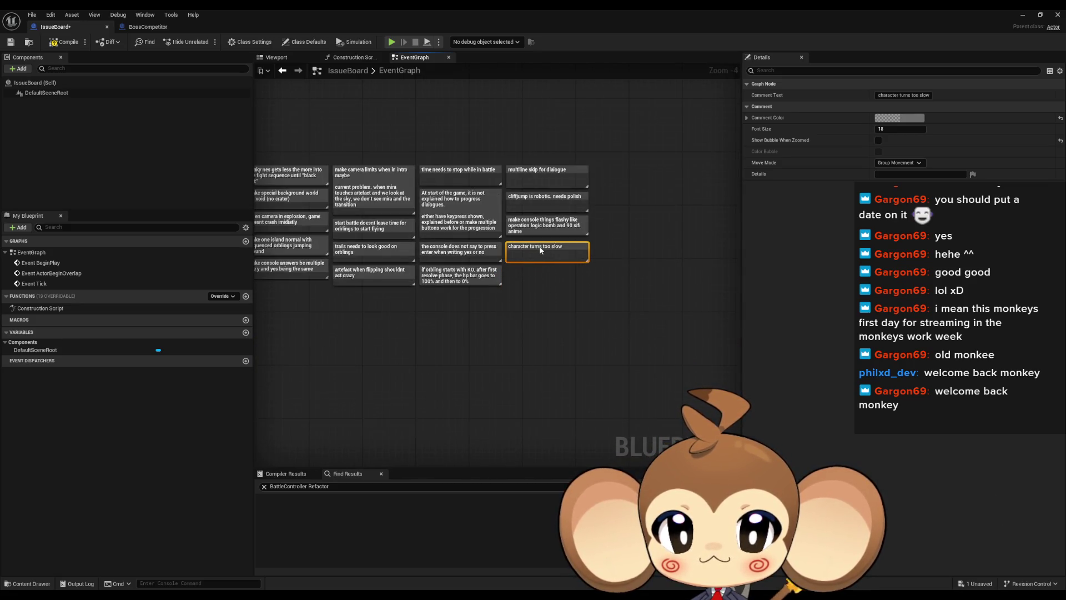
{"action": "scroll", "coordinate": [541, 249], "scroll_direction": "down", "scroll_amount": 8}
{"action": "scroll", "coordinate": [528, 277], "scroll_direction": "up", "scroll_amount": 10}
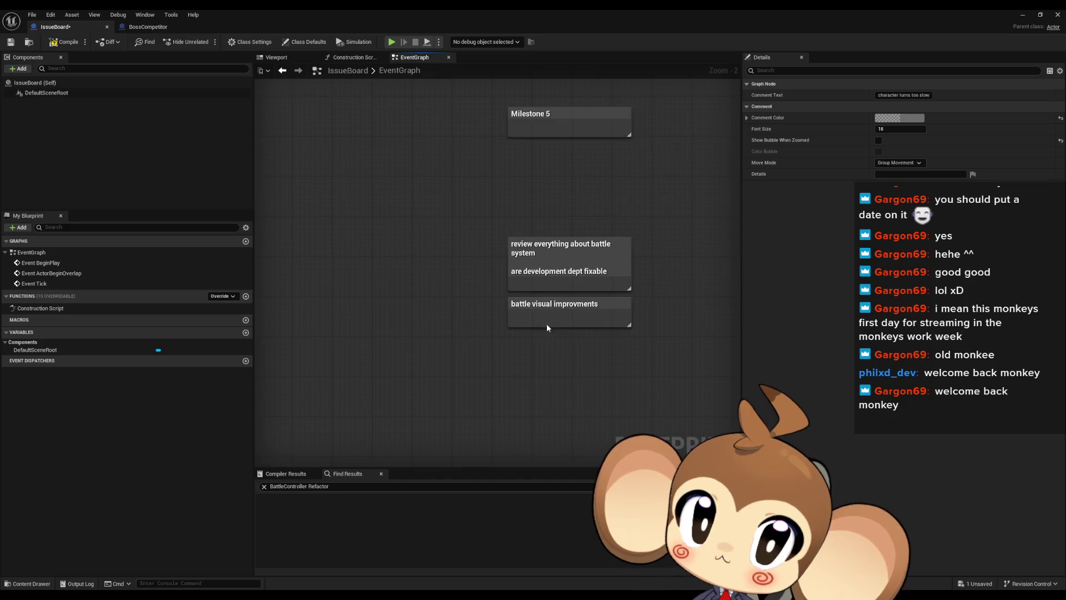
- Pan across the Milestone 5 notes and back to the Current Board notes
{"action": "left_click_drag", "start_coordinate": [547, 324], "coordinate": [479, 304]}
{"action": "left_click_drag", "start_coordinate": [578, 321], "coordinate": [549, 325]}
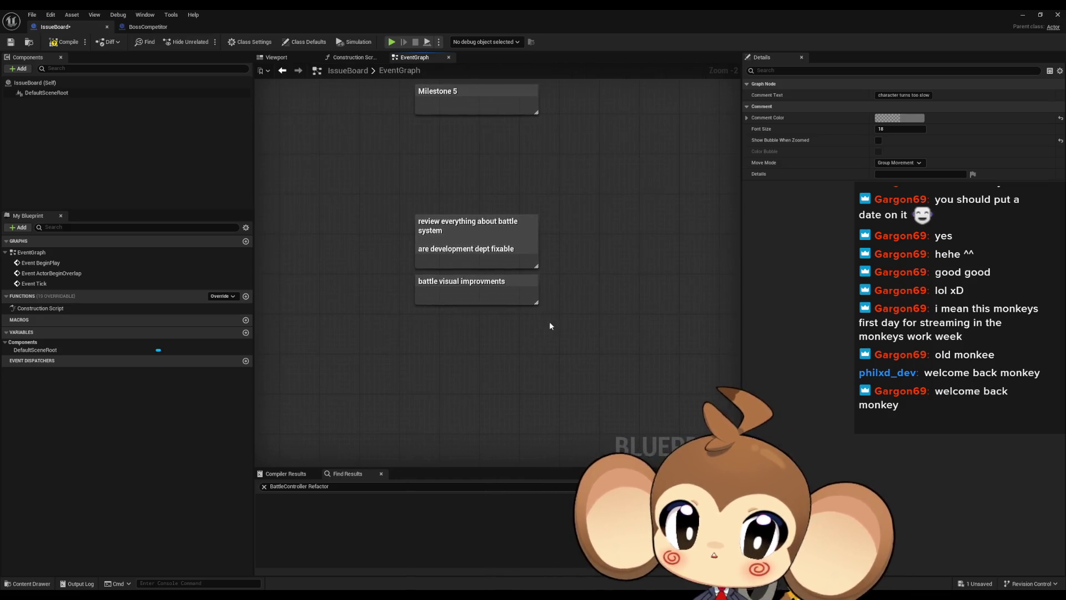
{"action": "scroll", "coordinate": [548, 321], "scroll_direction": "down", "scroll_amount": 5}
{"action": "mouse_move", "coordinate": [564, 361]}
{"action": "left_mouse_down"}
{"action": "mouse_move", "coordinate": [560, 255]}
{"action": "mouse_move", "coordinate": [555, 266]}
{"action": "mouse_move", "coordinate": [585, 228]}
{"action": "left_mouse_up"}
{"action": "scroll", "coordinate": [561, 256], "scroll_direction": "up", "scroll_amount": 6}
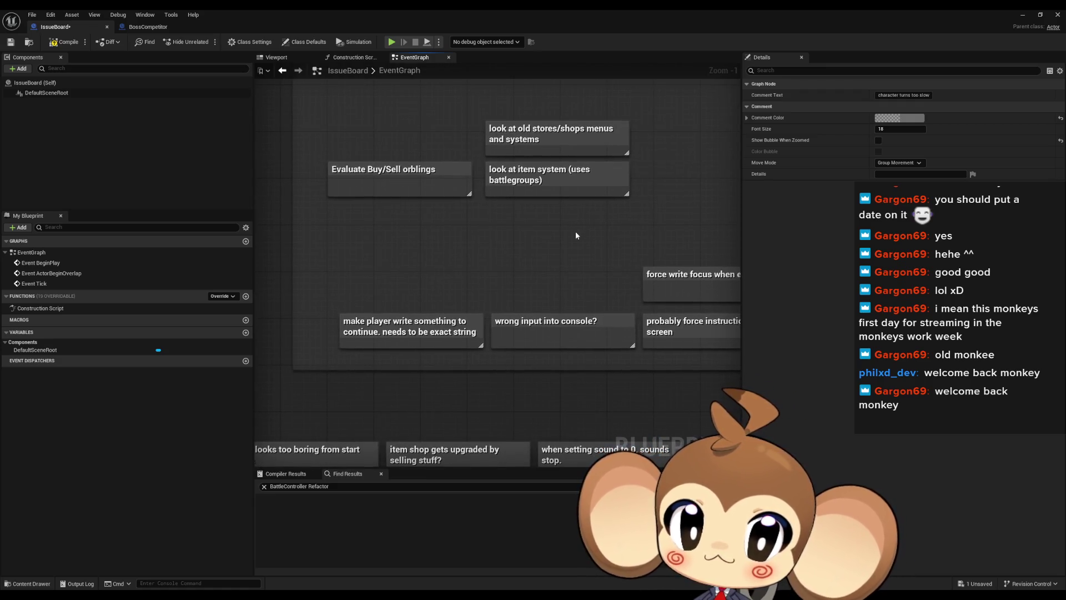
- Review the 'make player write', 'wrong input into console?', 'force write focus' and 'Sky looks too boring' notes
{"action": "left_click", "coordinate": [366, 322]}
{"action": "left_click", "coordinate": [560, 328]}
{"action": "left_click_drag", "start_coordinate": [638, 348], "coordinate": [523, 335]}
{"action": "left_click", "coordinate": [661, 284]}
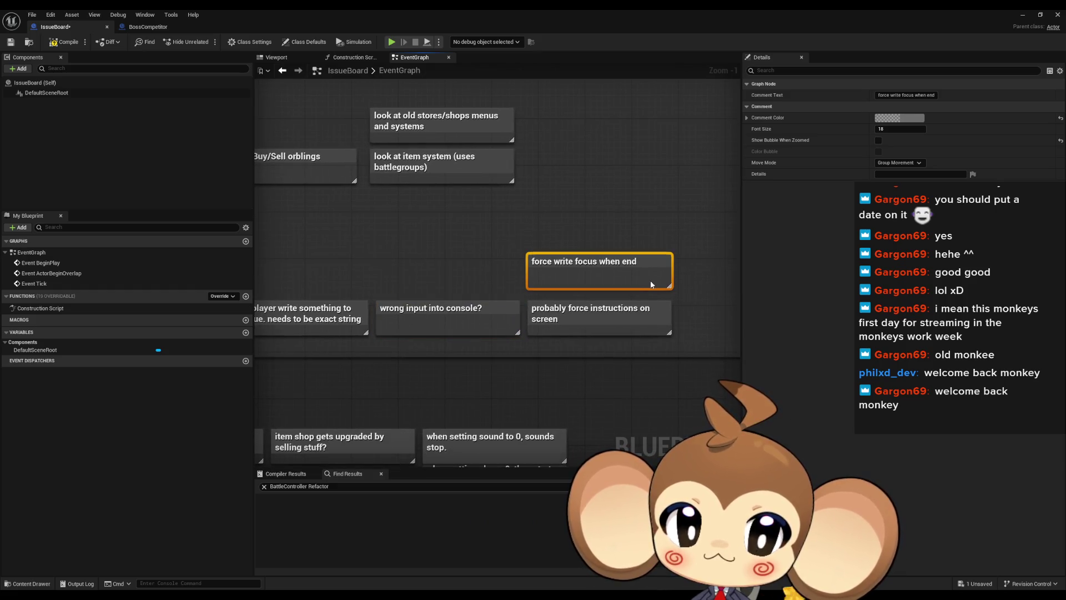
{"action": "left_click", "coordinate": [647, 327]}
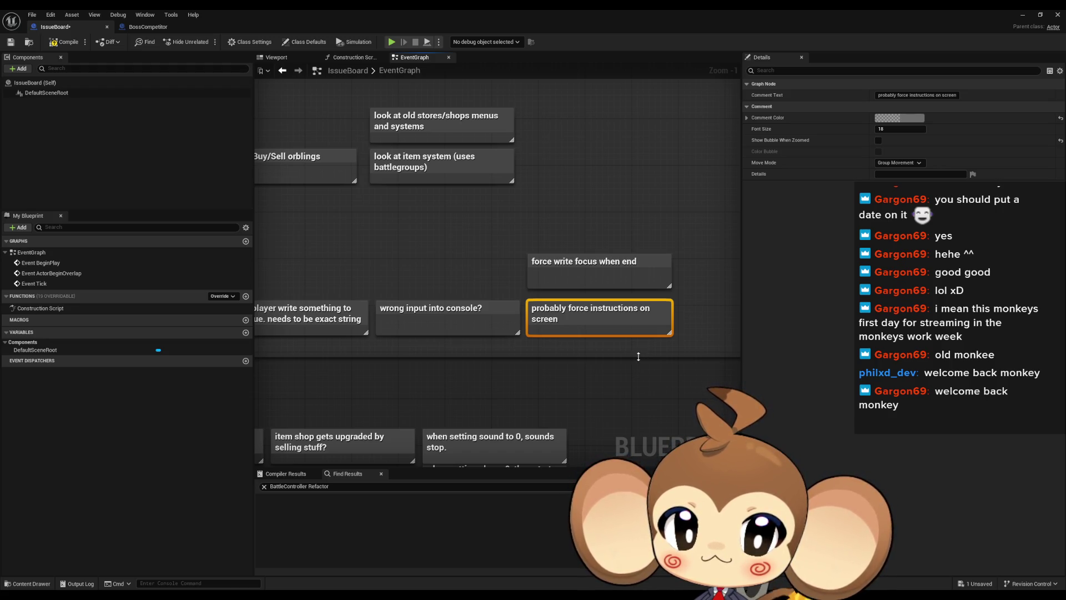
{"action": "scroll", "coordinate": [630, 354], "scroll_direction": "down", "scroll_amount": 4}
{"action": "scroll", "coordinate": [451, 377], "scroll_direction": "up", "scroll_amount": 5}
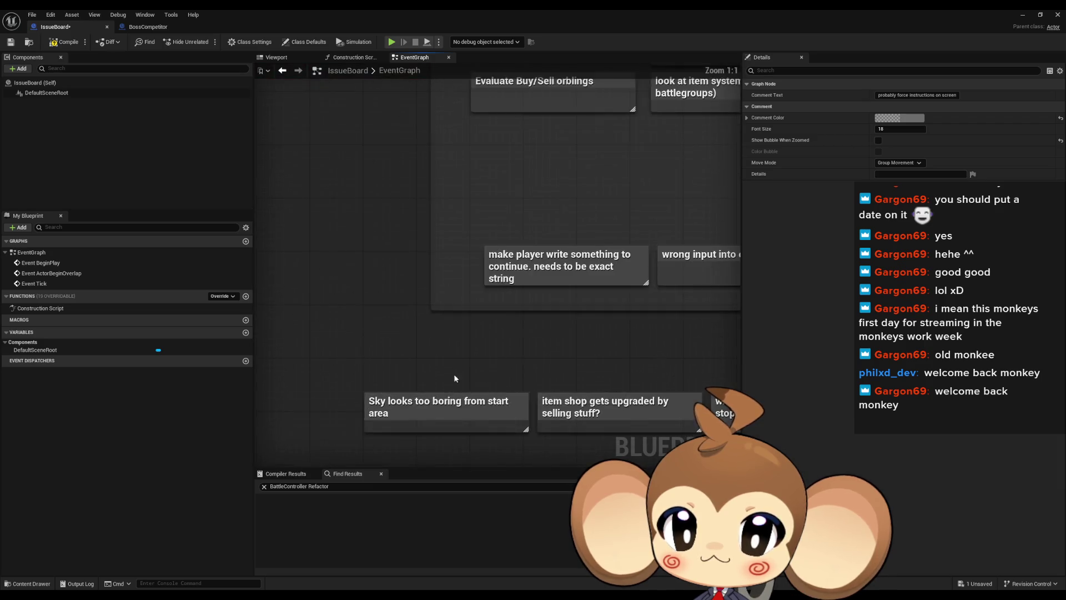
{"action": "left_click", "coordinate": [450, 354]}
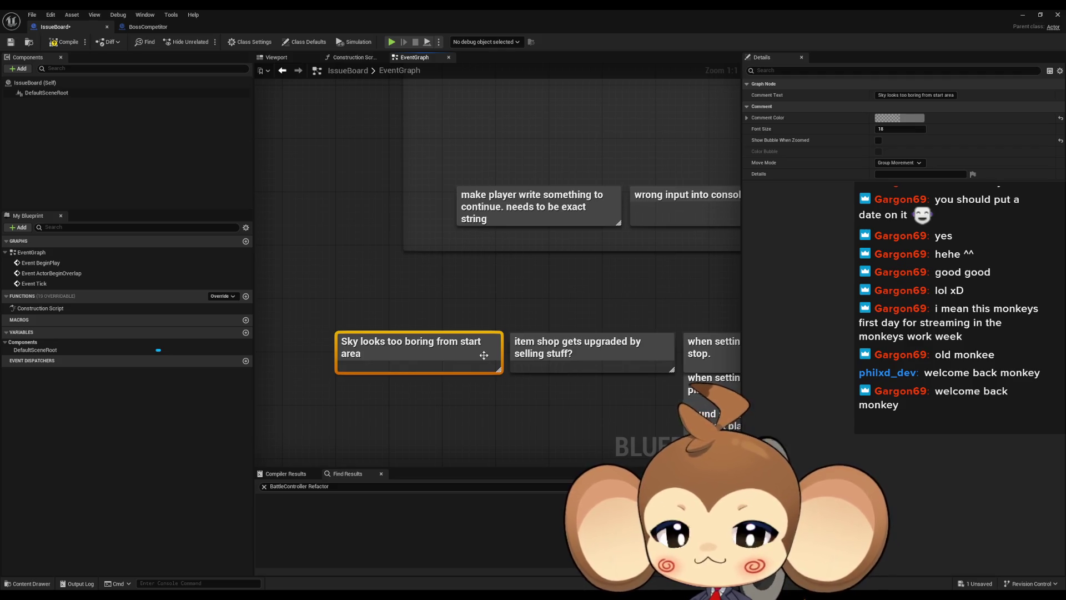
- Clear the selection and select the 'when setting sound to 0' note
{"action": "scroll", "coordinate": [428, 355], "scroll_direction": "down", "scroll_amount": 8}
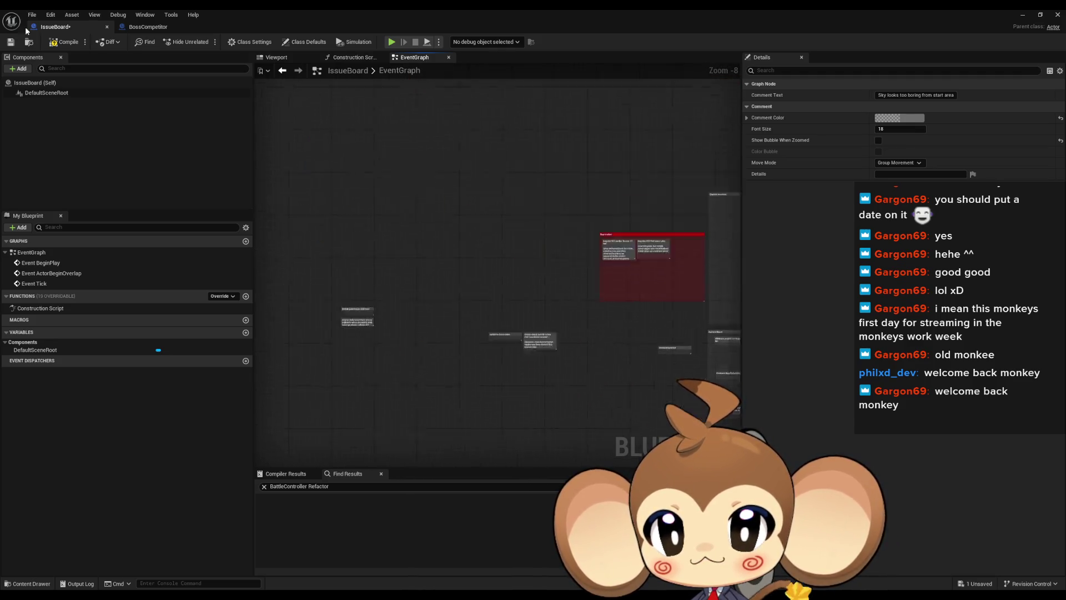
{"action": "scroll", "coordinate": [601, 265], "scroll_direction": "up", "scroll_amount": 5}
{"action": "scroll", "coordinate": [604, 269], "scroll_direction": "down", "scroll_amount": 5}
{"action": "scroll", "coordinate": [364, 221], "scroll_direction": "up", "scroll_amount": 4}
{"action": "scroll", "coordinate": [354, 264], "scroll_direction": "up", "scroll_amount": 3}
{"action": "left_click", "coordinate": [375, 286]}
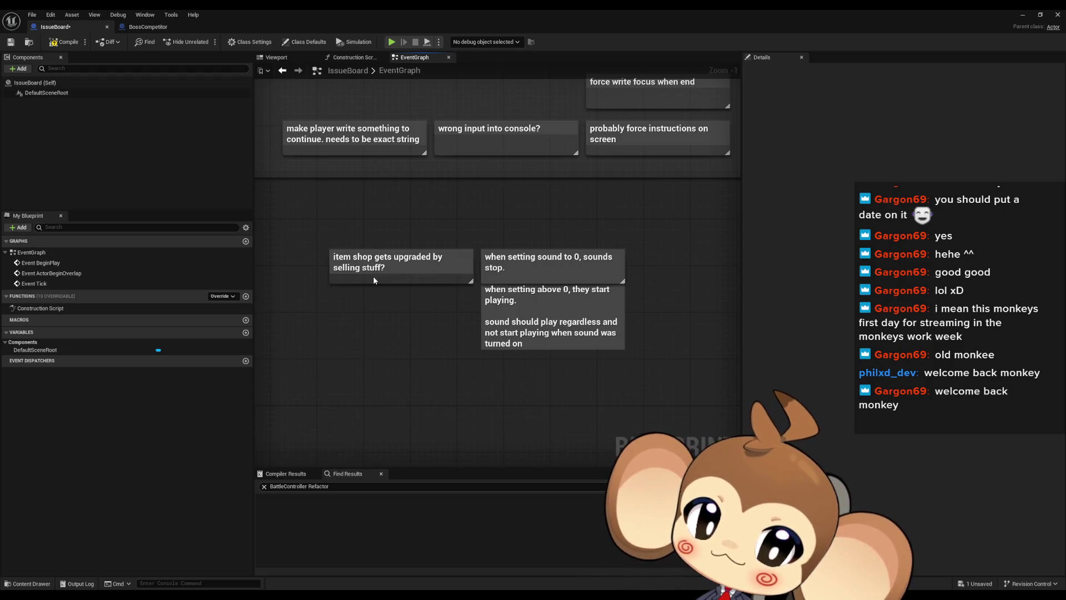
{"action": "left_click", "coordinate": [535, 276]}
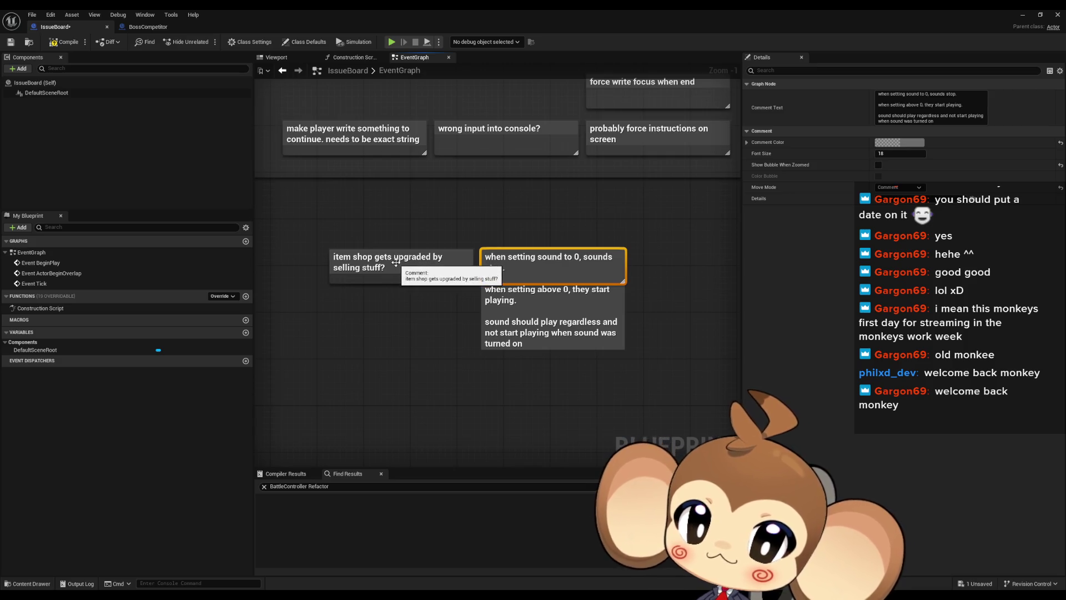
- Move the 'item shop gets upgraded' note below the other notes
{"action": "scroll", "coordinate": [396, 259], "scroll_direction": "down", "scroll_amount": 5}
{"action": "mouse_move", "coordinate": [397, 260]}
{"action": "left_mouse_down"}
{"action": "mouse_move", "coordinate": [371, 154]}
{"action": "mouse_move", "coordinate": [528, 320]}
{"action": "left_mouse_up"}
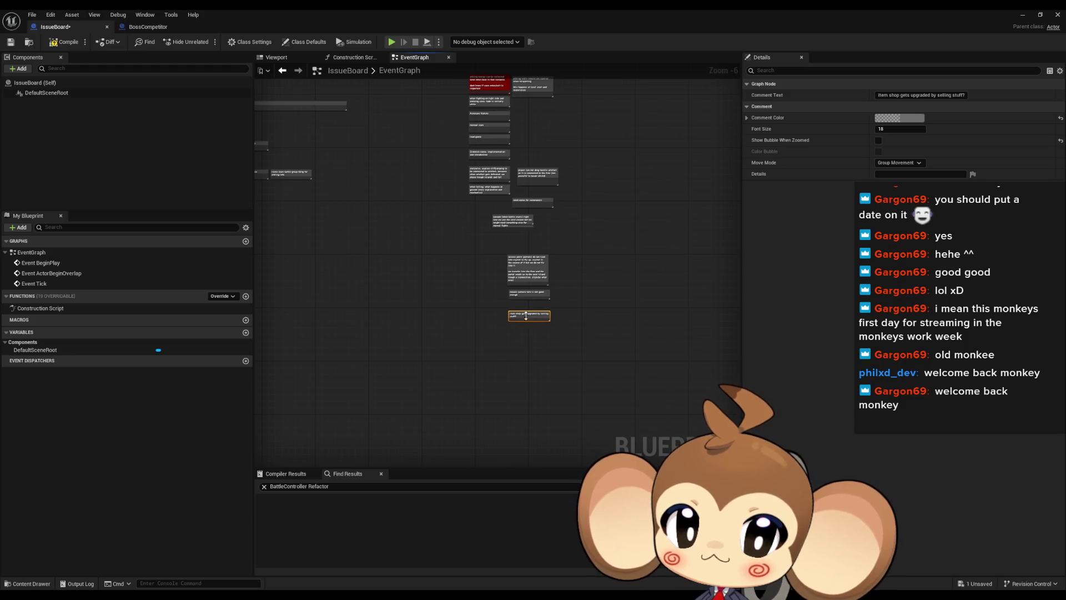
{"action": "scroll", "coordinate": [494, 385], "scroll_direction": "down", "scroll_amount": 2}
{"action": "scroll", "coordinate": [472, 233], "scroll_direction": "up", "scroll_amount": 4}
{"action": "scroll", "coordinate": [569, 226], "scroll_direction": "up", "scroll_amount": 4}
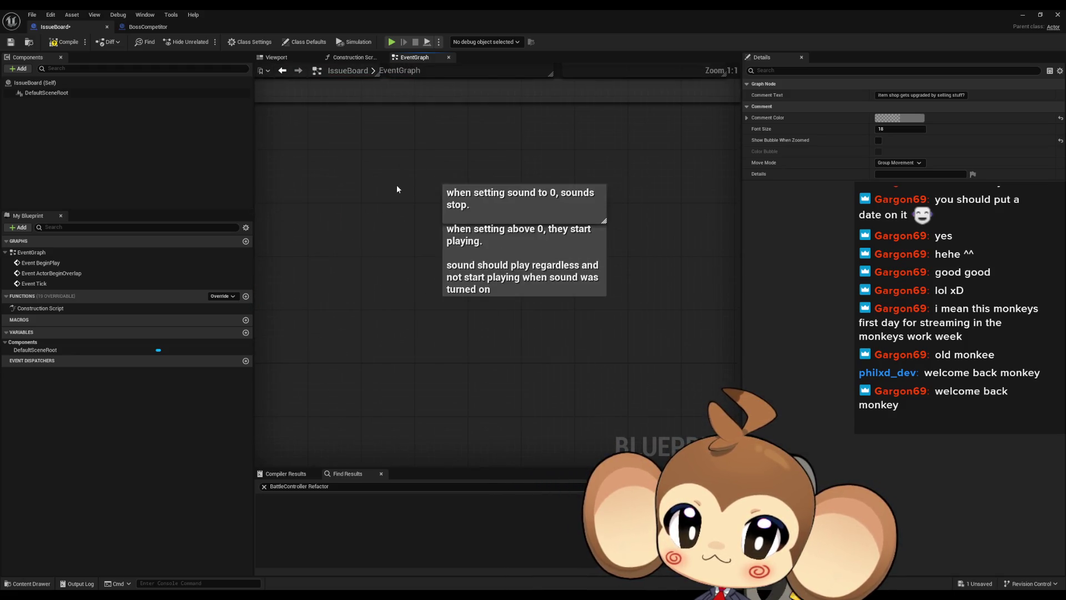
- Stretch the sound-setting note's bottom edge down so all its text fits
{"action": "left_click", "coordinate": [502, 222]}
{"action": "left_click_drag", "start_coordinate": [501, 222], "coordinate": [518, 301]}
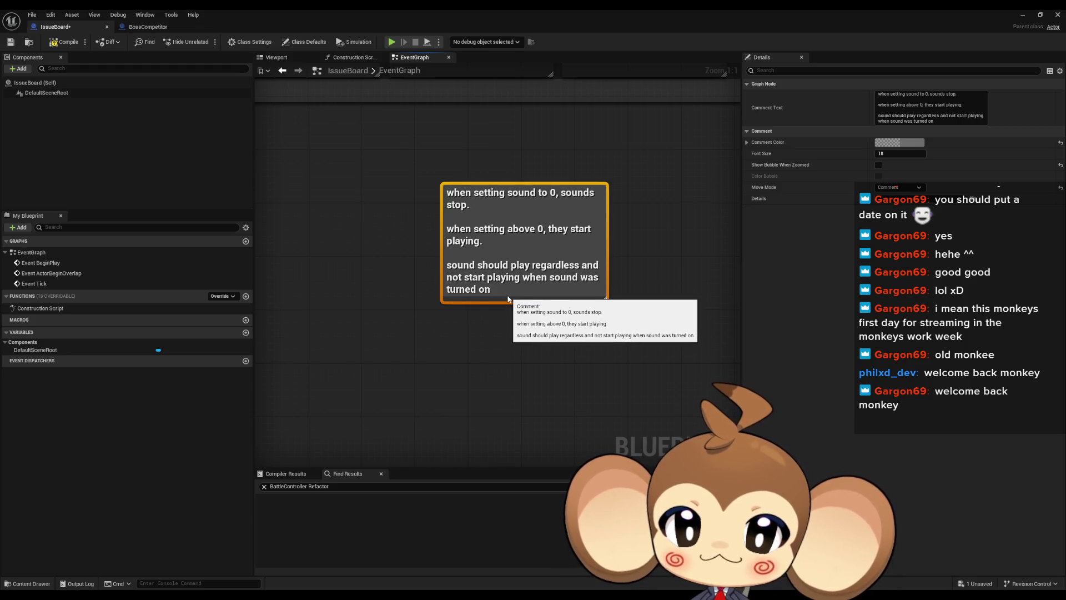
{"action": "scroll", "coordinate": [507, 298], "scroll_direction": "down", "scroll_amount": 12}
{"action": "left_click_drag", "start_coordinate": [495, 125], "coordinate": [411, 240]}
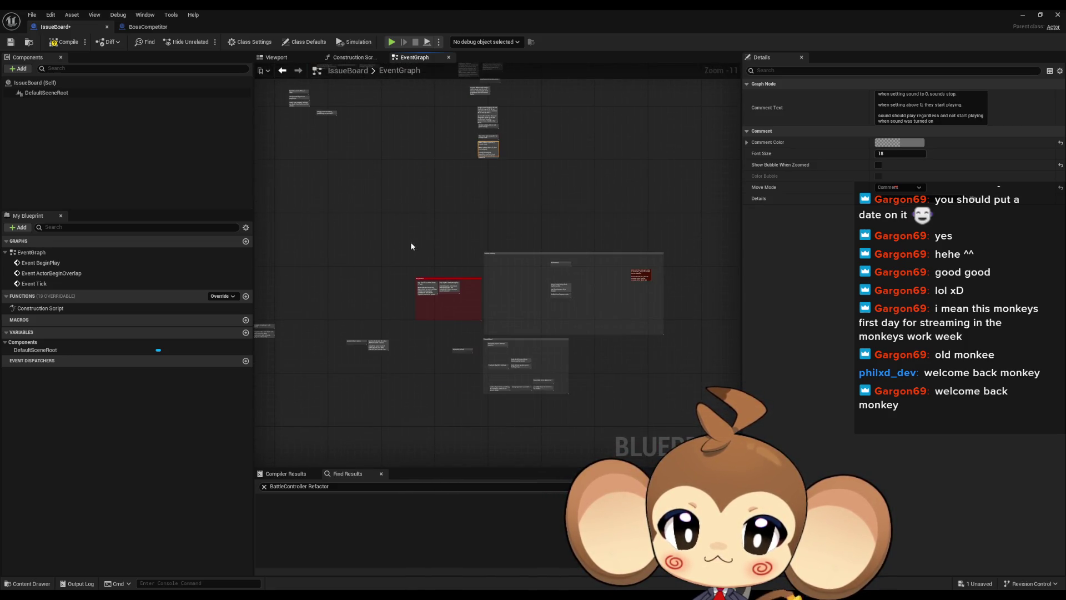
- Select the 'tool to check text fit to box' note and zoom around the group
{"action": "scroll", "coordinate": [397, 341], "scroll_direction": "up", "scroll_amount": 12}
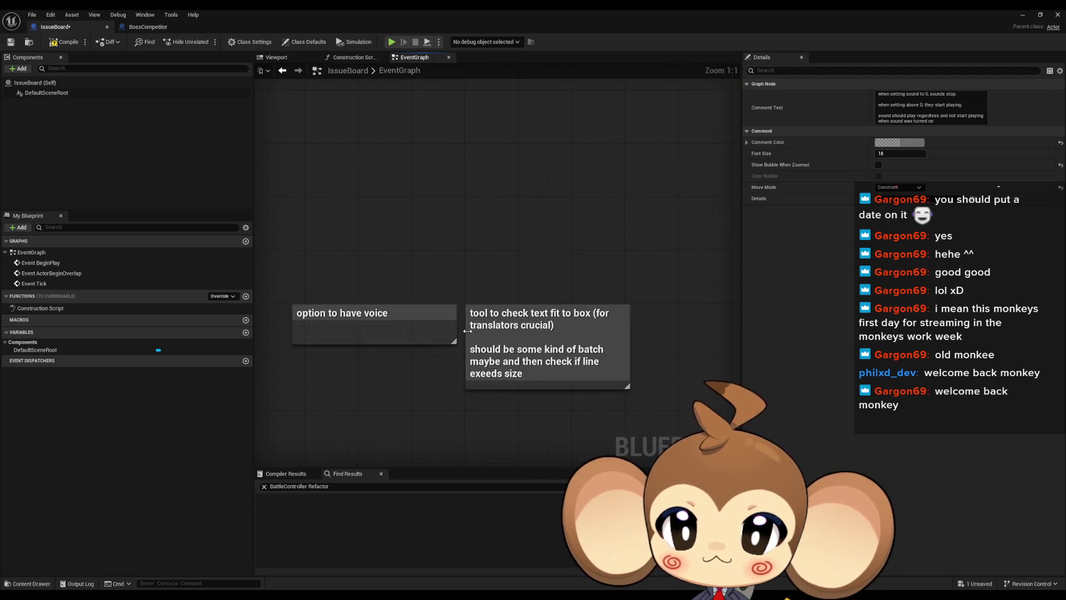
{"action": "left_click", "coordinate": [499, 356]}
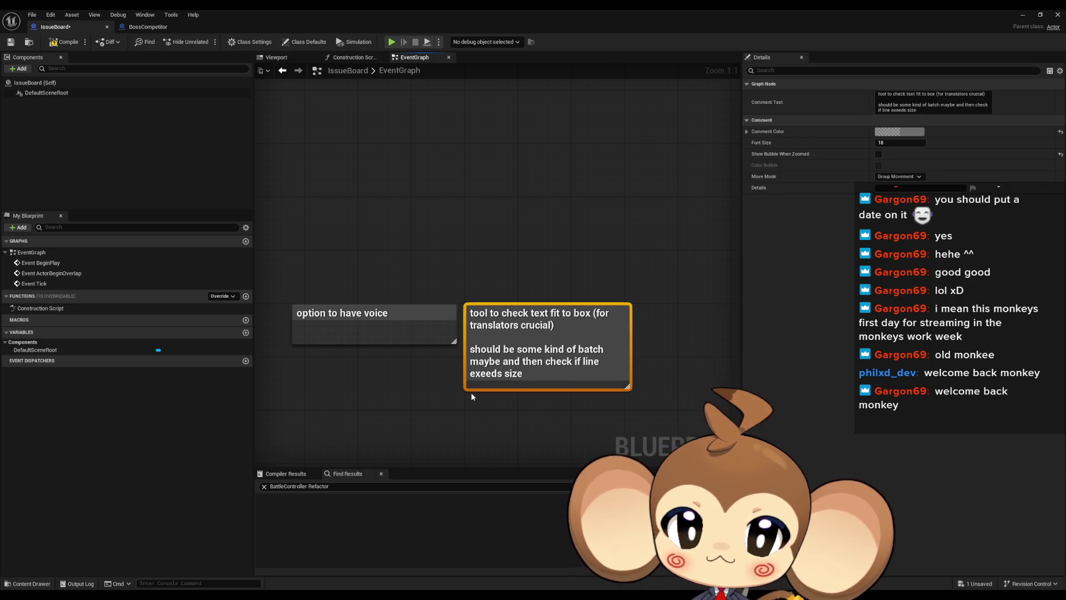
{"action": "scroll", "coordinate": [471, 392], "scroll_direction": "down", "scroll_amount": 8}
{"action": "scroll", "coordinate": [388, 300], "scroll_direction": "up", "scroll_amount": 2}
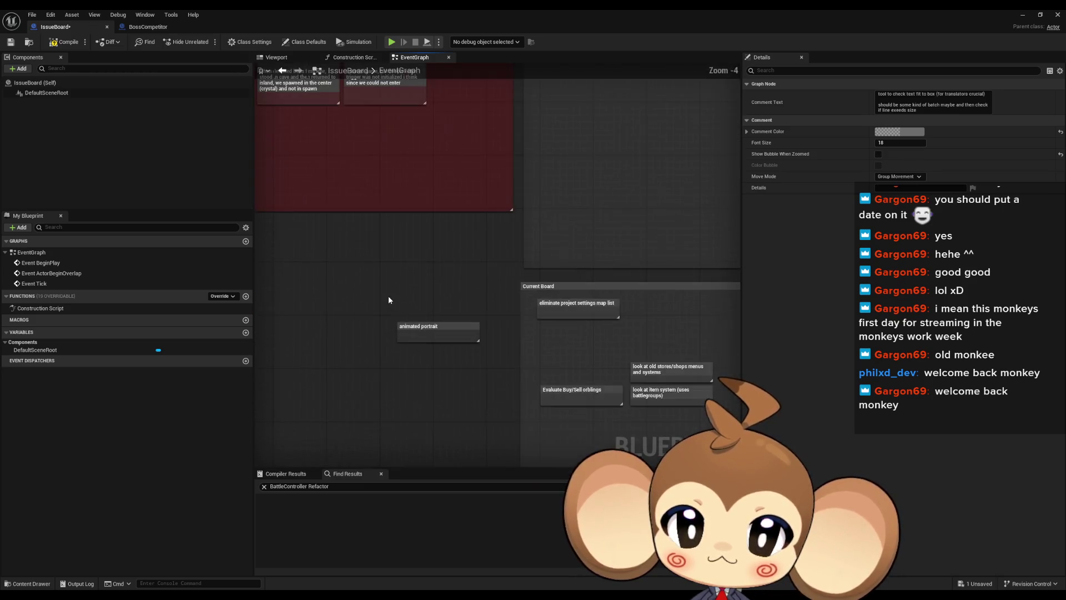
{"action": "scroll", "coordinate": [388, 300], "scroll_direction": "down", "scroll_amount": 3}
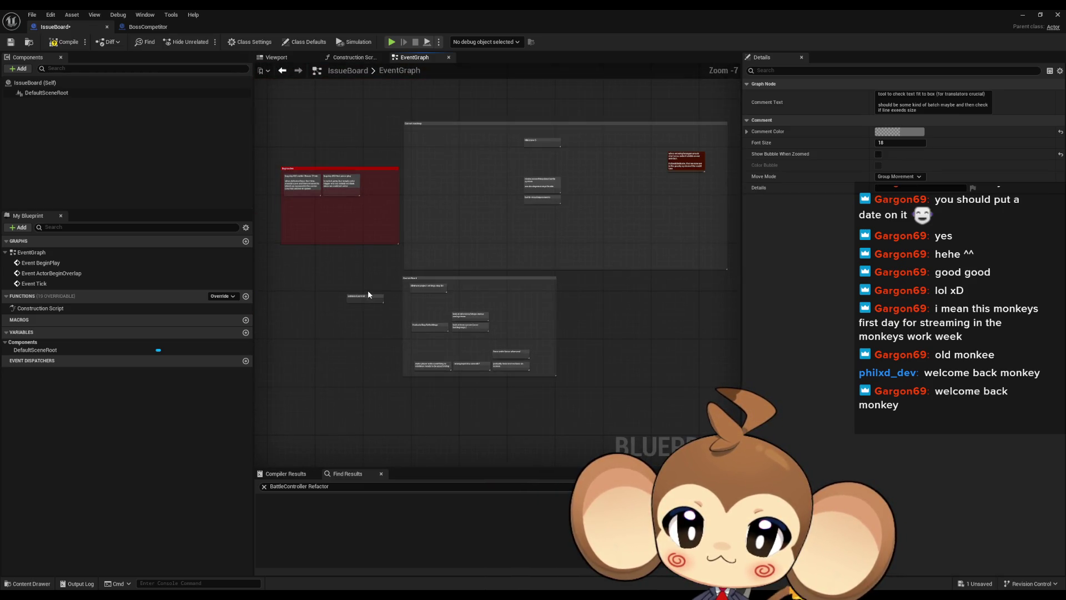
{"action": "scroll", "coordinate": [367, 294], "scroll_direction": "up", "scroll_amount": 1}
- Marquee-select the Current Board comment group with its notes and delete it
{"action": "left_click_drag", "start_coordinate": [394, 269], "coordinate": [654, 418]}
{"action": "key", "text": "Delete"}
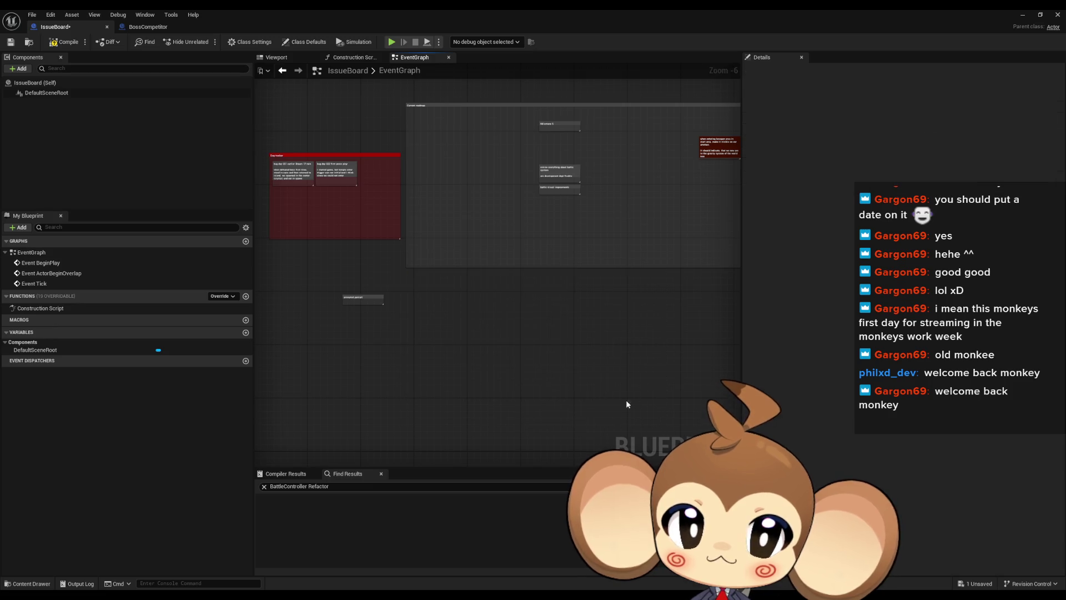
{"action": "left_click_drag", "start_coordinate": [581, 352], "coordinate": [468, 464]}
{"action": "scroll", "coordinate": [467, 279], "scroll_direction": "down", "scroll_amount": 6}
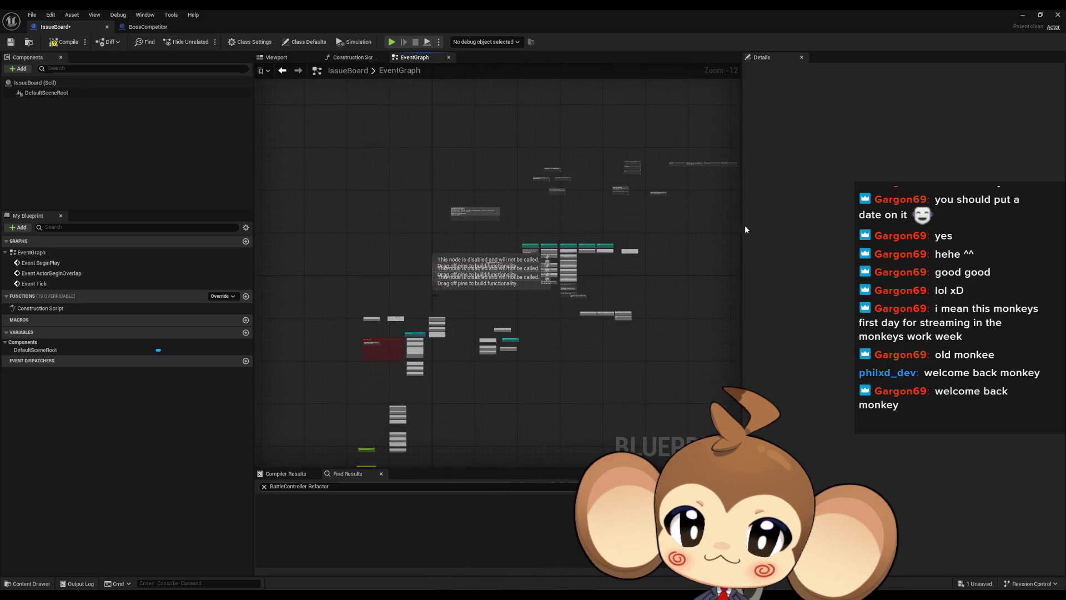
{"action": "scroll", "coordinate": [578, 302], "scroll_direction": "up", "scroll_amount": 4}
{"action": "scroll", "coordinate": [531, 272], "scroll_direction": "down", "scroll_amount": 4}
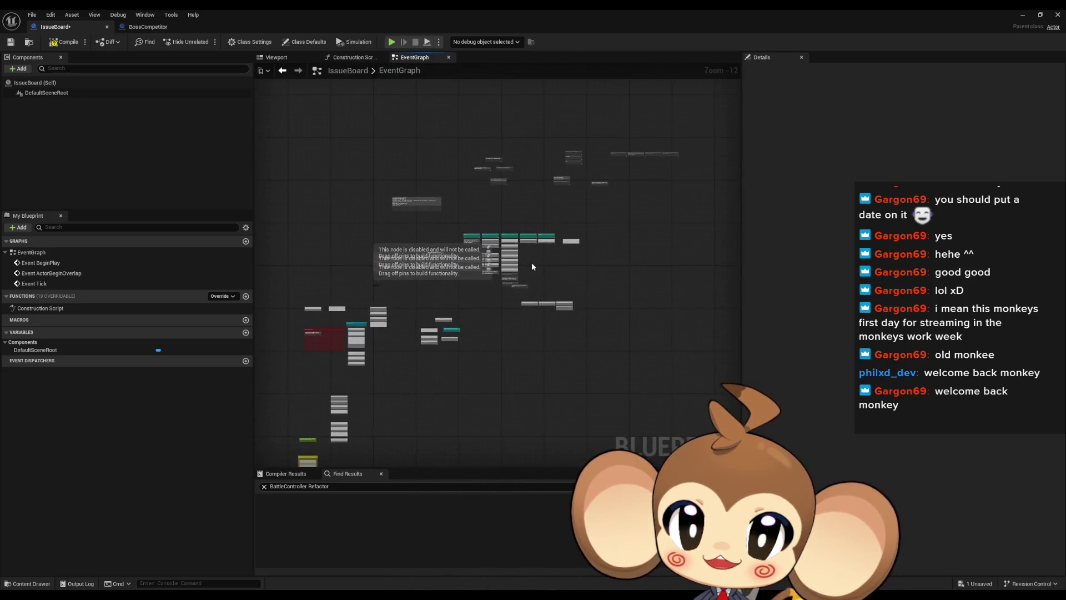
{"action": "scroll", "coordinate": [525, 233], "scroll_direction": "up", "scroll_amount": 8}
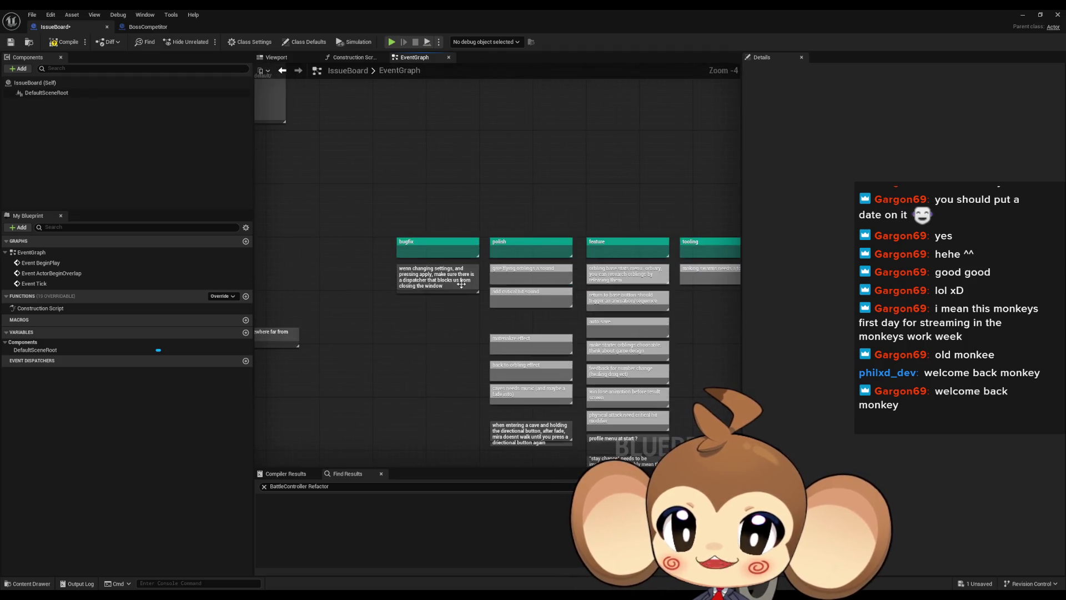
{"action": "scroll", "coordinate": [461, 283], "scroll_direction": "down", "scroll_amount": 6}
{"action": "left_click_drag", "start_coordinate": [438, 216], "coordinate": [472, 292]}
{"action": "scroll", "coordinate": [472, 291], "scroll_direction": "up", "scroll_amount": 10}
{"action": "mouse_move", "coordinate": [389, 338]}
{"action": "left_mouse_down"}
{"action": "mouse_move", "coordinate": [561, 344]}
{"action": "mouse_move", "coordinate": [583, 334]}
{"action": "mouse_move", "coordinate": [561, 326]}
{"action": "mouse_move", "coordinate": [483, 211]}
{"action": "left_mouse_up"}
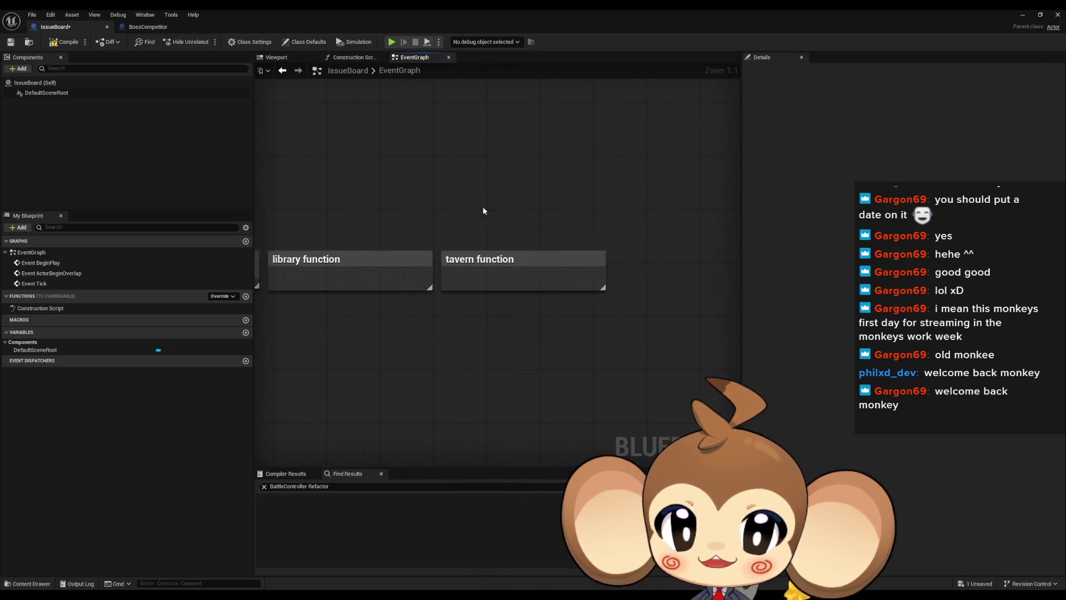
{"action": "left_click", "coordinate": [519, 261]}
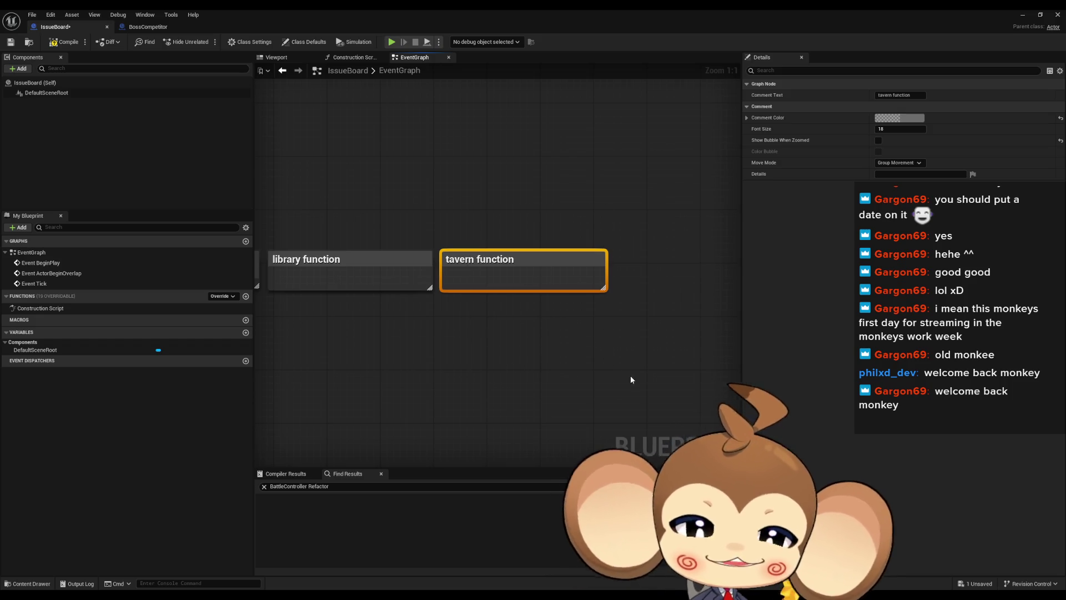
{"action": "left_click", "coordinate": [547, 394]}
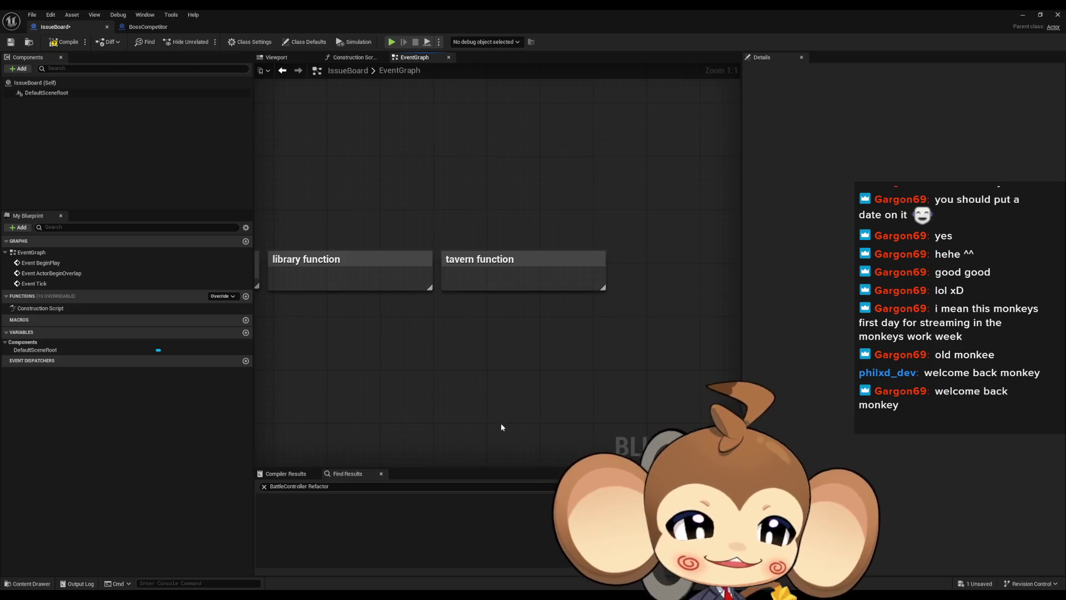
{"action": "scroll", "coordinate": [504, 425], "scroll_direction": "down", "scroll_amount": 12}
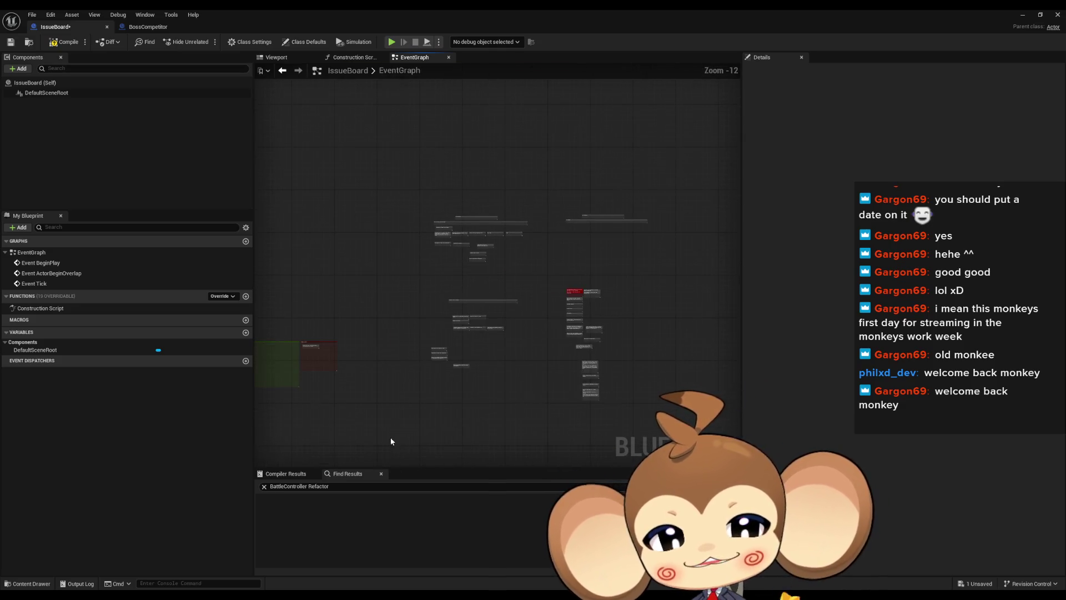
{"action": "mouse_move", "coordinate": [402, 437]}
{"action": "left_mouse_down"}
{"action": "mouse_move", "coordinate": [366, 233]}
{"action": "mouse_move", "coordinate": [483, 257]}
{"action": "left_mouse_up"}
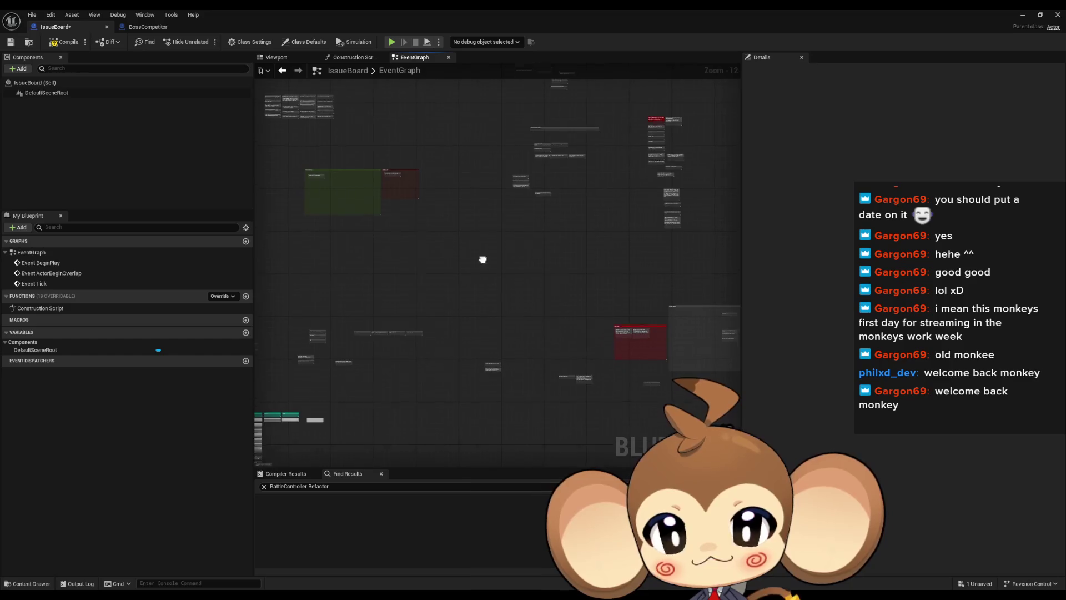
{"action": "scroll", "coordinate": [483, 256], "scroll_direction": "up", "scroll_amount": 8}
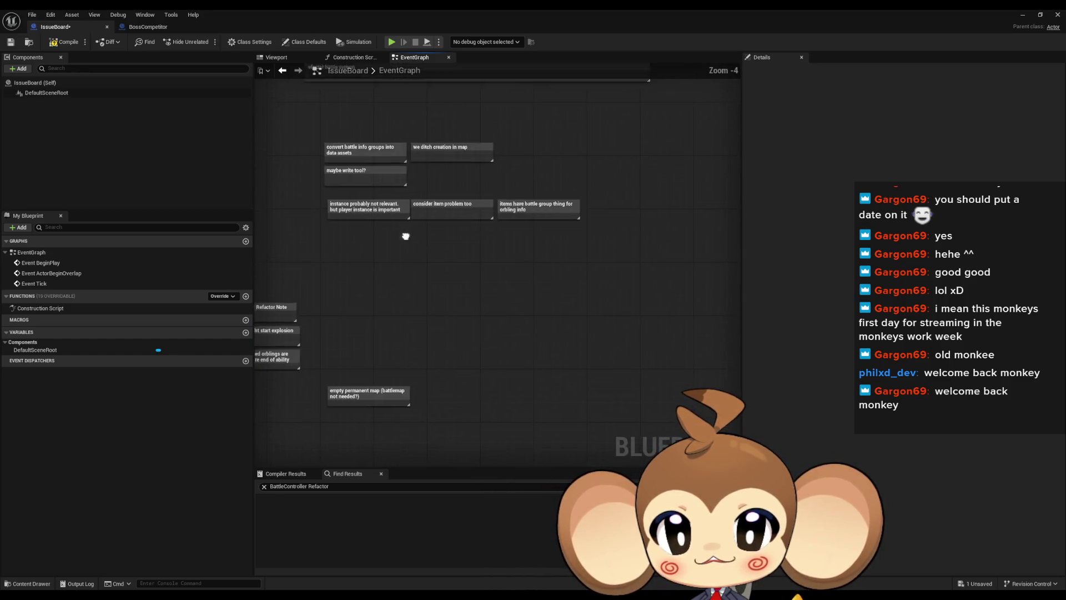
{"action": "left_click_drag", "start_coordinate": [404, 238], "coordinate": [471, 364]}
{"action": "scroll", "coordinate": [471, 363], "scroll_direction": "up", "scroll_amount": 1}
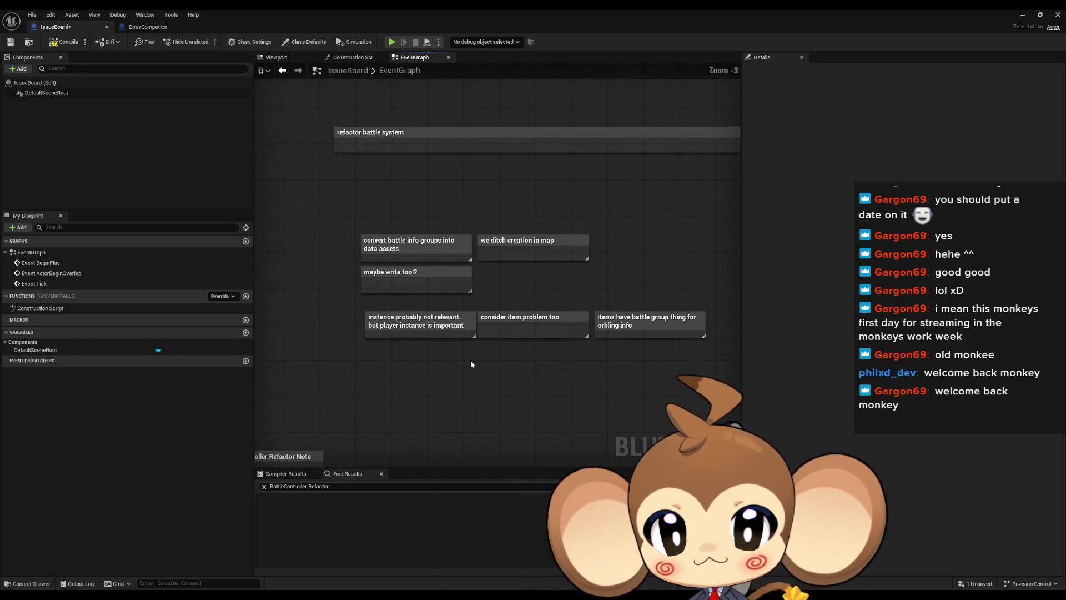
{"action": "scroll", "coordinate": [469, 361], "scroll_direction": "down", "scroll_amount": 4}
{"action": "mouse_move", "coordinate": [512, 300]}
{"action": "left_mouse_down"}
{"action": "mouse_move", "coordinate": [459, 349]}
{"action": "mouse_move", "coordinate": [545, 408]}
{"action": "left_mouse_up"}
{"action": "scroll", "coordinate": [545, 409], "scroll_direction": "up", "scroll_amount": 3}
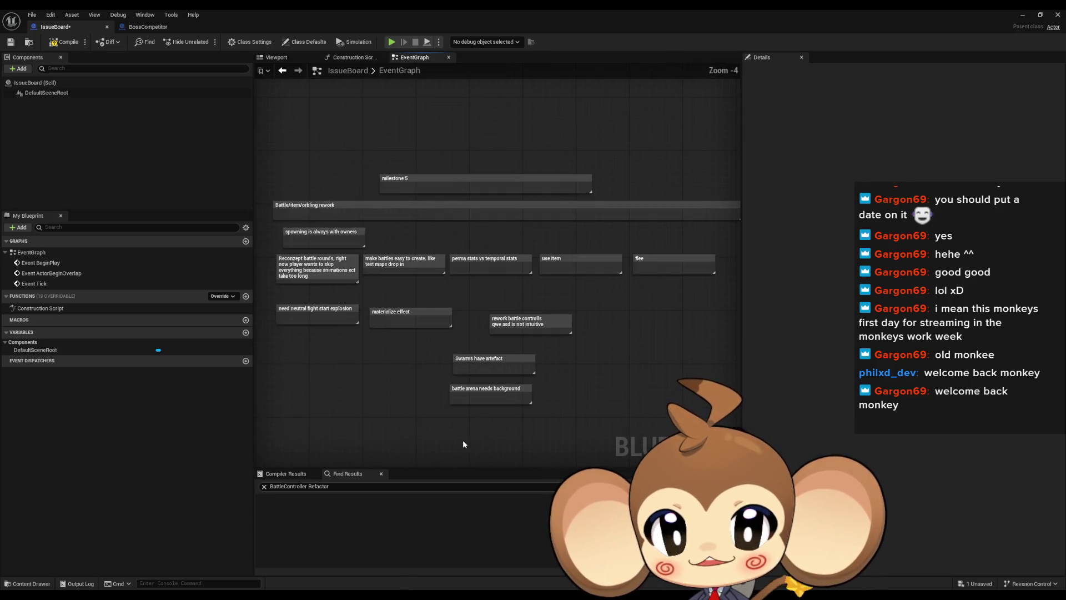
{"action": "left_click_drag", "start_coordinate": [512, 452], "coordinate": [535, 424]}
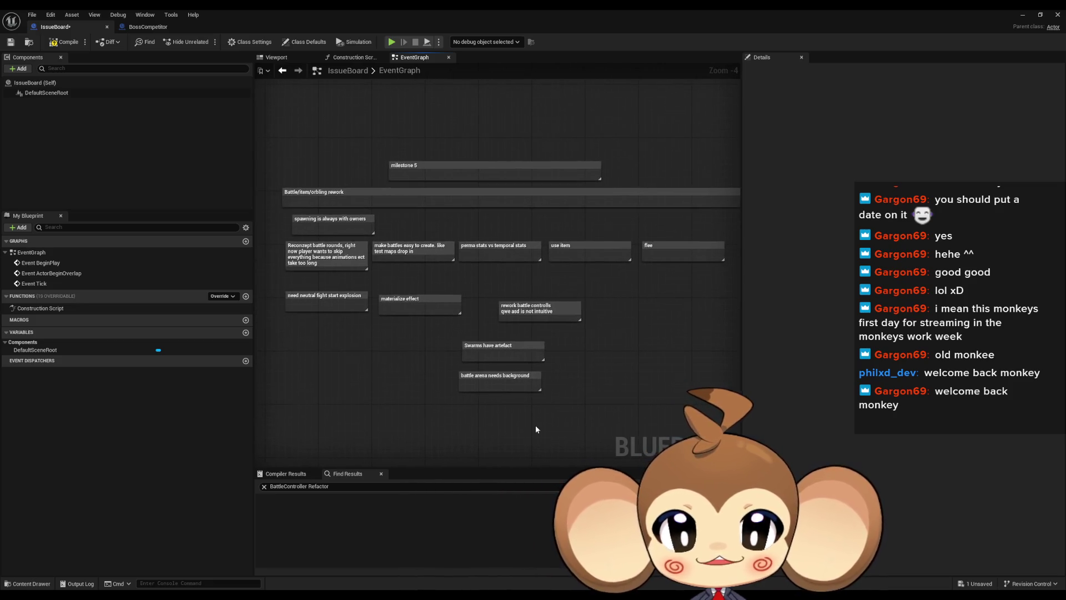